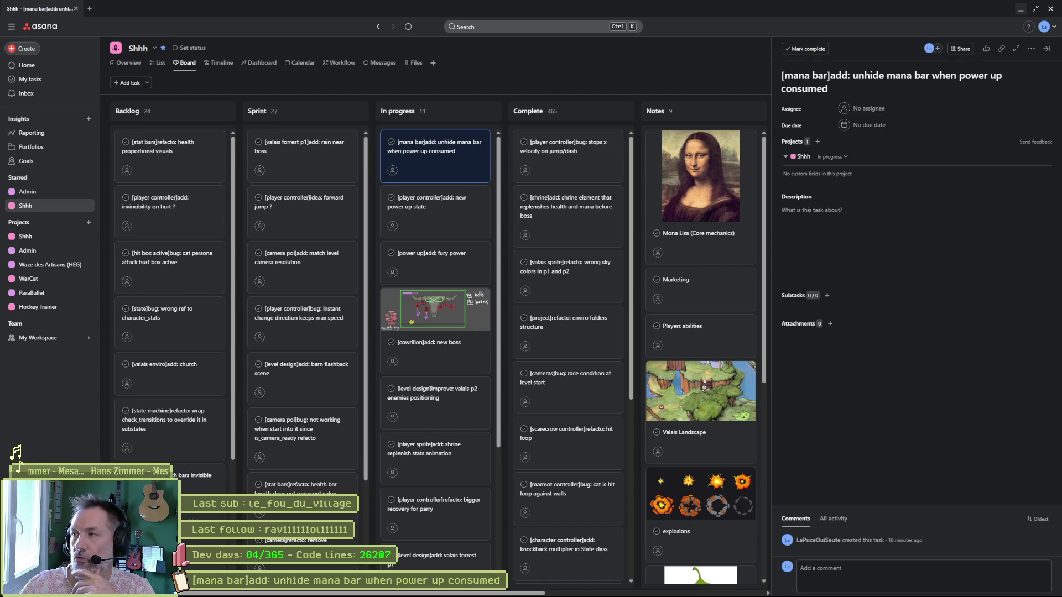
Switch from the Asana board back to the Godot editor showing level.gd.
key(alt+Tab)
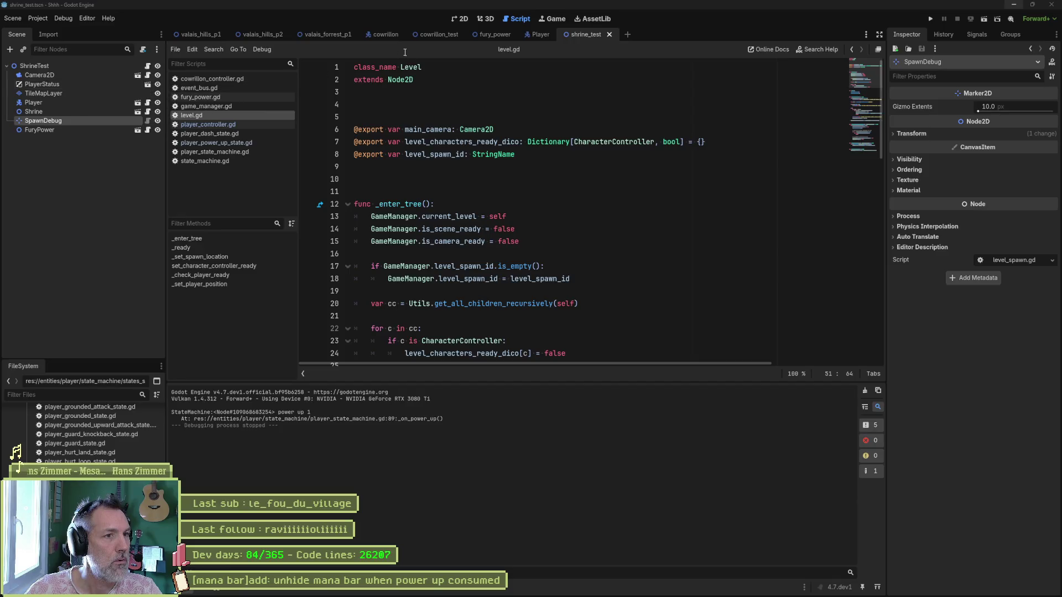
In the 2D view, toggle PlayerStatus and Player visibility to find what draws the mana bar.
click(455, 18)
click(75, 84)
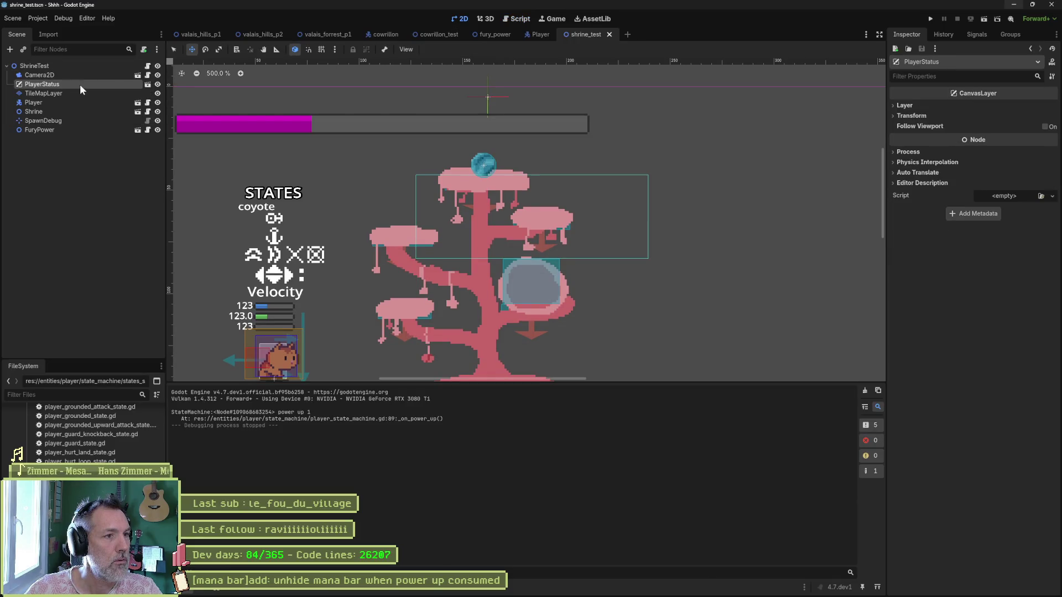
click(157, 84)
click(157, 85)
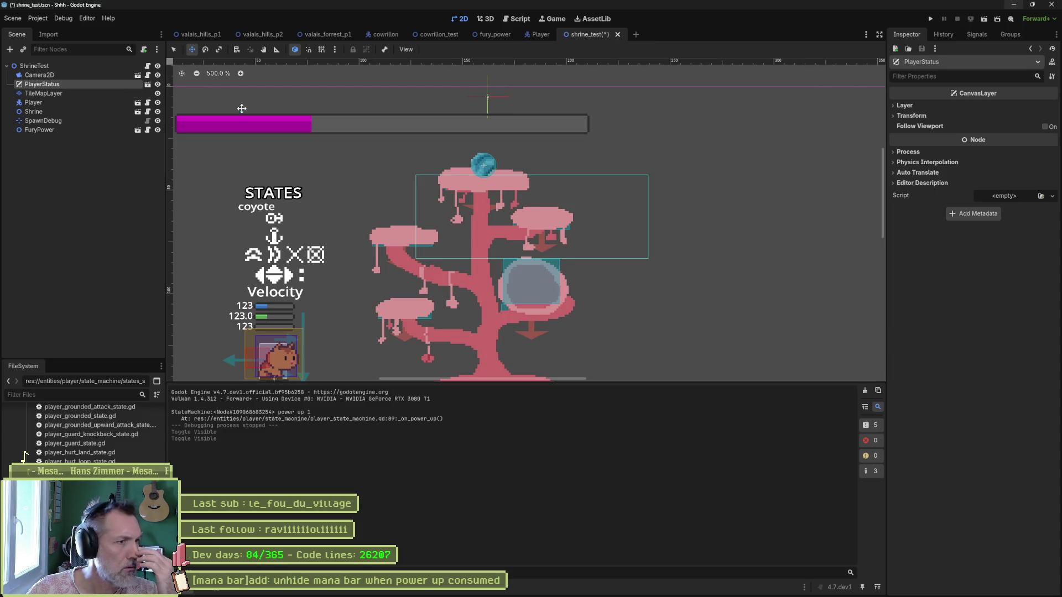
drag(225, 118, 272, 132)
click(158, 103)
click(157, 103)
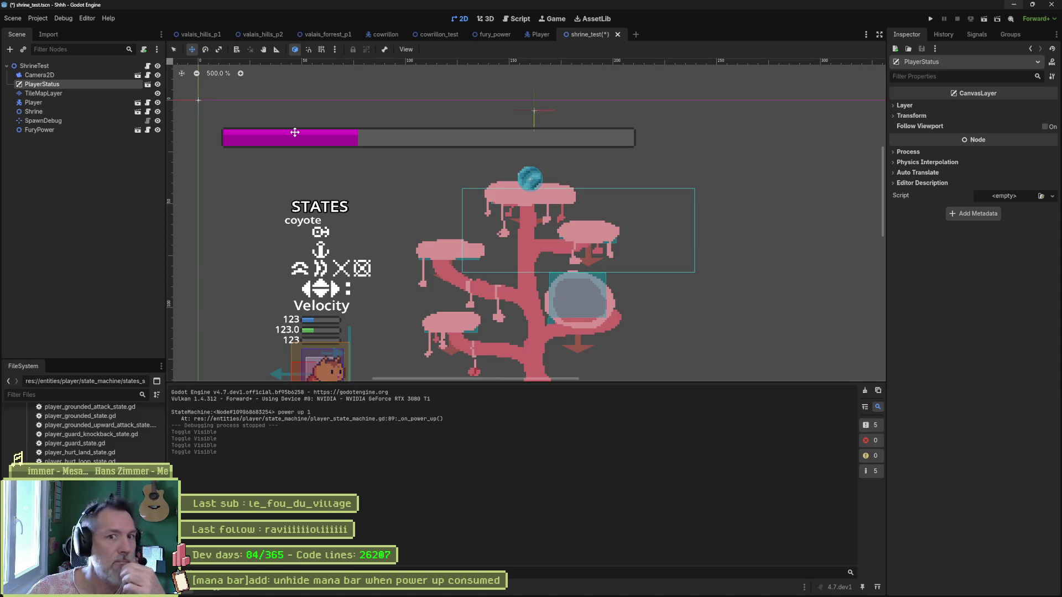
key(q)
click(340, 141)
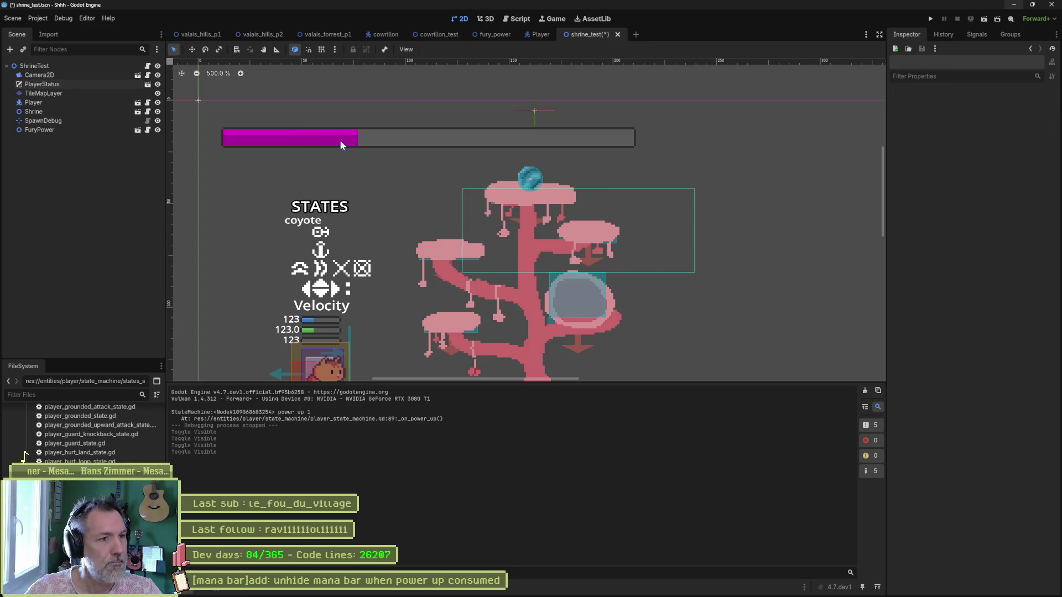
Toggle each shrine_test node's visibility, including Shrine and the root, to test the mana bar.
double_click(158, 86)
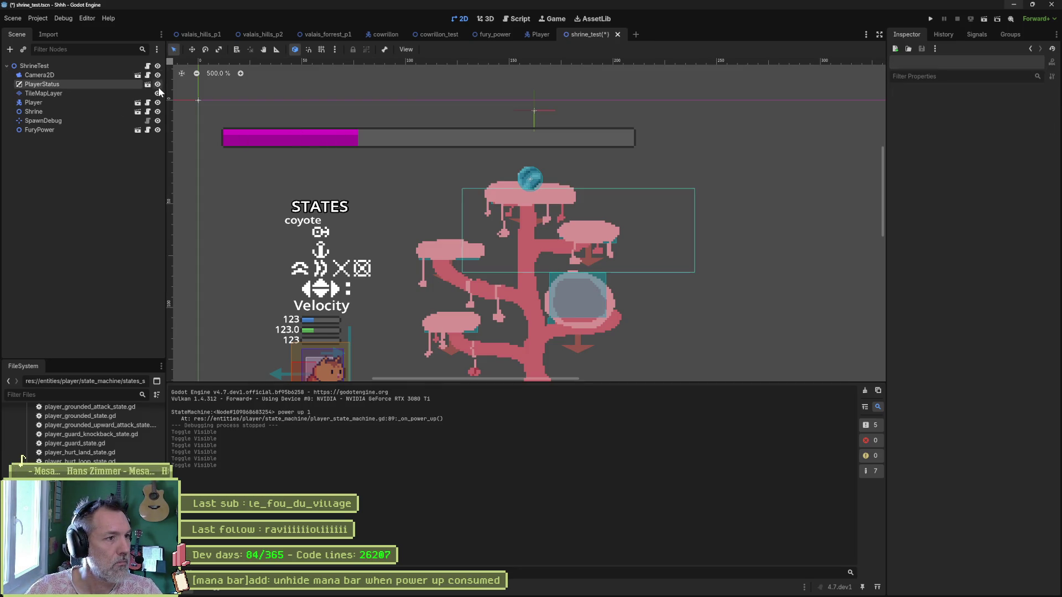
click(158, 93)
click(158, 93)
click(158, 102)
click(158, 103)
click(158, 111)
click(158, 111)
click(158, 120)
click(158, 120)
click(157, 130)
click(157, 130)
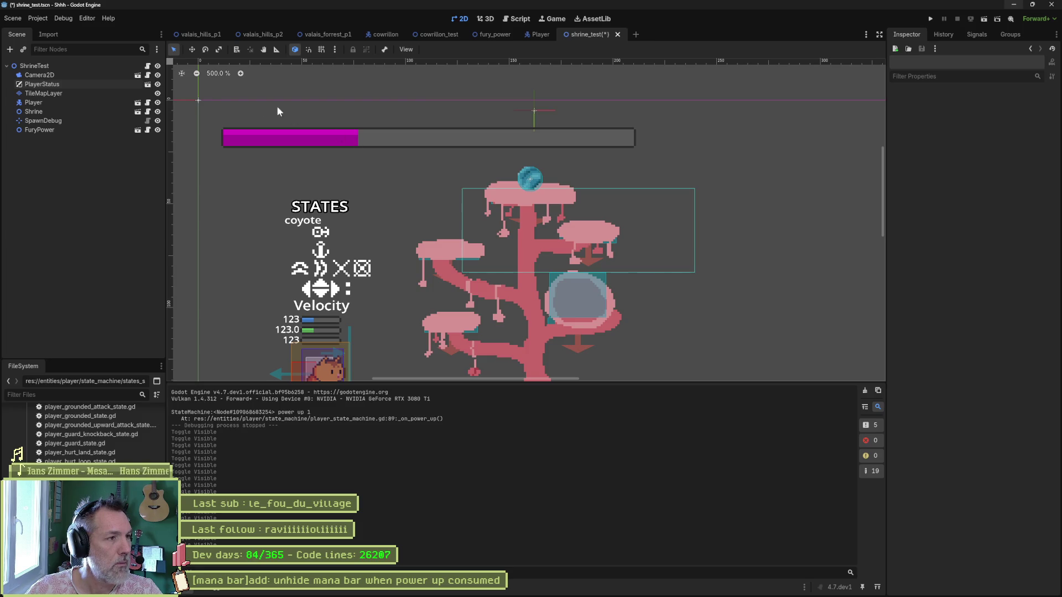
click(158, 66)
click(157, 66)
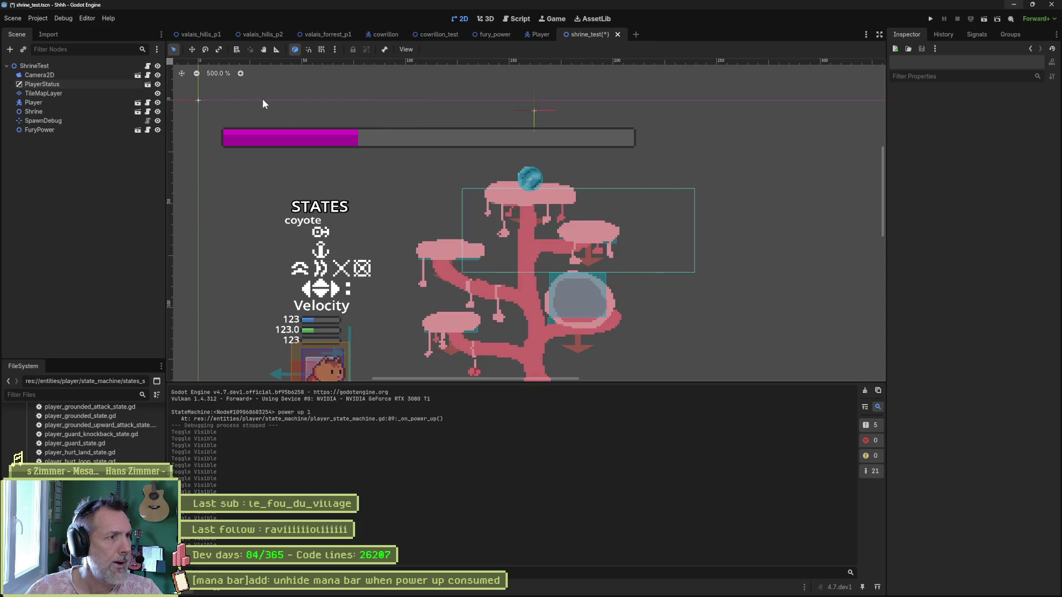
scroll(428, 124, down, 2)
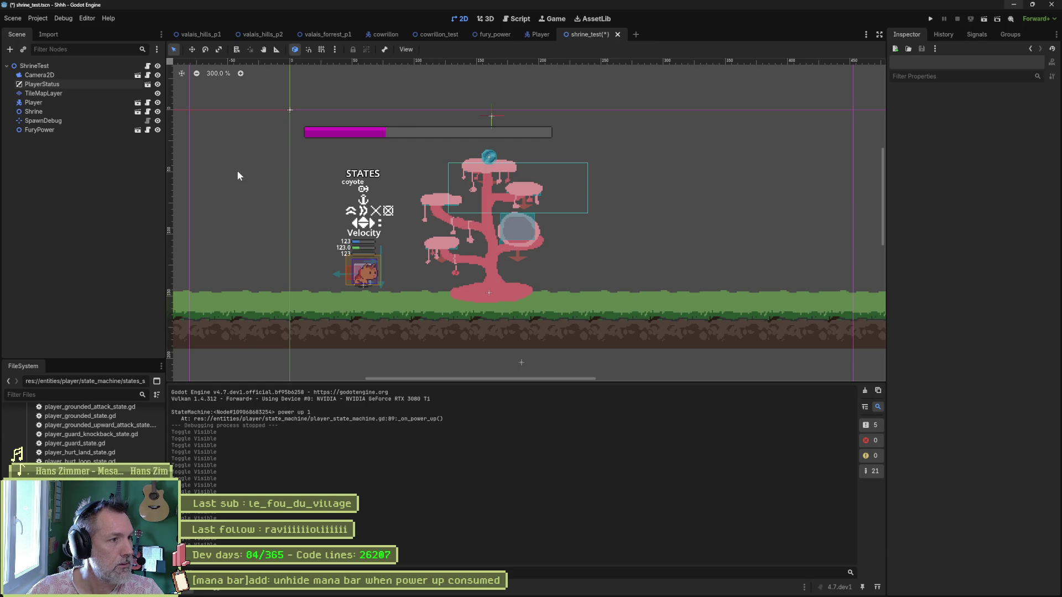
Hide the ShrineTest root plus PlayerStatus, TileMapLayer, Shrine, FuryPower and Player.
click(158, 66)
click(158, 84)
click(158, 94)
click(158, 112)
click(158, 130)
click(157, 102)
Restore visibility of every shrine_test node and bring up the Player scene.
click(157, 130)
click(158, 111)
click(158, 103)
click(158, 94)
click(158, 84)
click(157, 75)
click(158, 66)
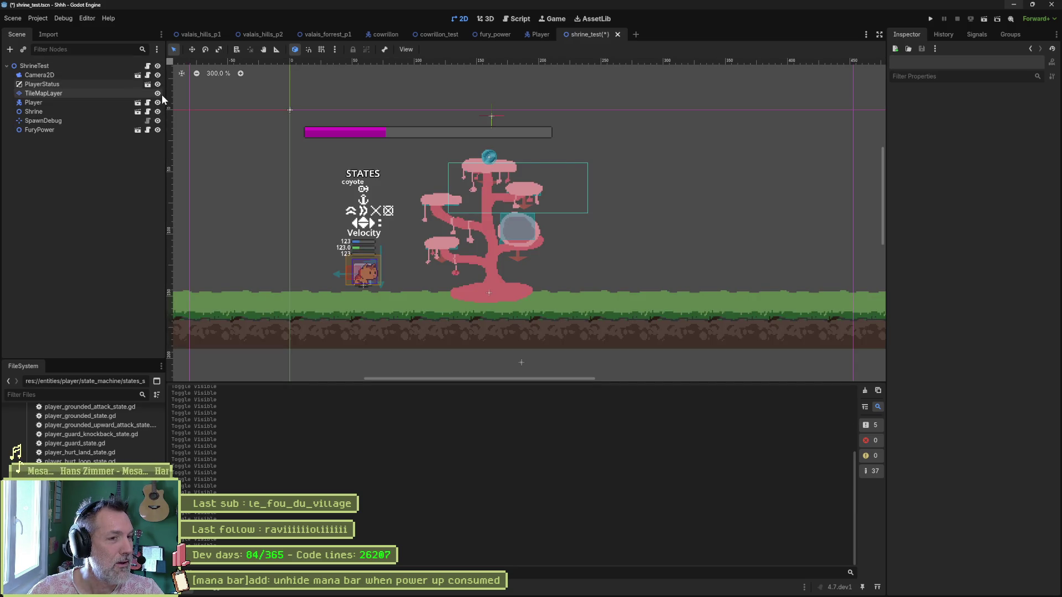
click(530, 36)
scroll(535, 192, down, 2)
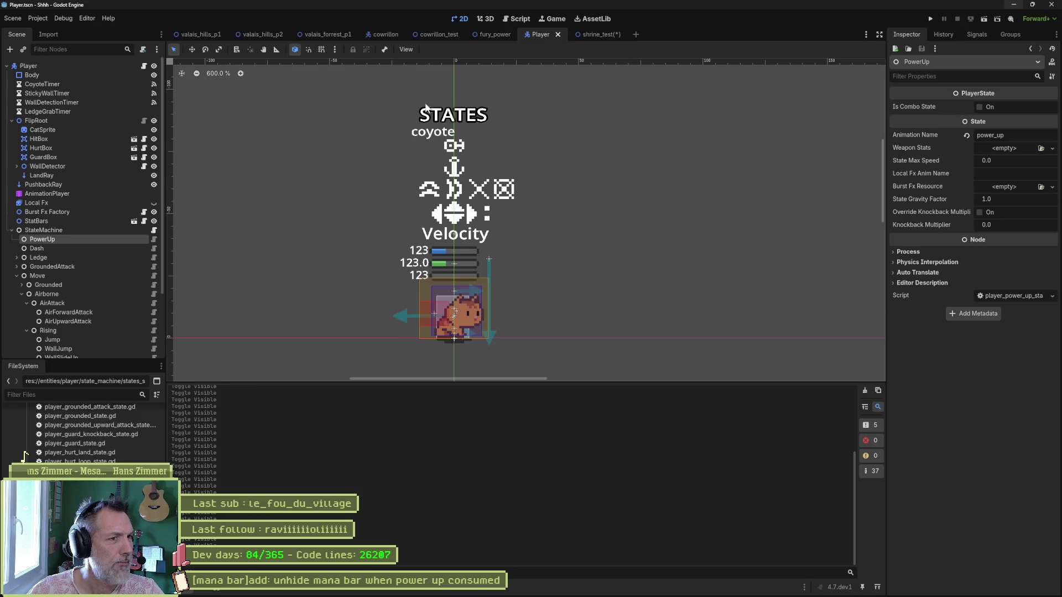
Open mana.tscn via a quick-open search for 'mana', then go back to shrine_test.
key(alt+shift+o)
text(mana)
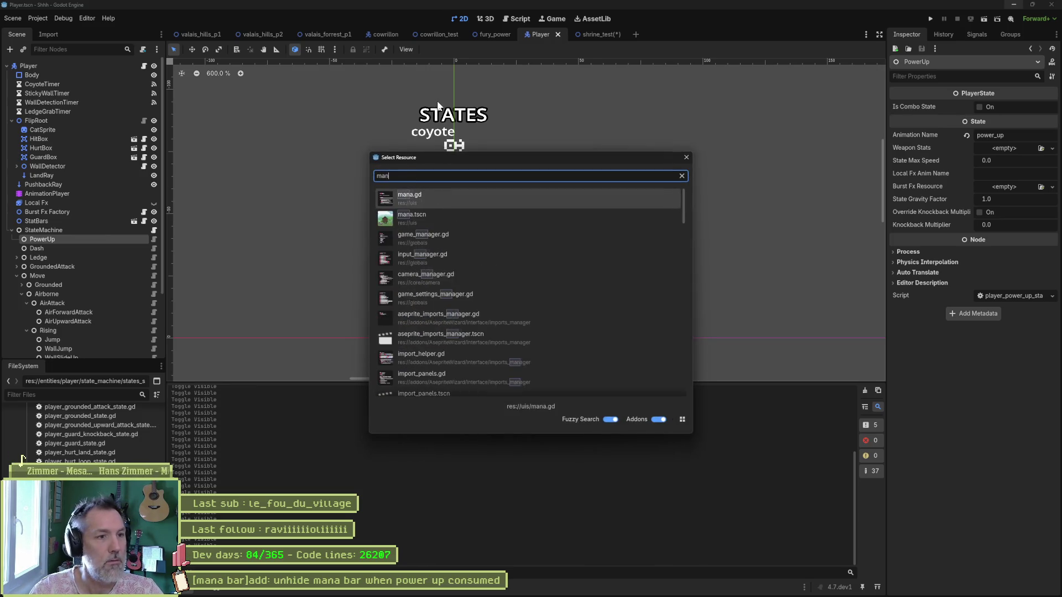
key(Return)
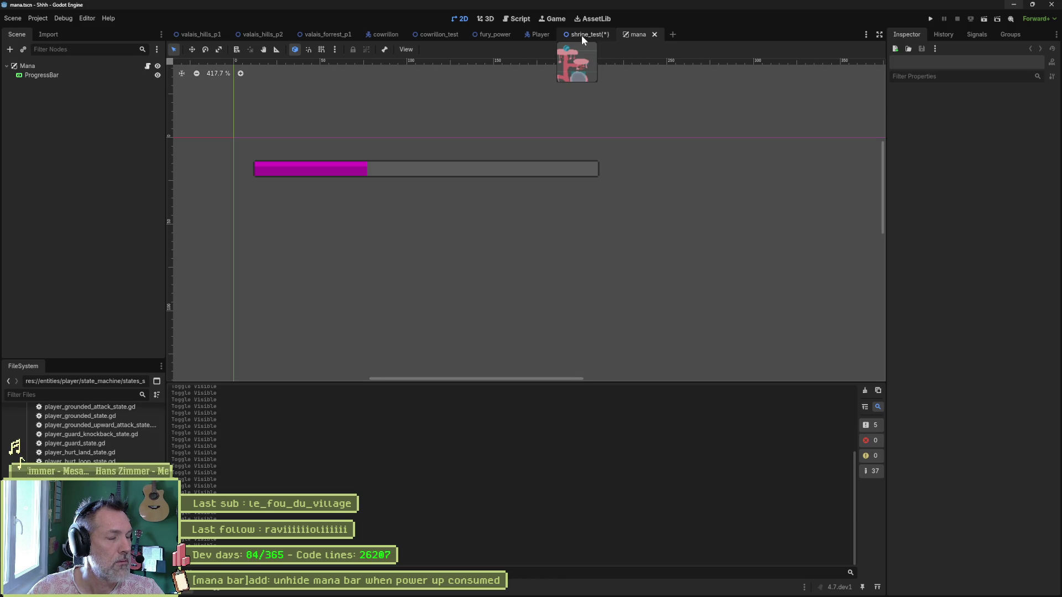
click(581, 35)
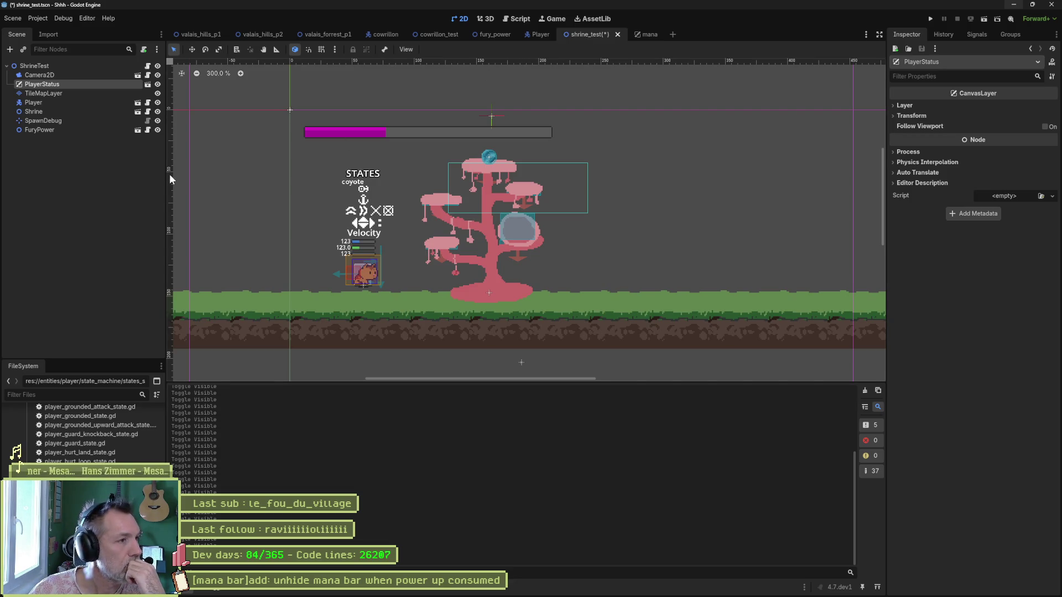
Open player_status_ui.tscn from the PlayerStatus instance in the Scene dock.
click(148, 85)
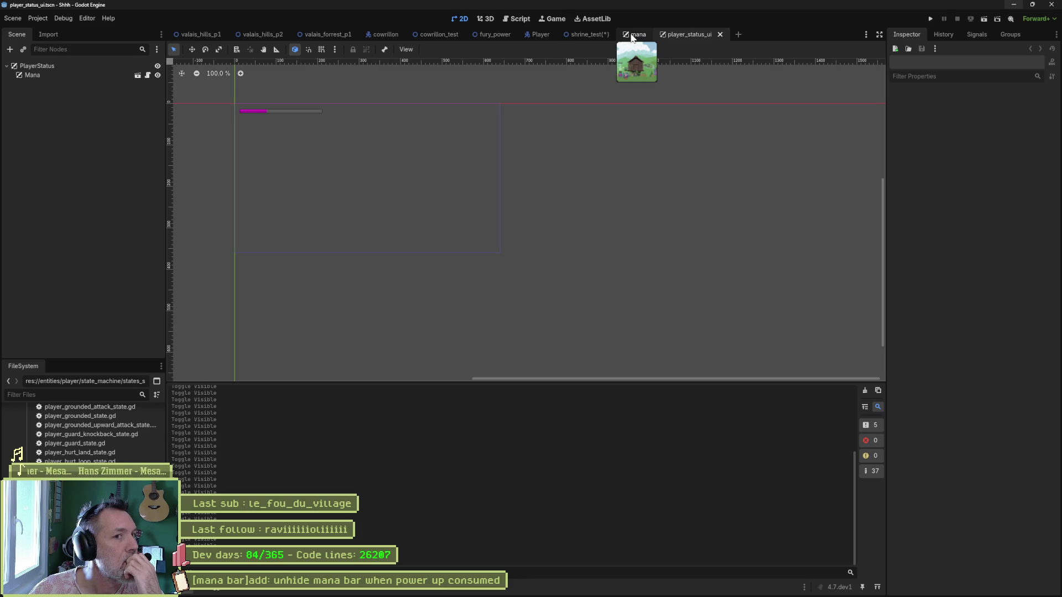
In mana.gd, connect EventBus.power_ups.power_up to an _on_power_up handler.
click(148, 76)
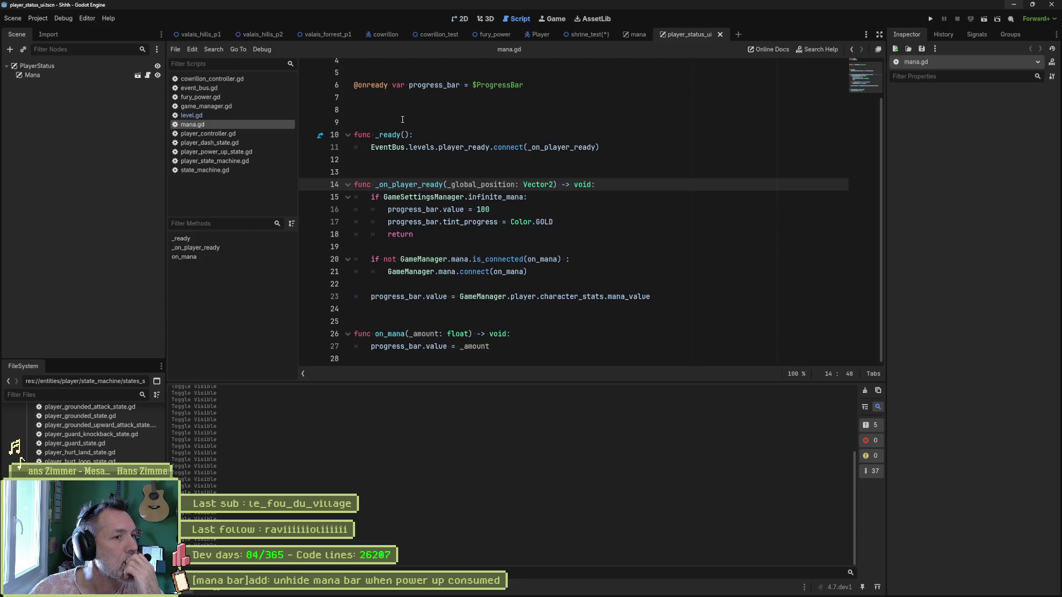
click(700, 151)
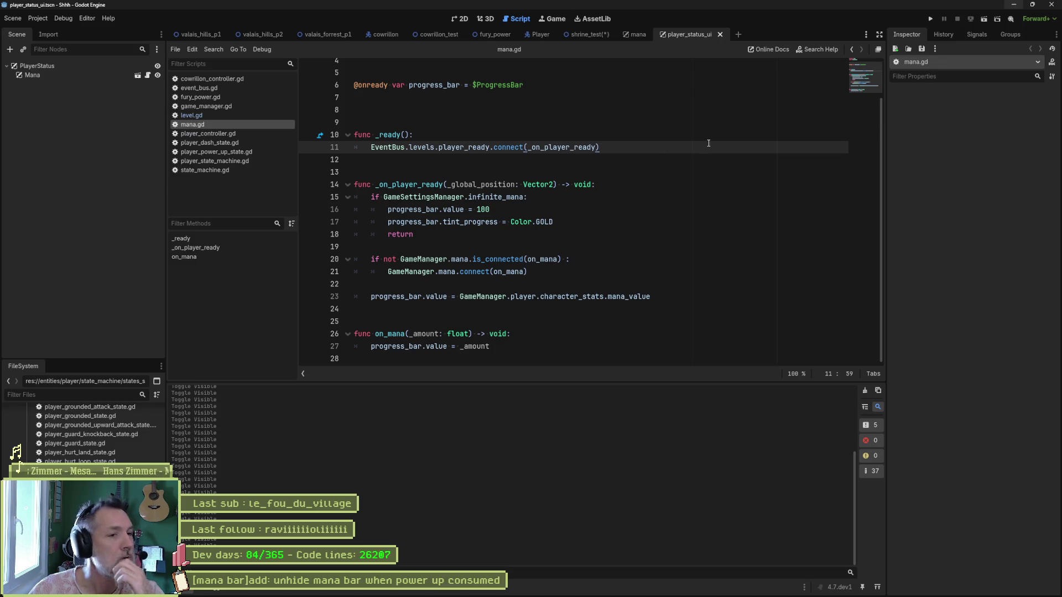
key(Return)
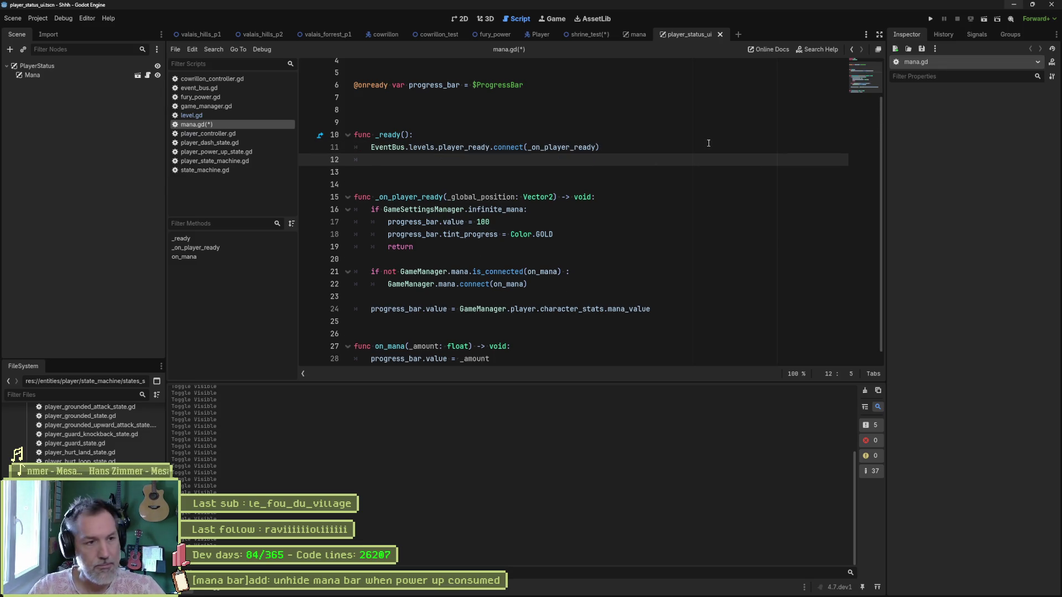
text(EventBus.)
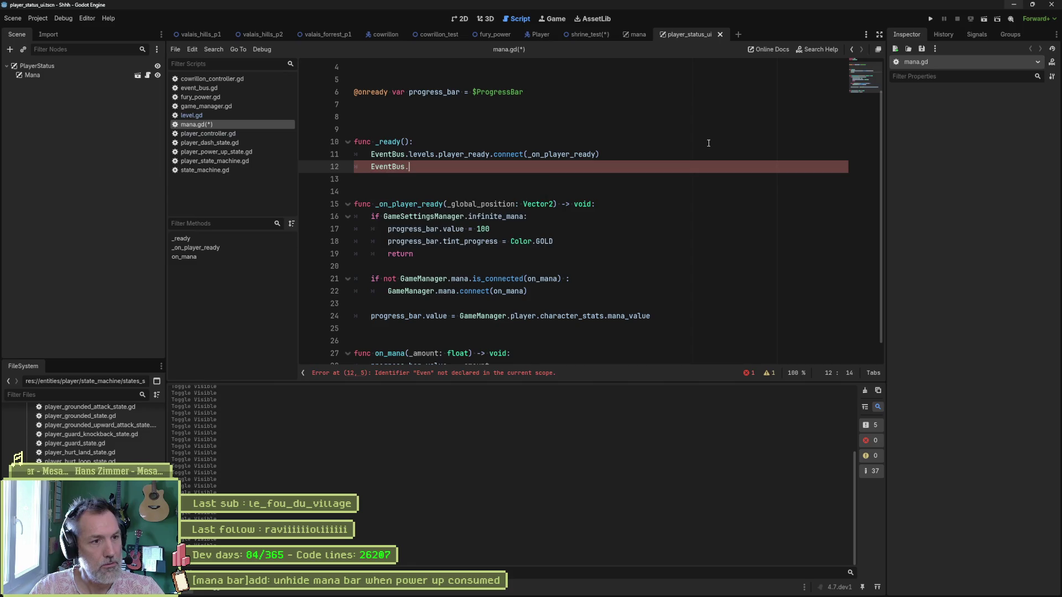
text(power_ups.p)
key(Return)
text(.con)
key(Return)
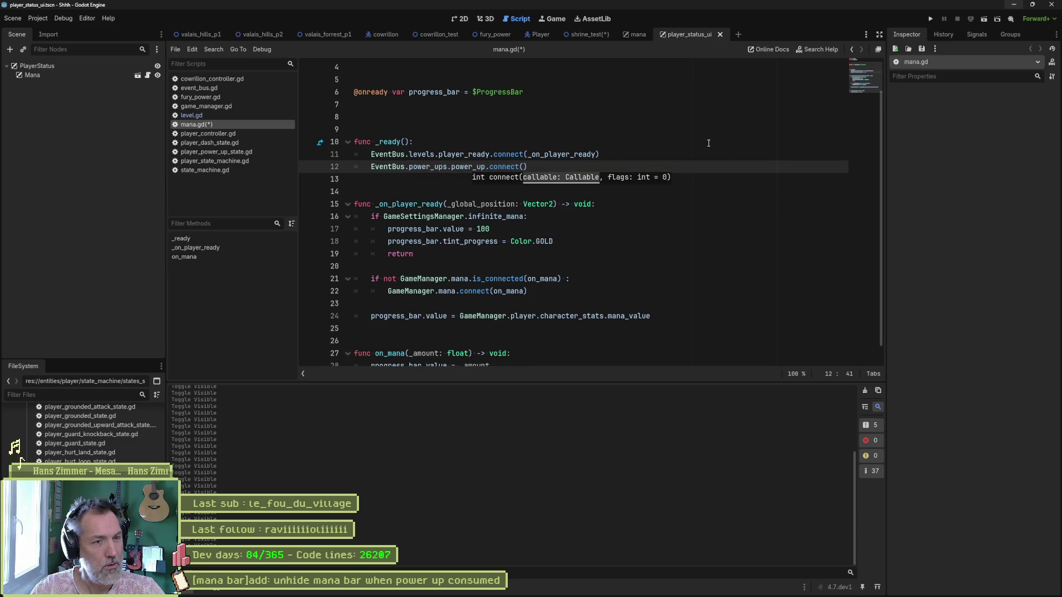
text(_on_power_up)
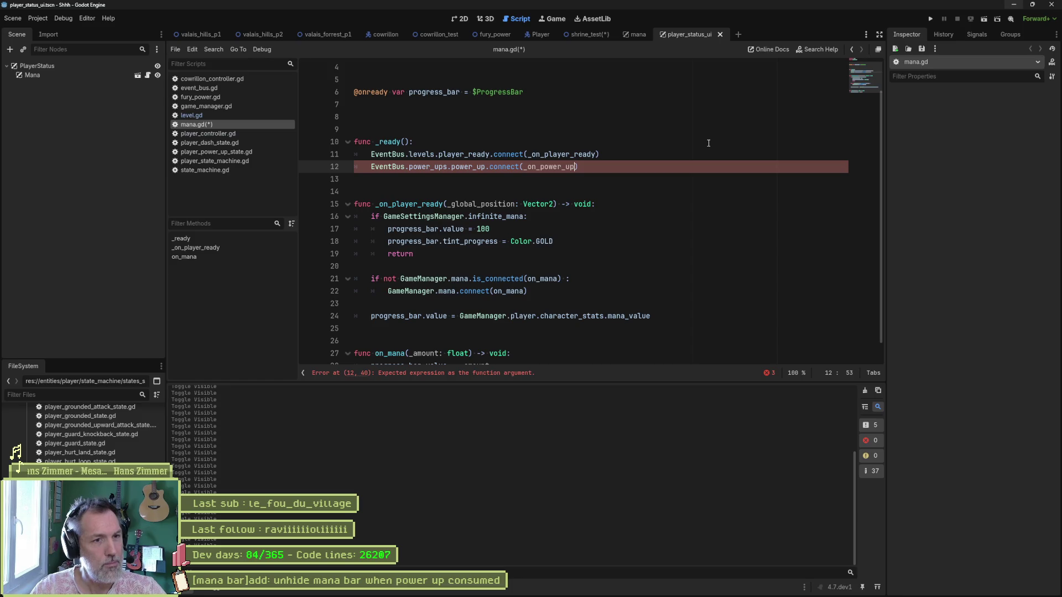
key(ctrl+shift+Left)
key(ctrl+c)
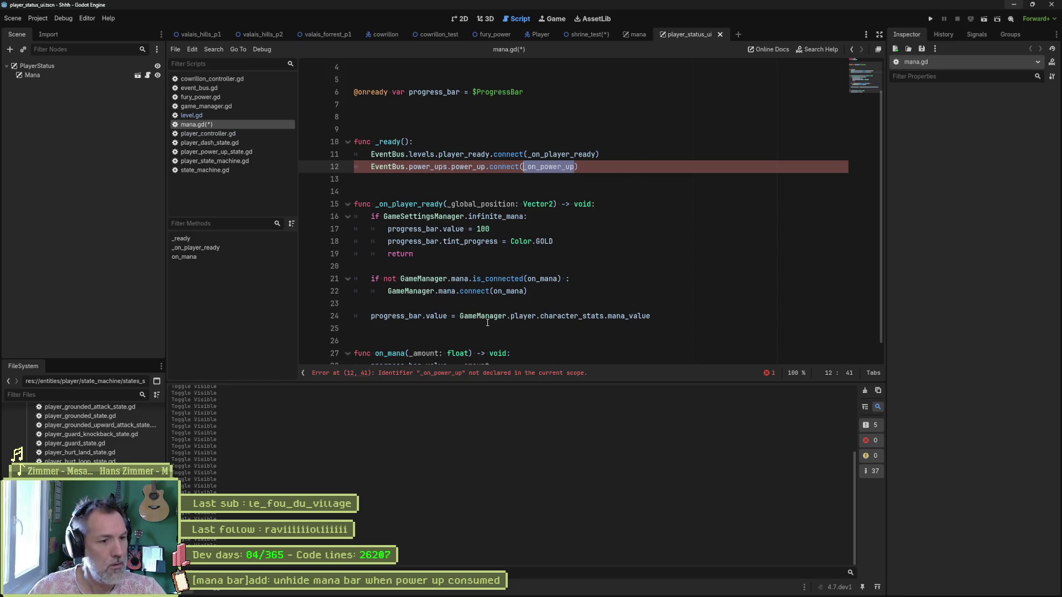
Add func _on_power_up(_key: GameManager.PowerUpKeys) -> void: near the end of the script.
click(473, 337)
key(Return)
key(Return)
key(Return)
key(Up)
key(Up)
key(ctrl+v)
text(func)
key(End)
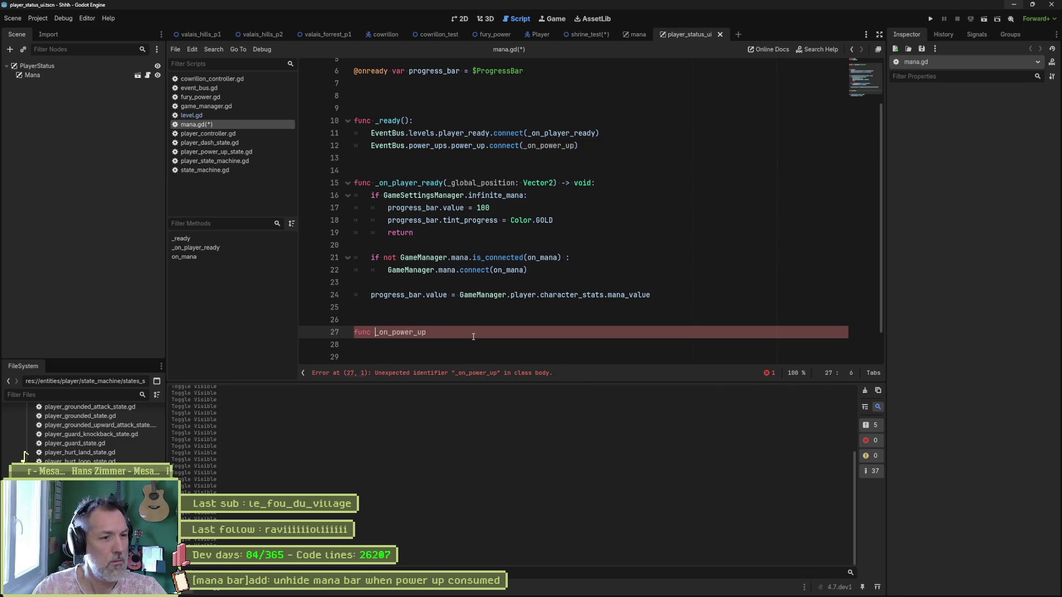
text(_key: )
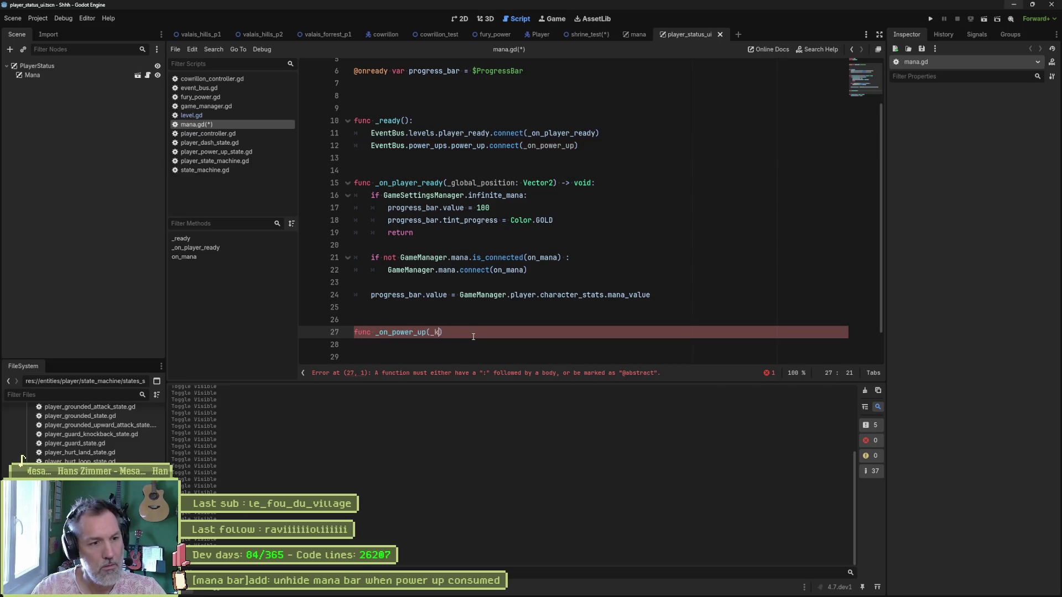
text(Game)
key(Return)
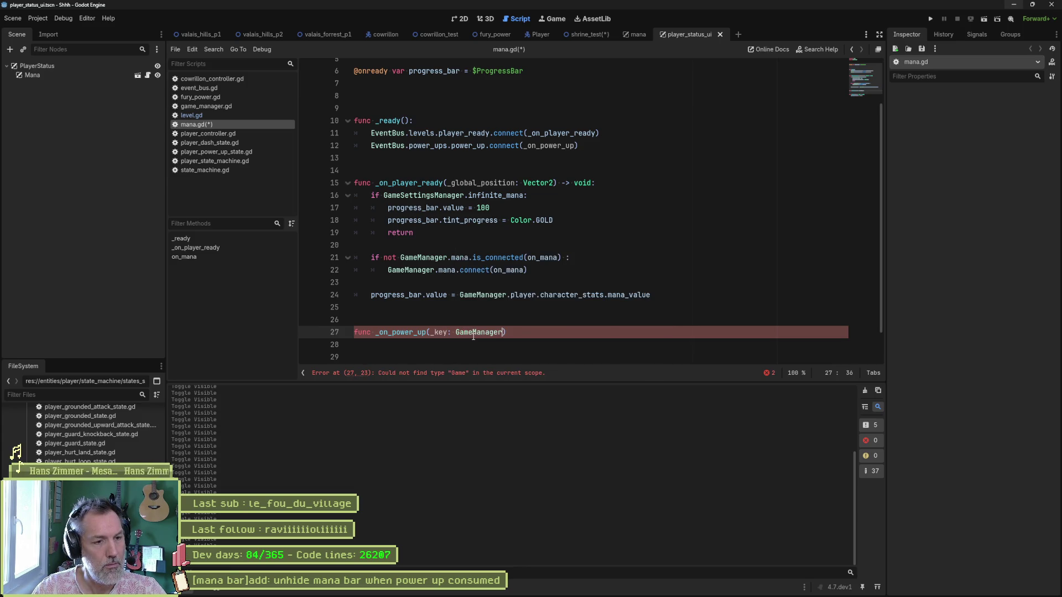
text(.po)
key(Return)
text() -> void:)
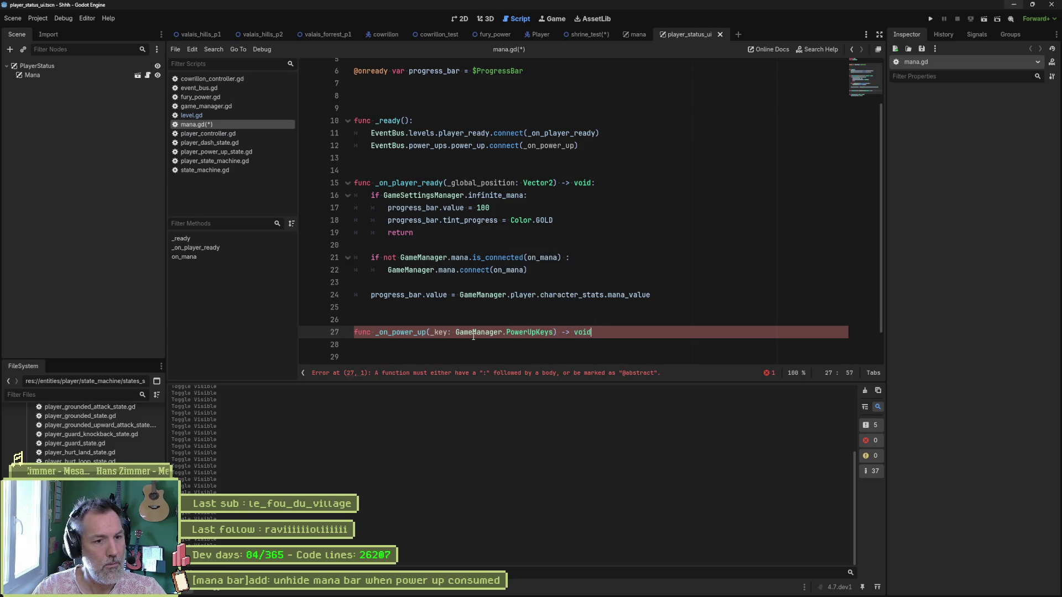
key(Return)
Make the handler call print_debug(self, " show mana bar"), save, and run shrine_test.
text(print_debug)
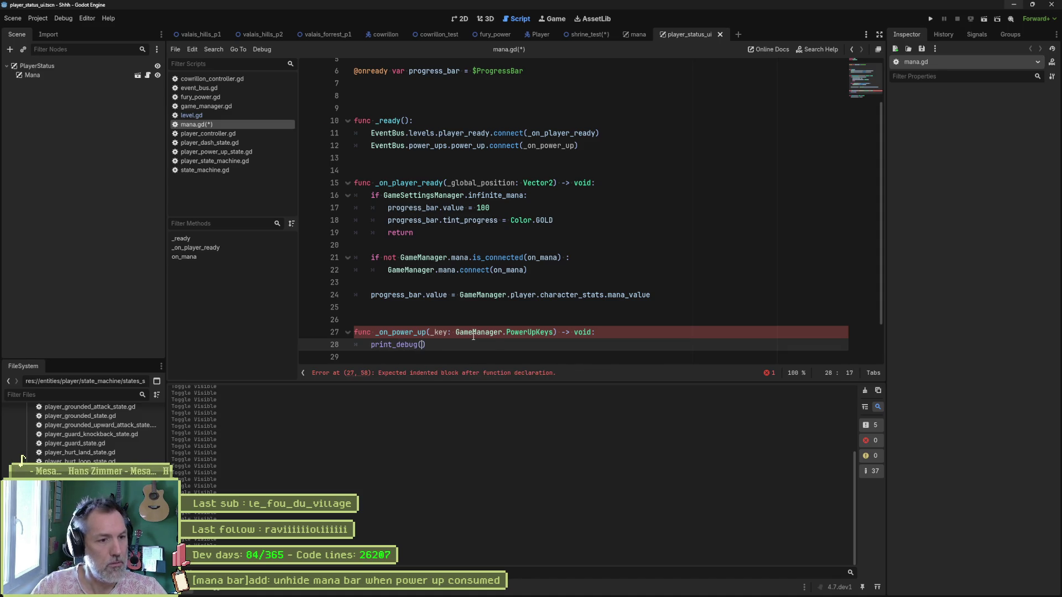
text((self, " )
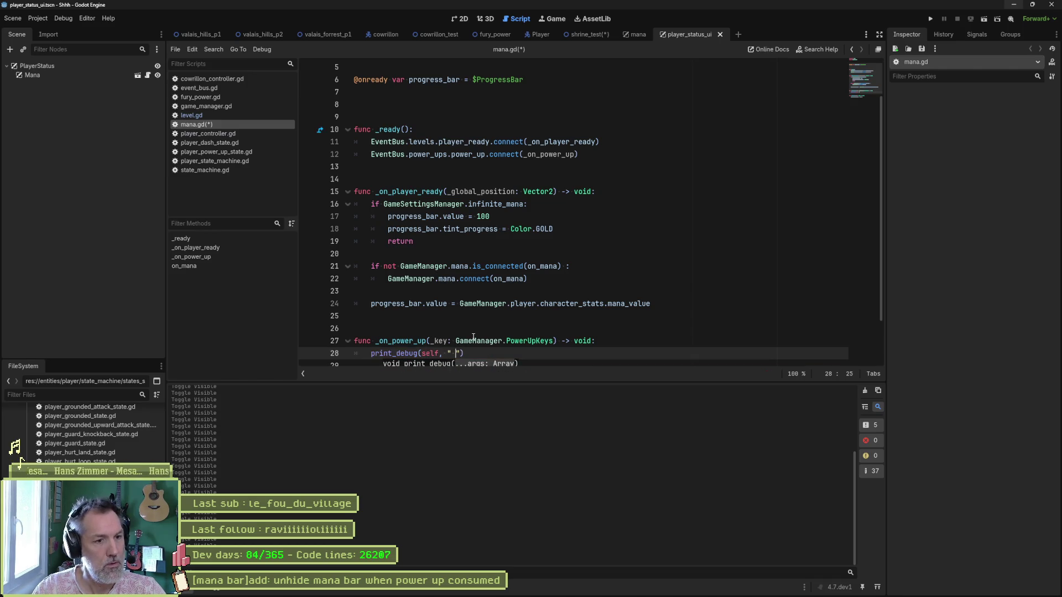
text(show po)
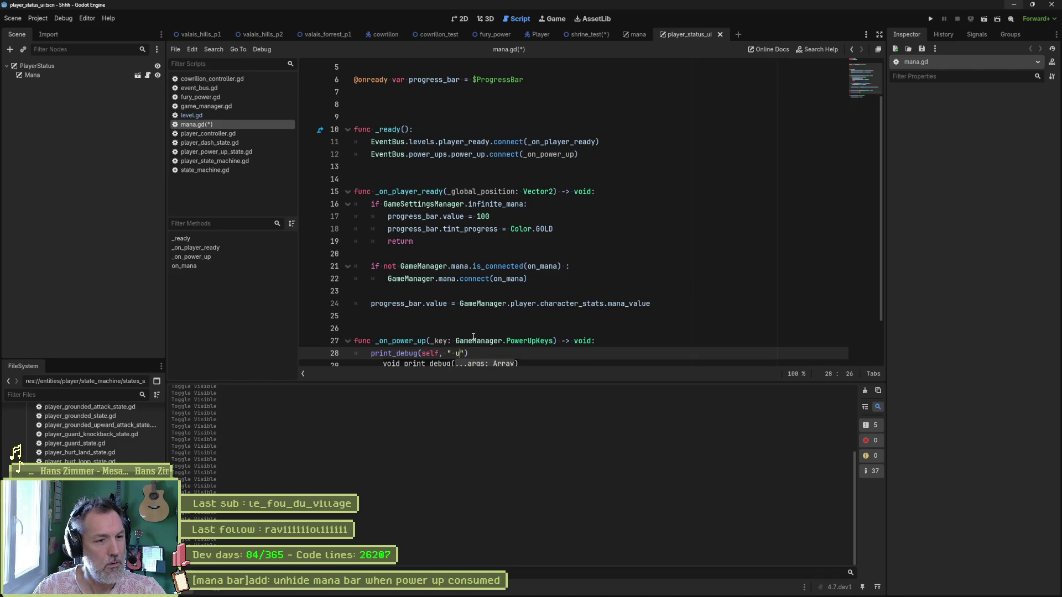
key(BackSpace)
key(BackSpace)
text(mana bar)
key(ctrl+s)
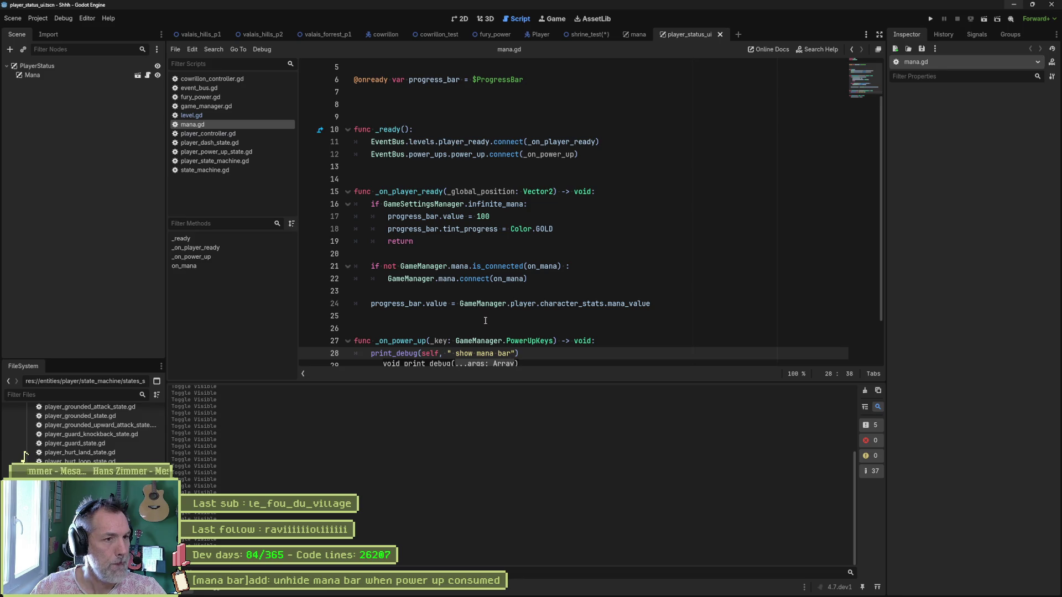
click(580, 34)
key(F6)
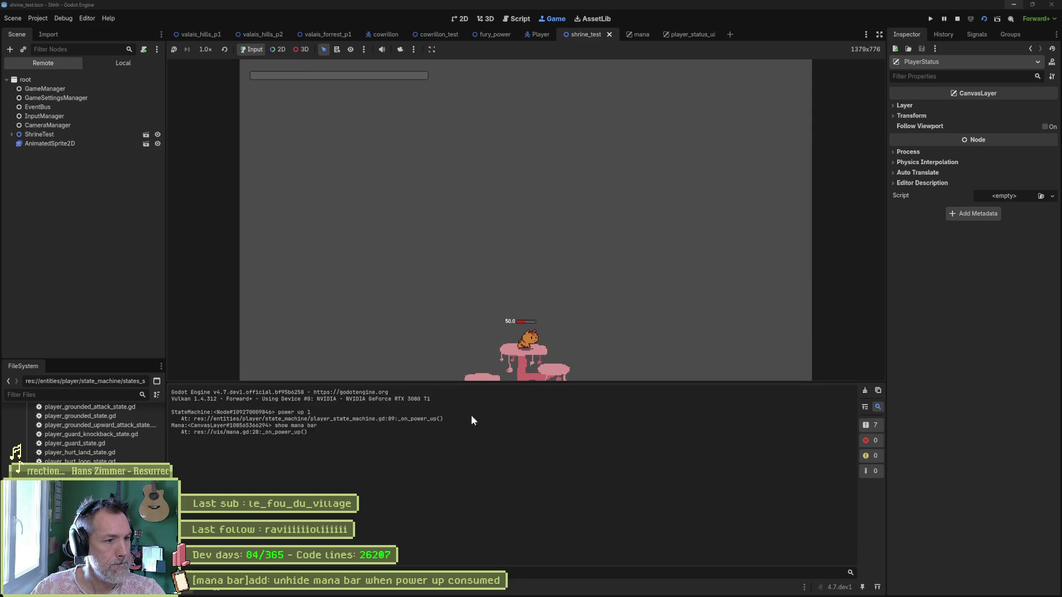
Stop the running shrine_test game and return to the mana.gd script.
key(F8)
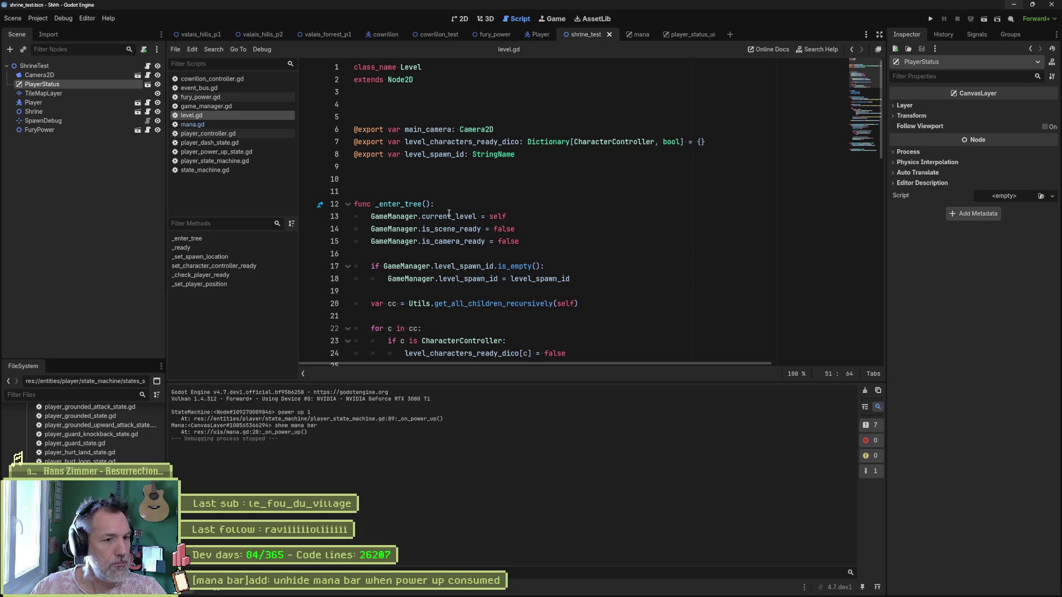
scroll(465, 227, down, 2)
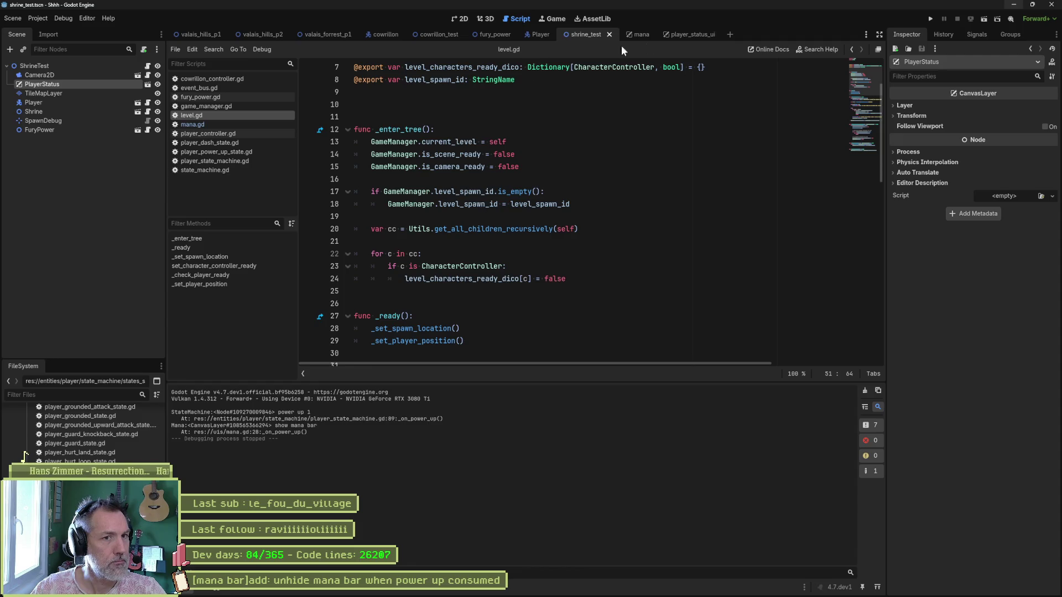
click(635, 35)
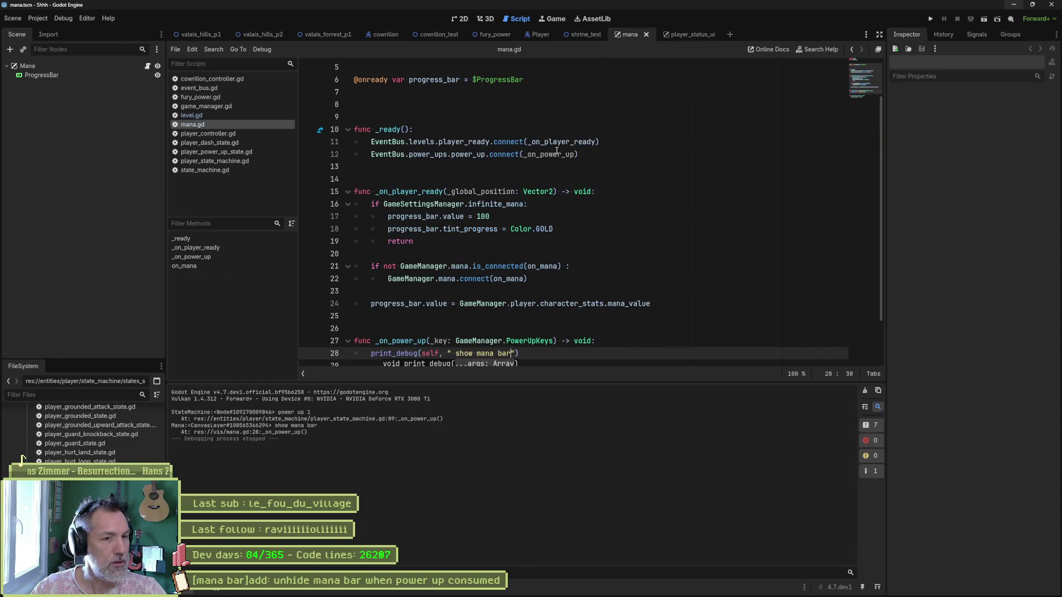
Start a loop in _ready: for key in GameManager.power_ups_dico.
click(625, 150)
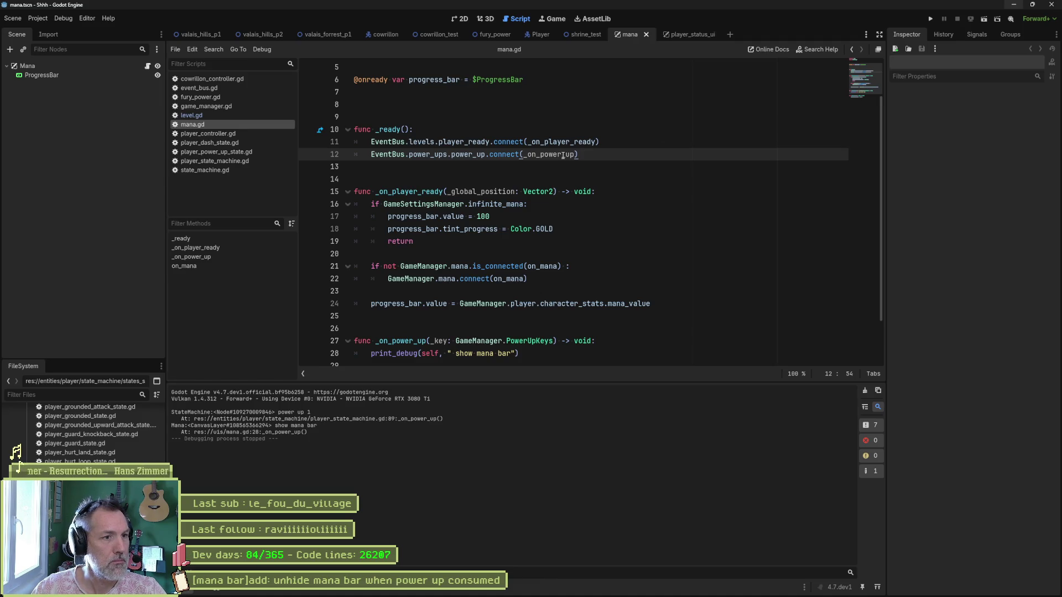
click(468, 118)
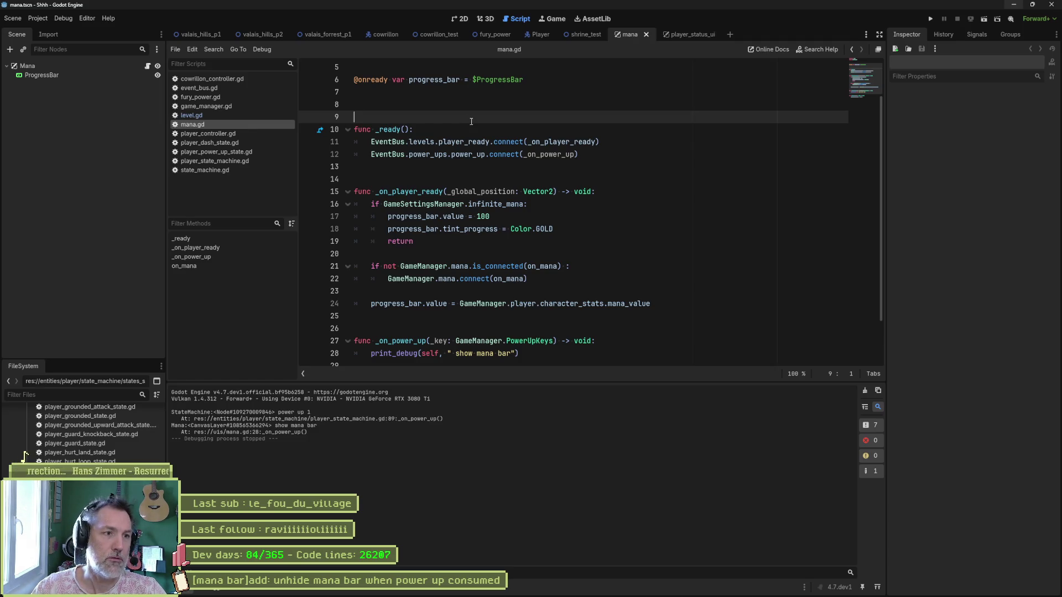
click(446, 129)
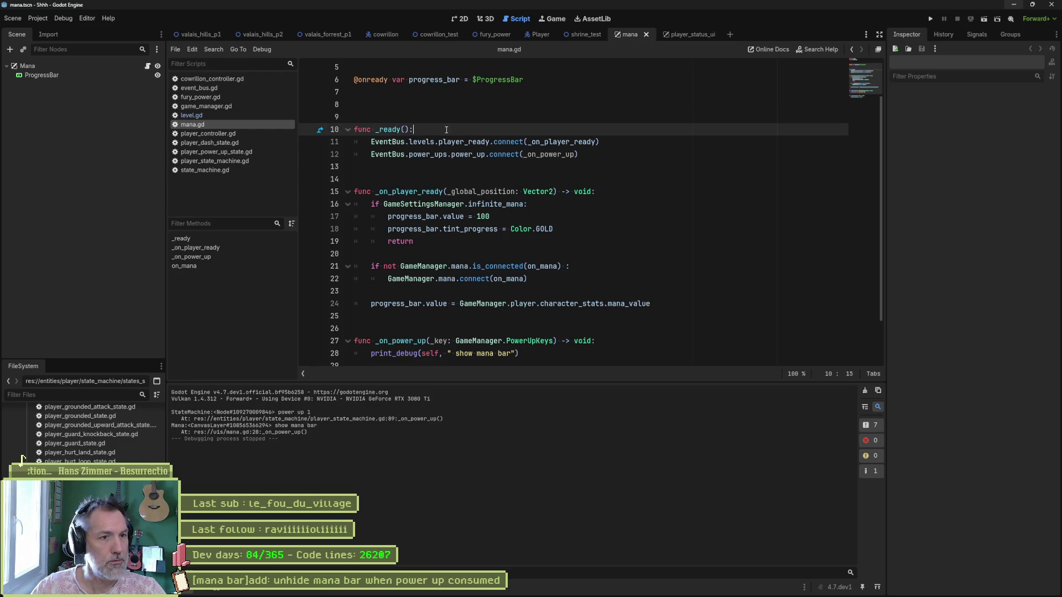
key(Return)
text(Game)
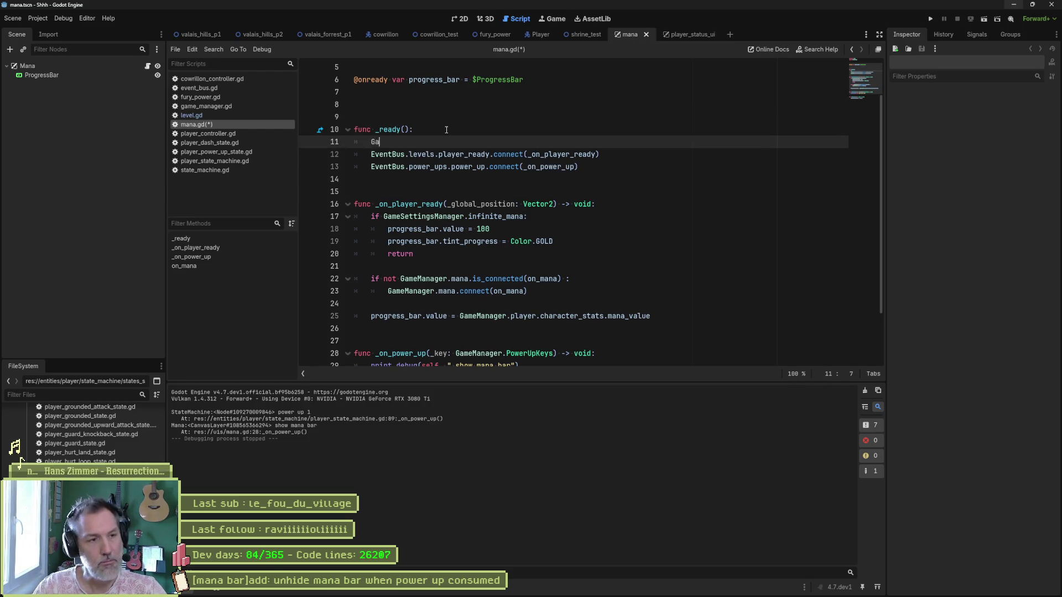
key(Down)
key(Return)
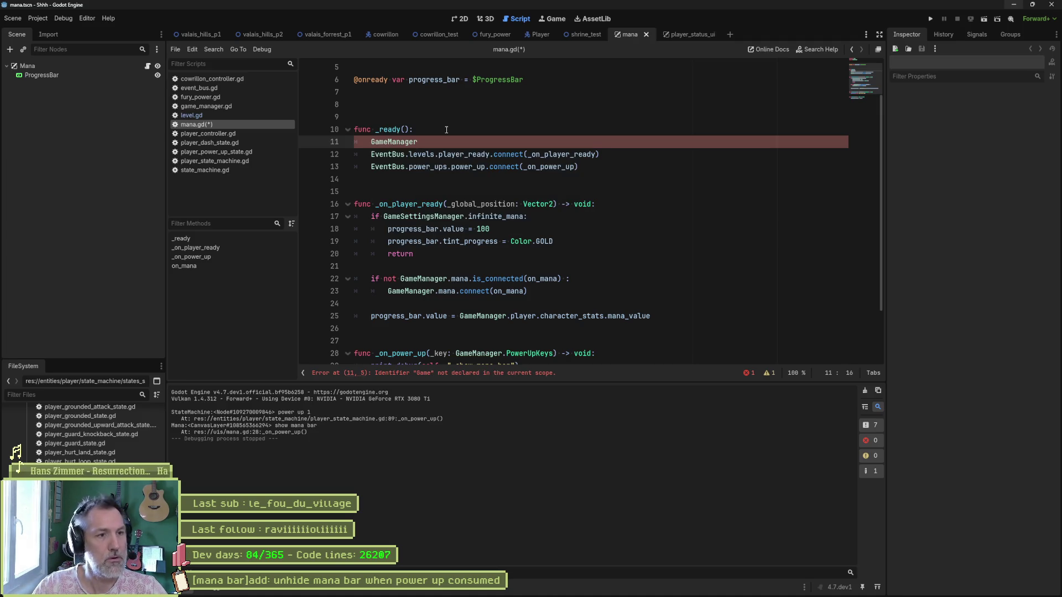
text(.po)
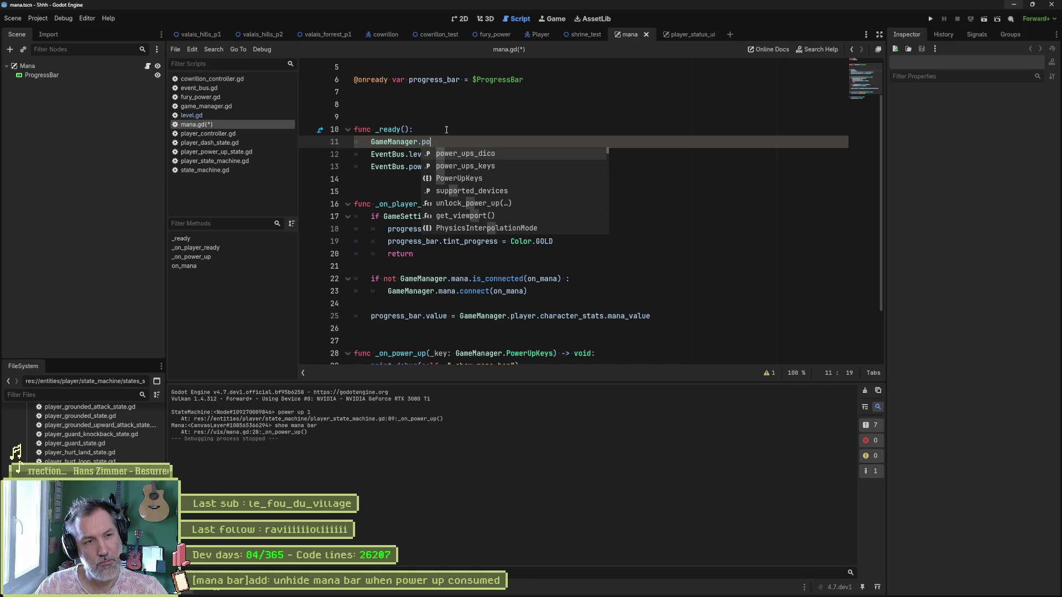
key(Return)
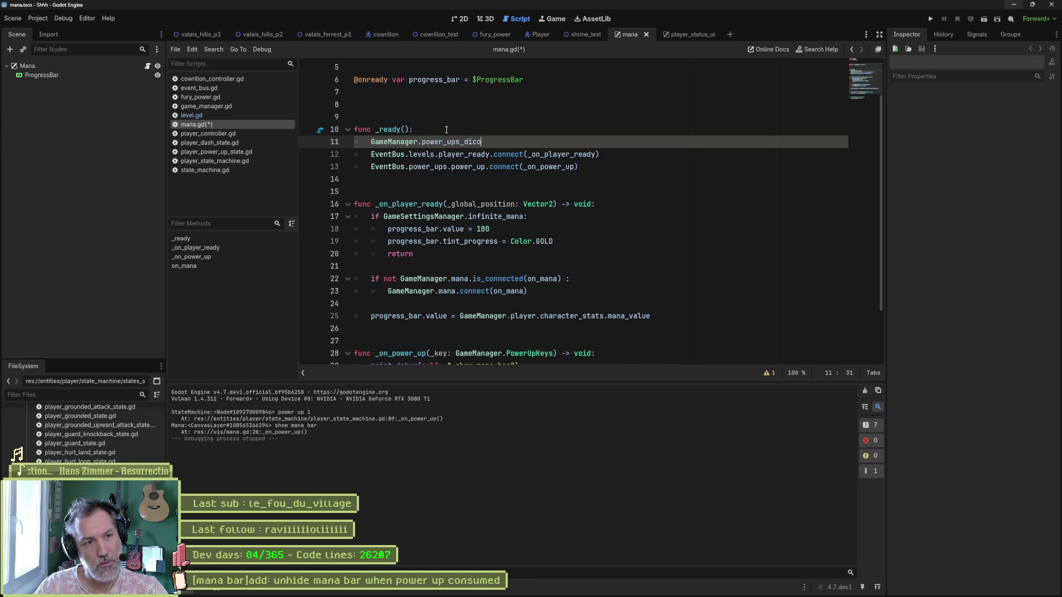
key(shift+Home)
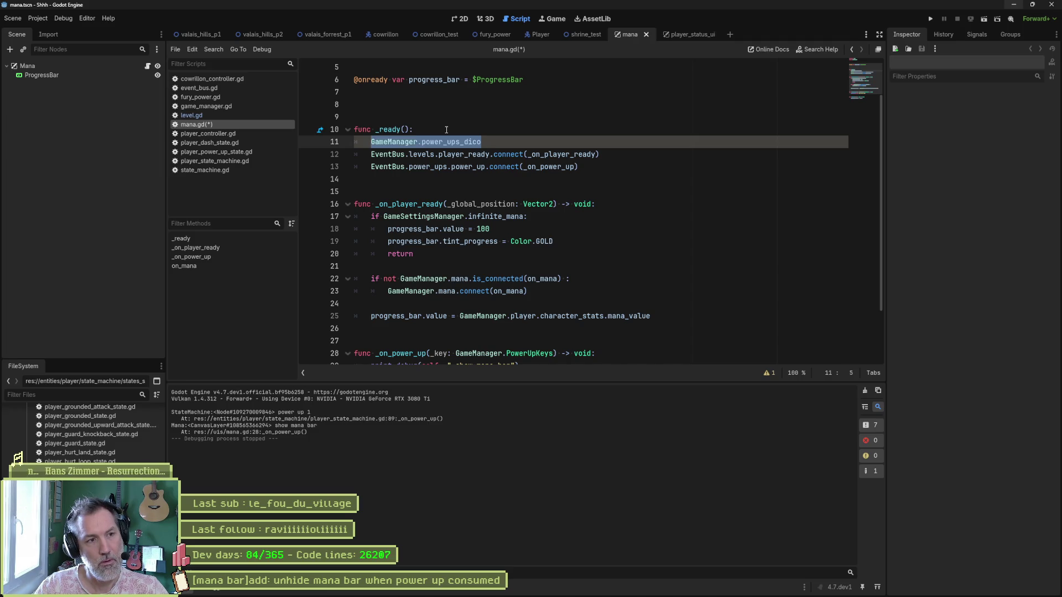
key(Left)
text(for )
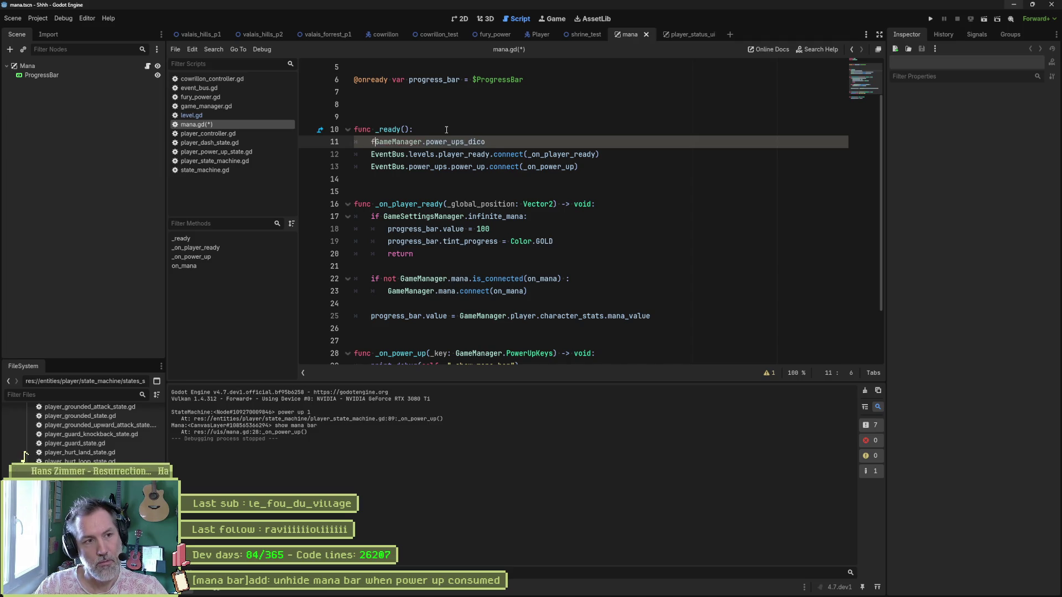
text(key in)
key(End)
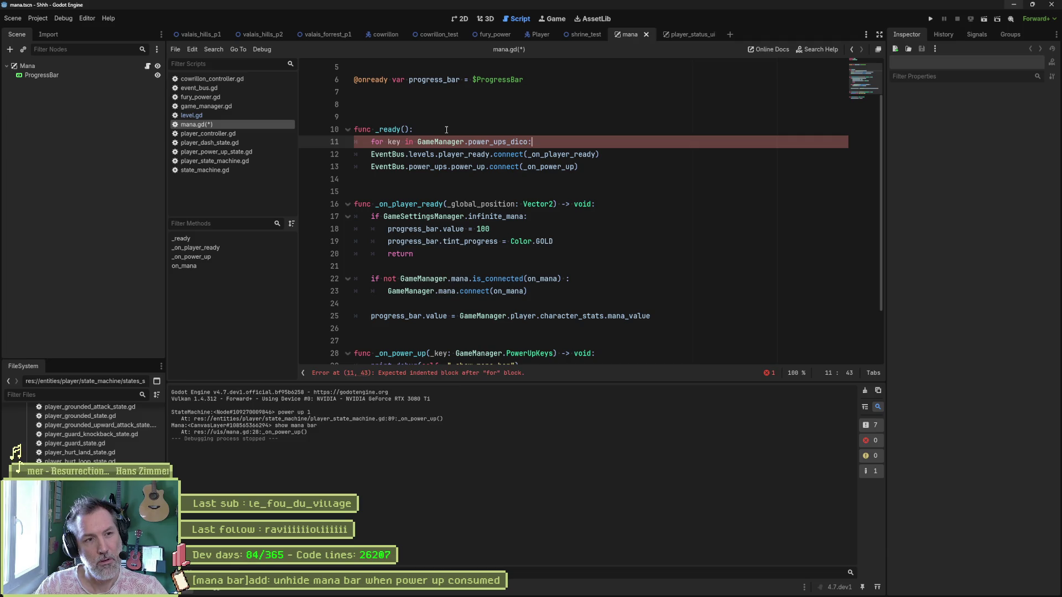
Inside the loop, add if key == GameManager.PowerUpKeys.FURRY.
key(Return)
text(if )
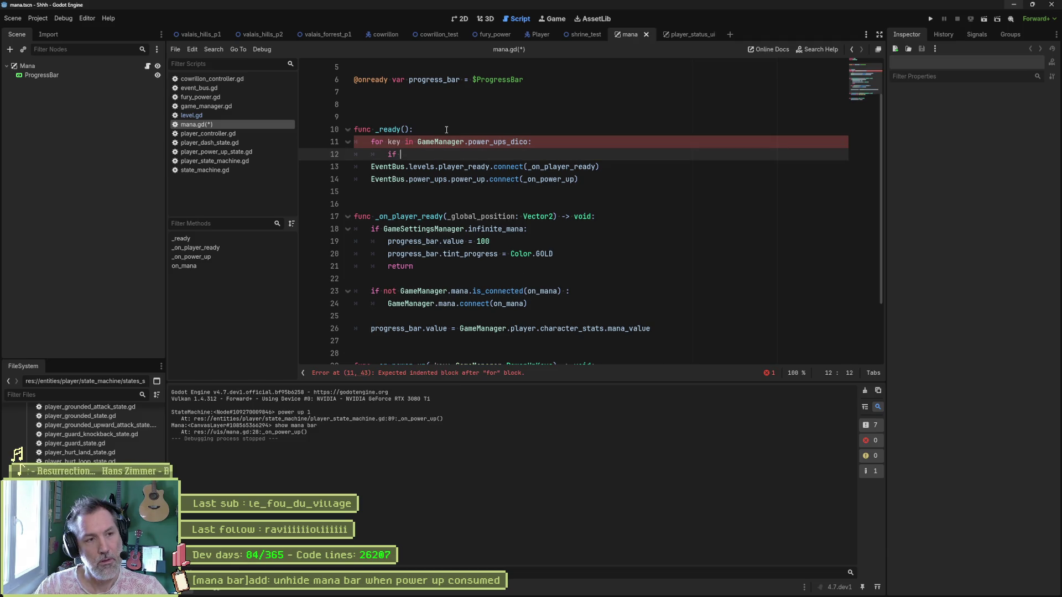
text(key_)
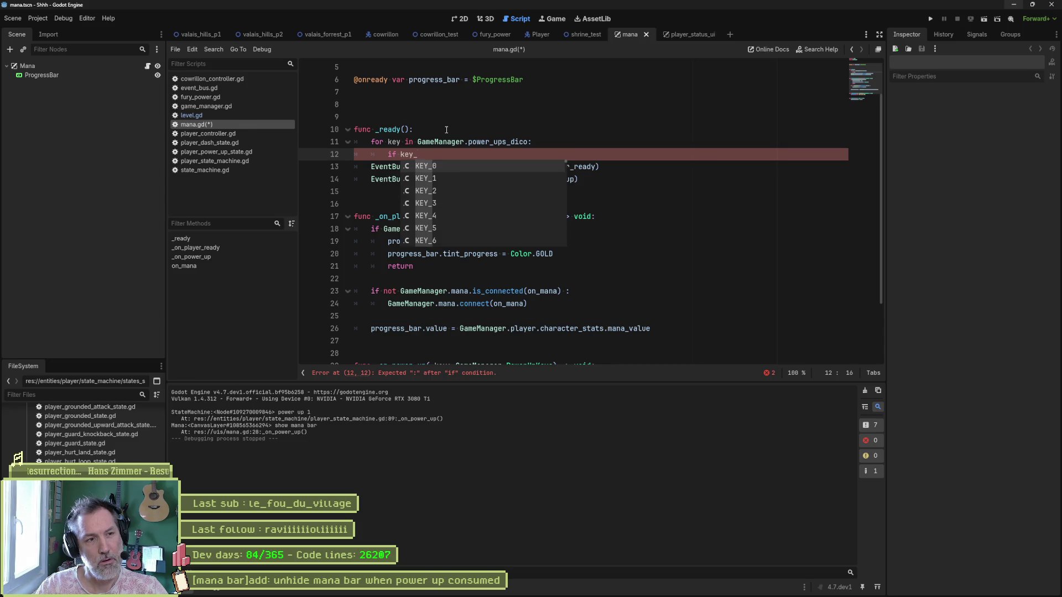
key(BackSpace)
text(== )
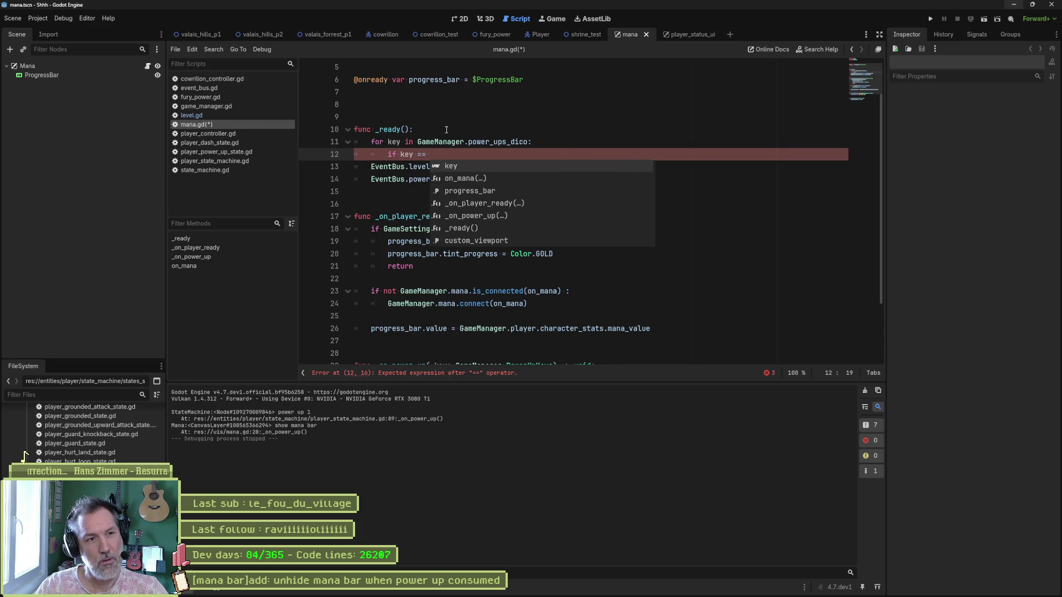
text(Game)
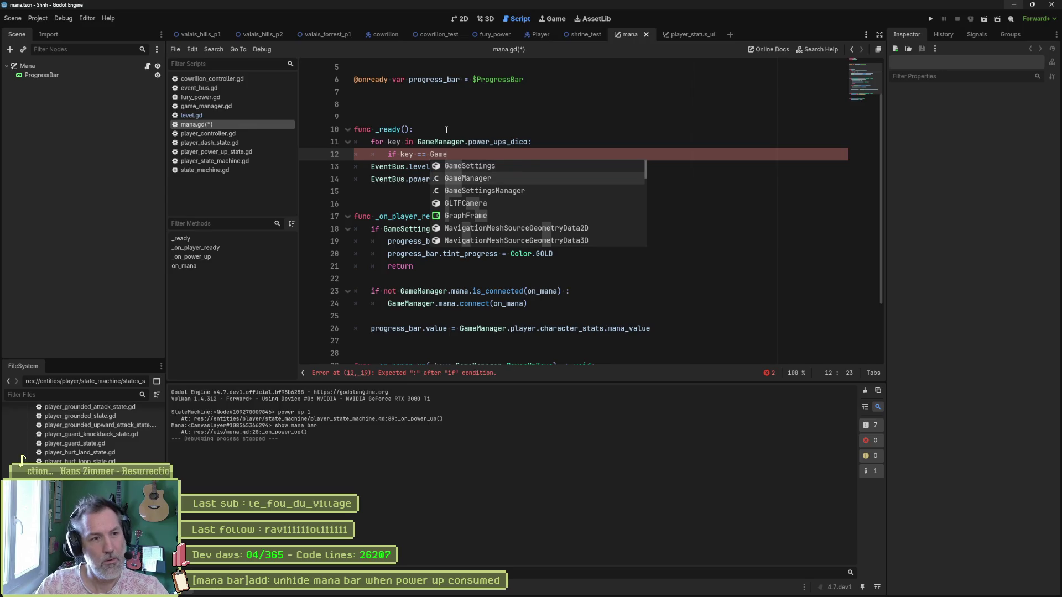
text(Manager.Po)
key(Return)
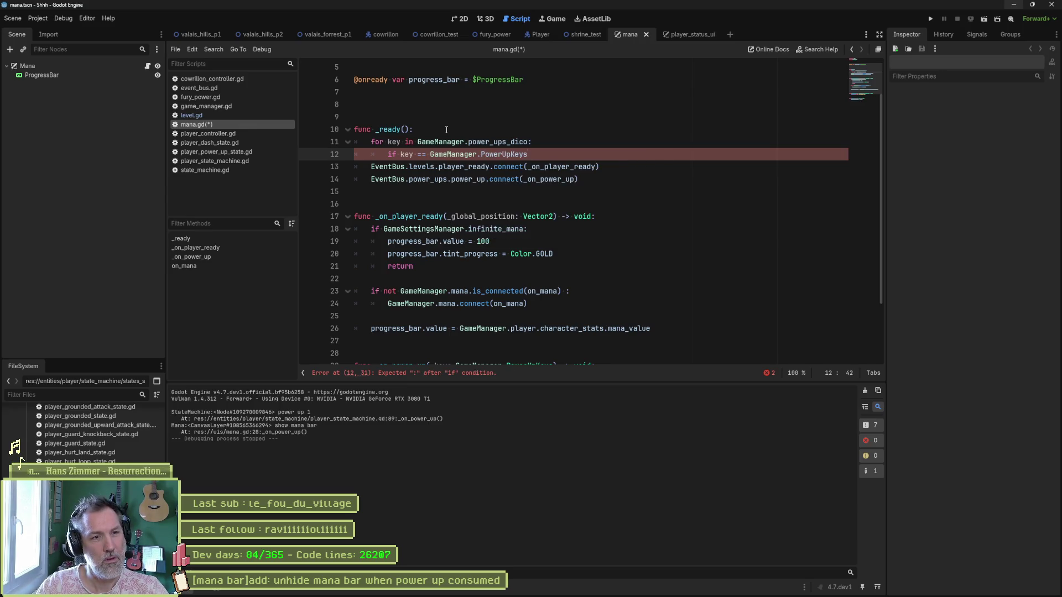
text(.)
key(Return)
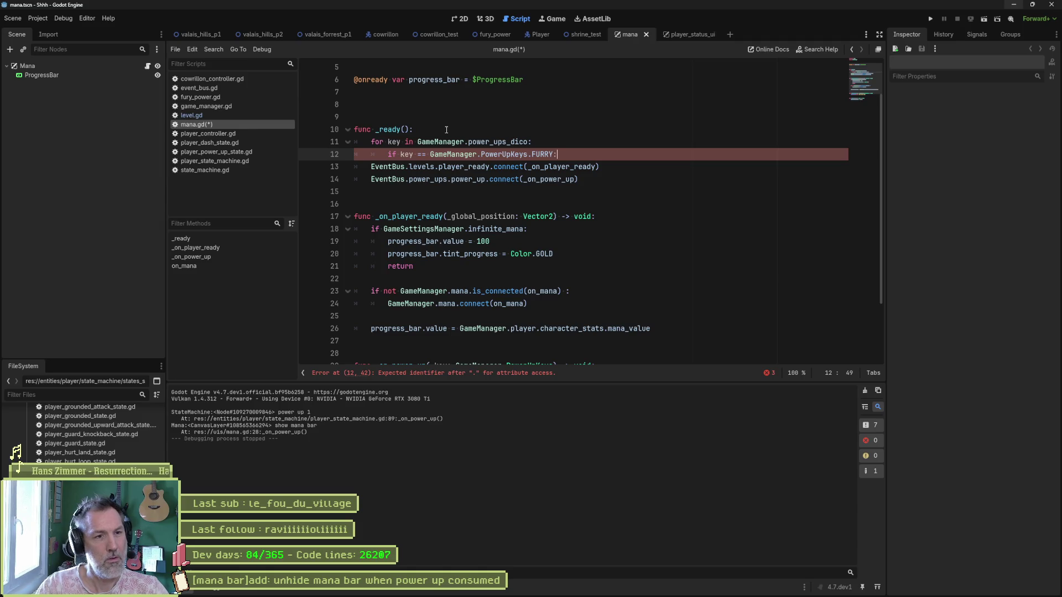
Nest if GameManager.power_ups_dico[key] == true with an empty body line.
key(Return)
text(if )
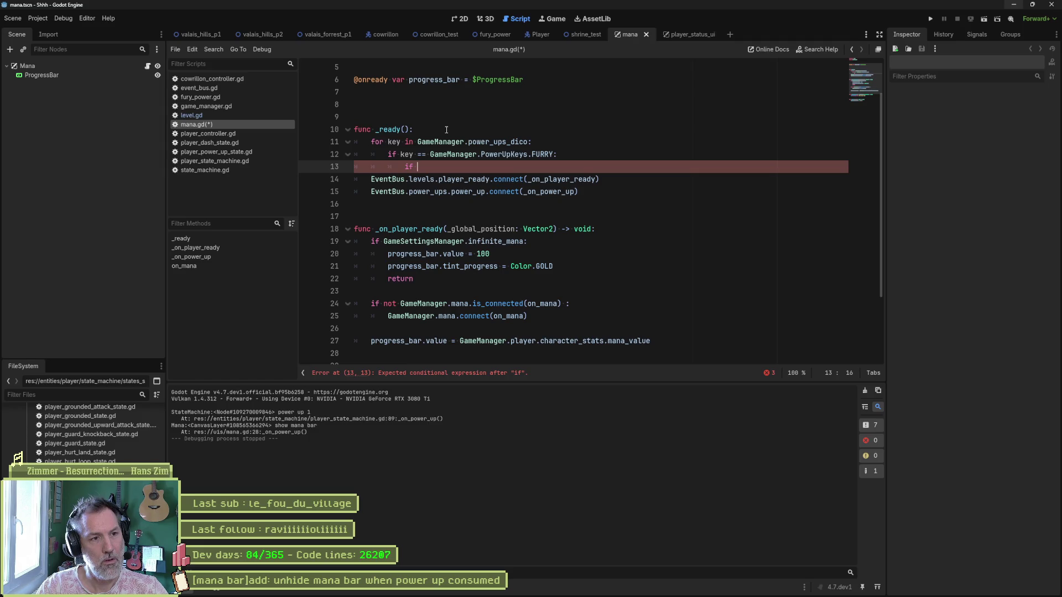
text(Game)
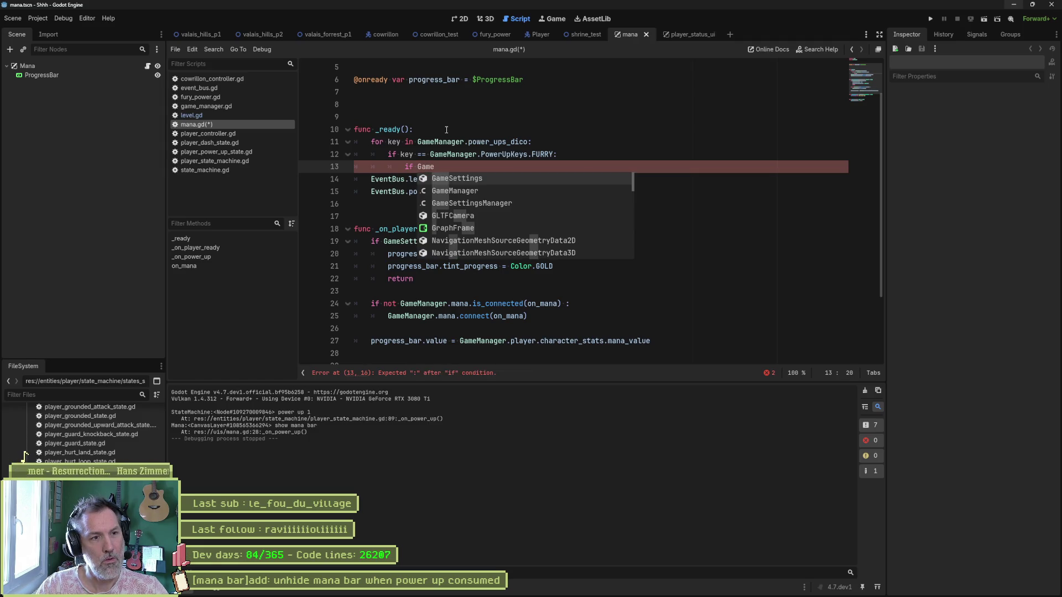
key(Return)
text(.po)
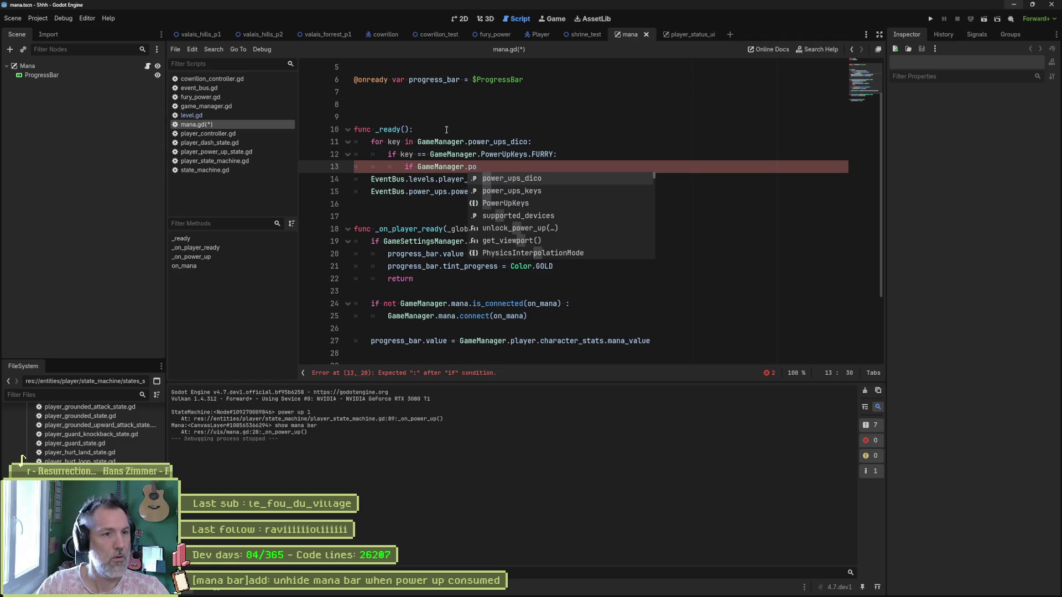
key(Return)
text([key)
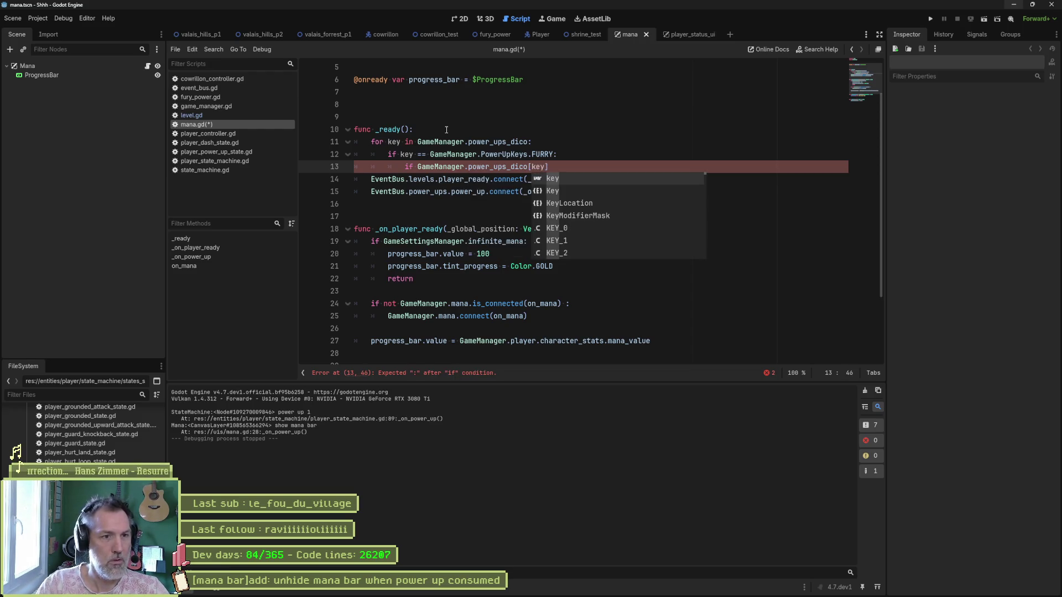
text(] == true:)
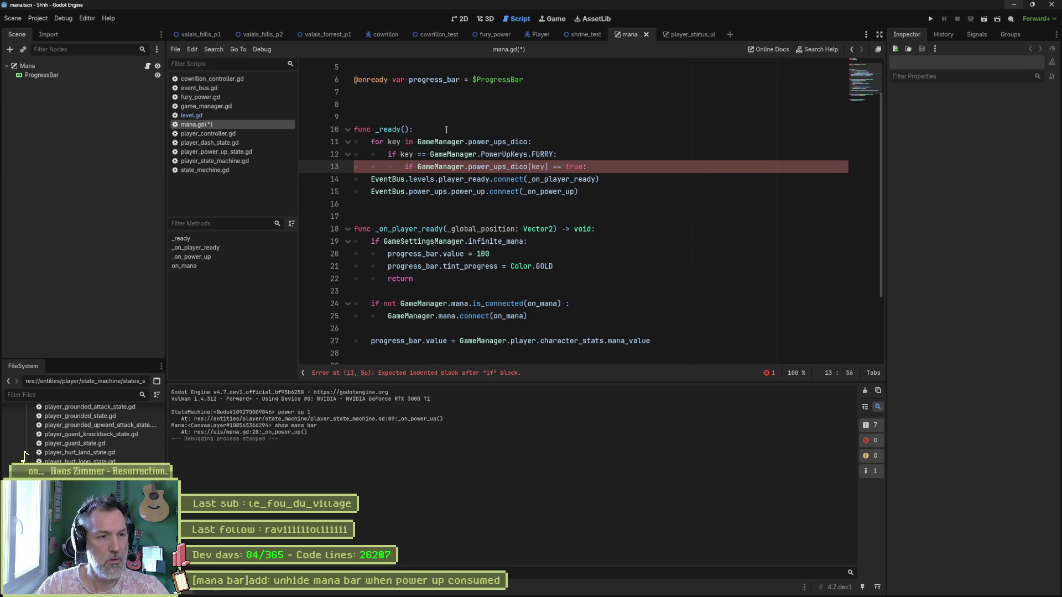
key(Return)
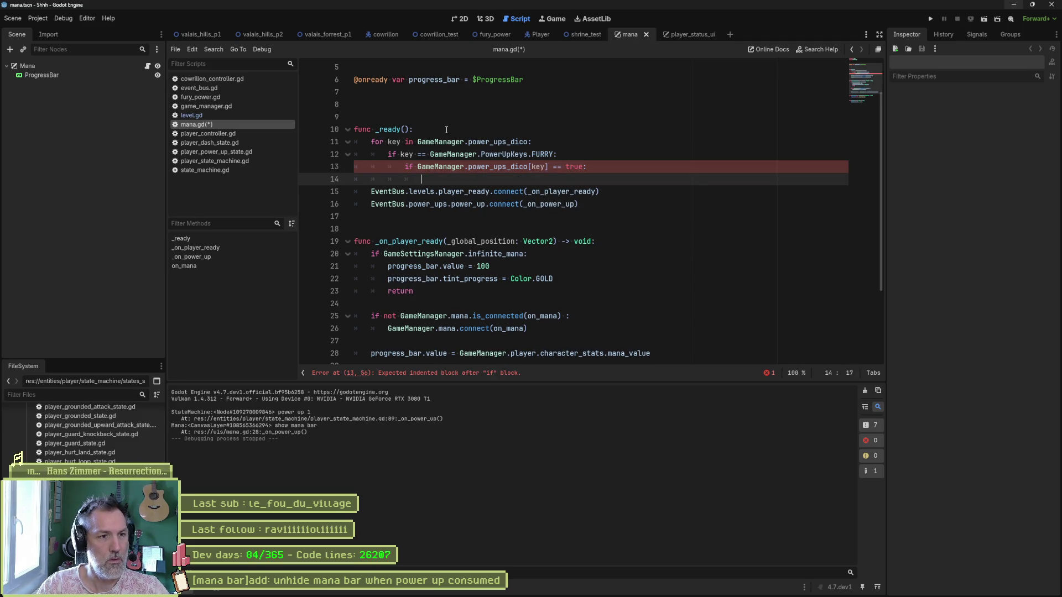
text(GameManager.power_ups_dico)
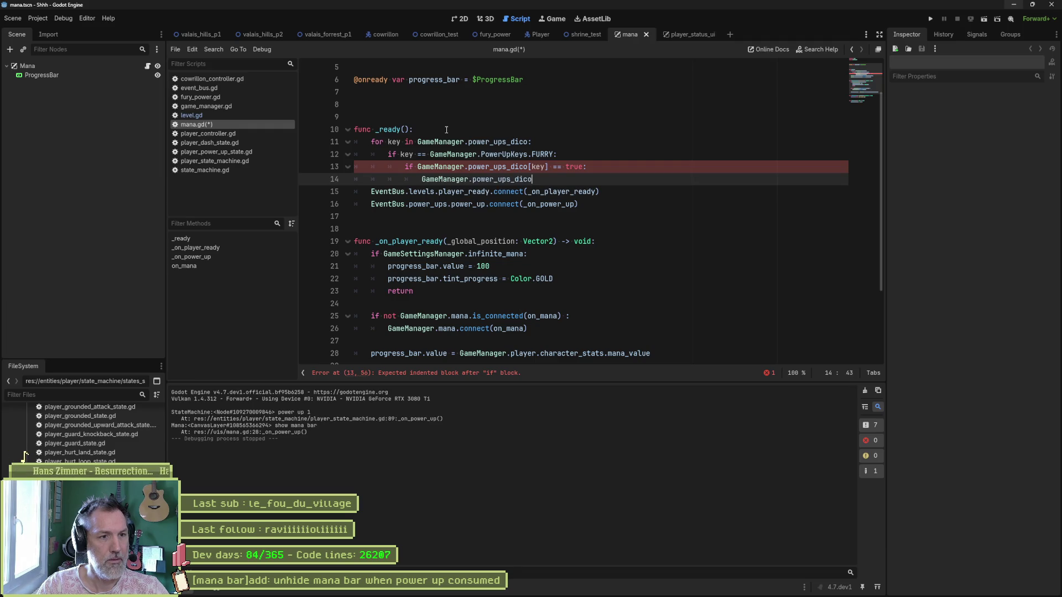
key(shift+Home)
key(BackSpace)
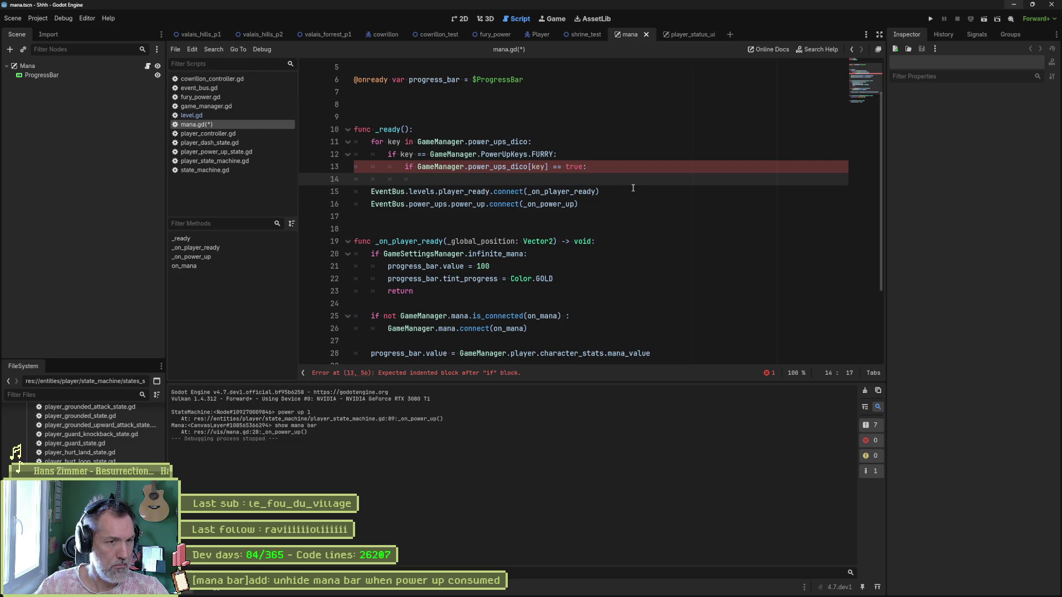
Begin a progress_bar.en line atop _ready and inspect the ProgressBar node in 2D.
drag(417, 142, 518, 142)
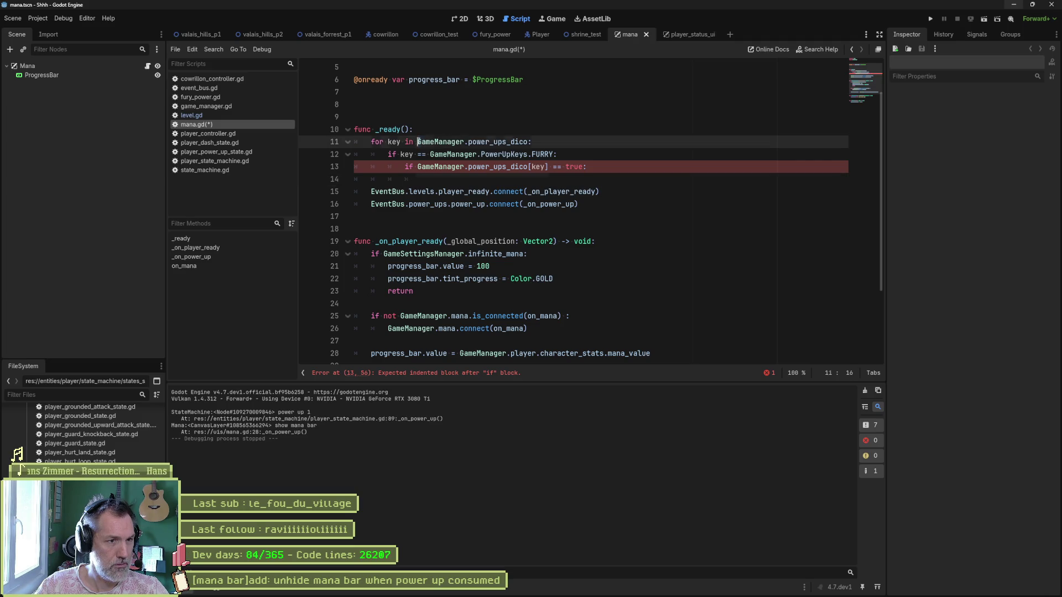
click(524, 133)
key(Return)
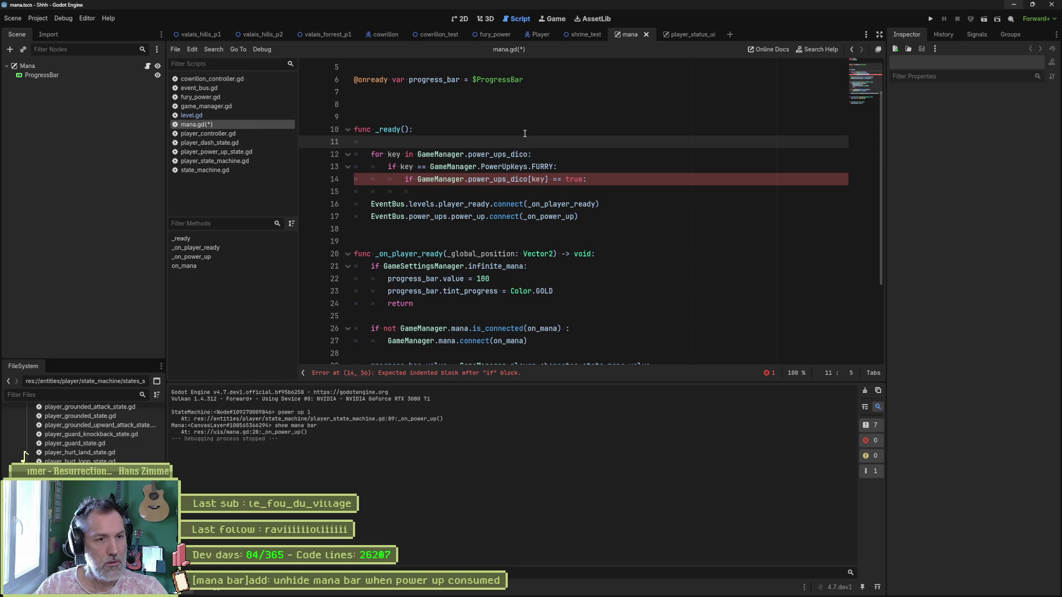
text(progress_bar.en)
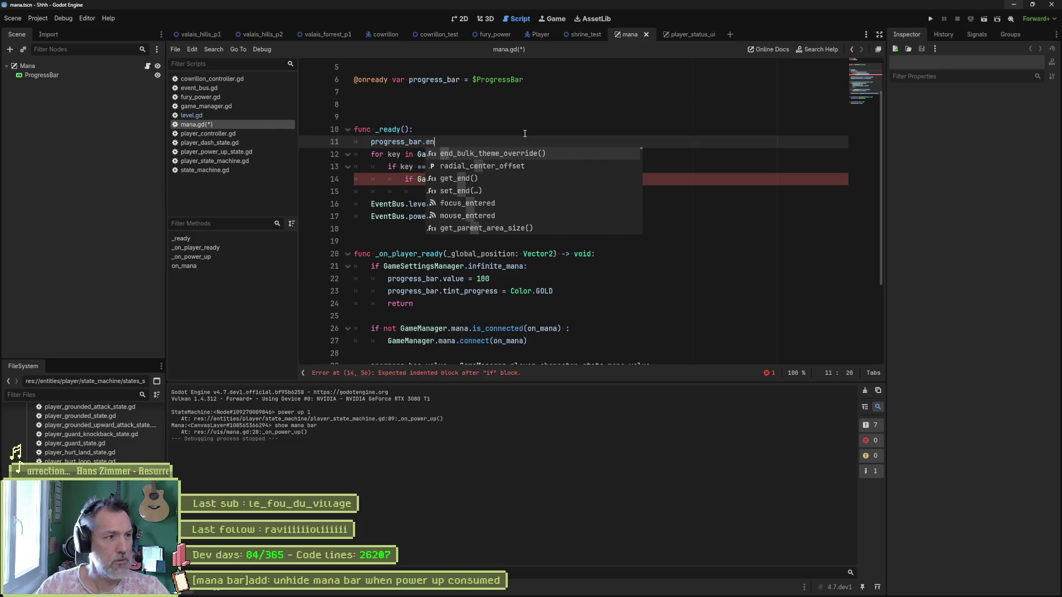
click(84, 76)
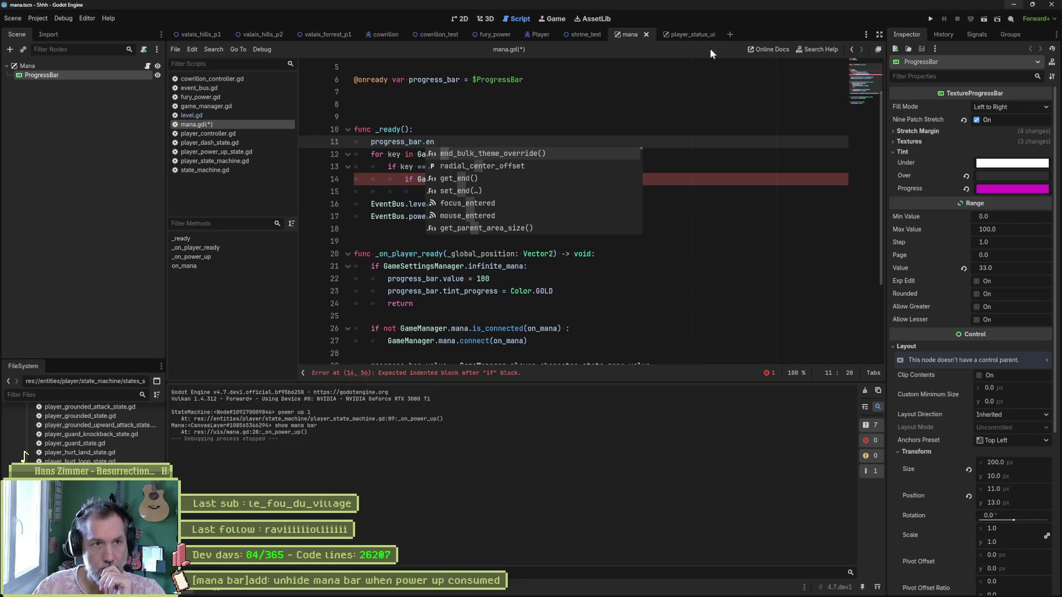
click(466, 21)
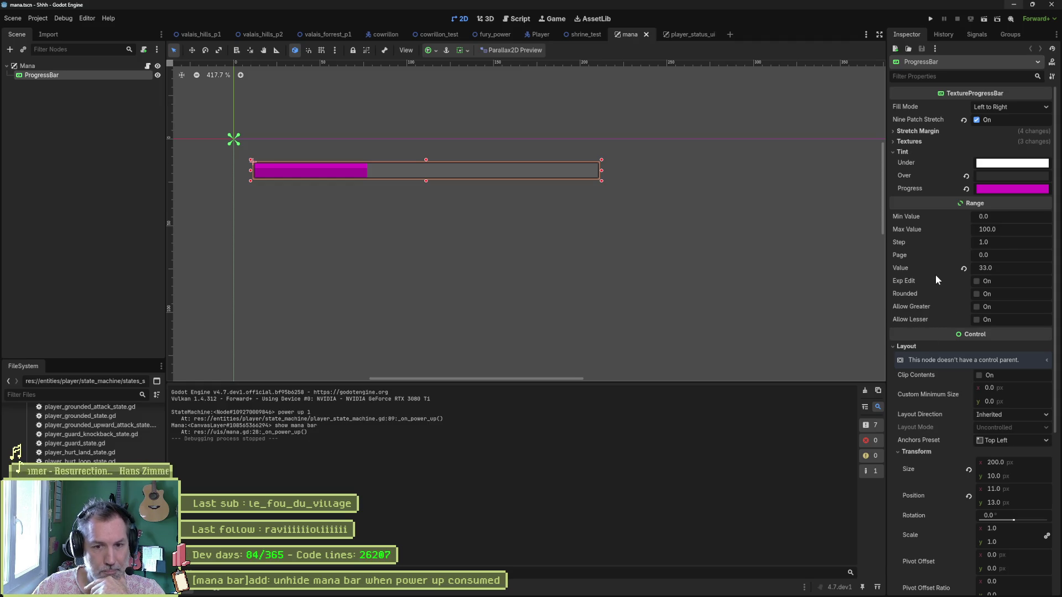
scroll(939, 248, down, 3)
scroll(938, 249, down, 3)
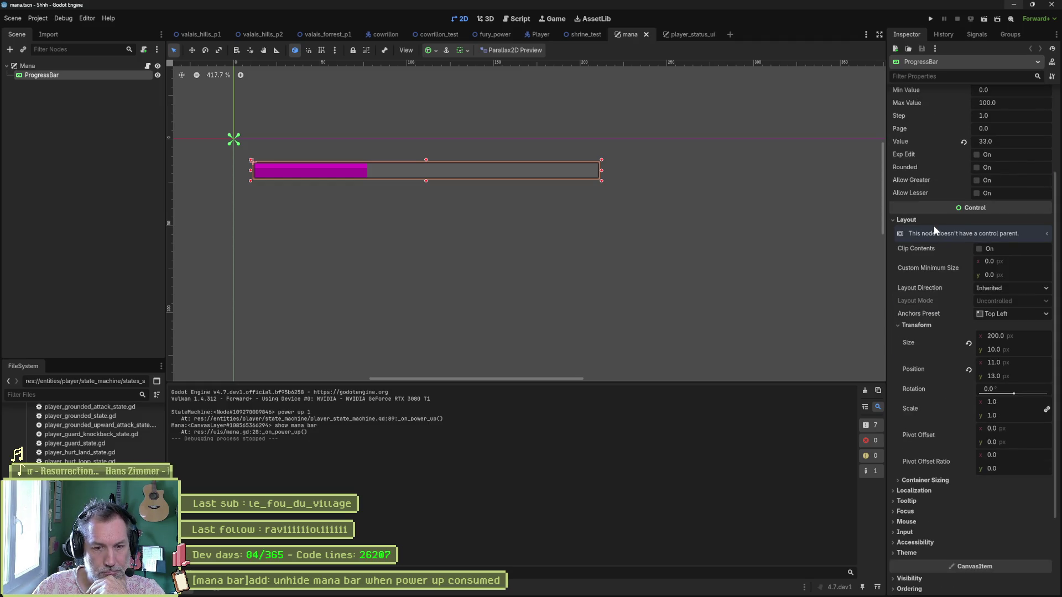
scroll(938, 219, down, 5)
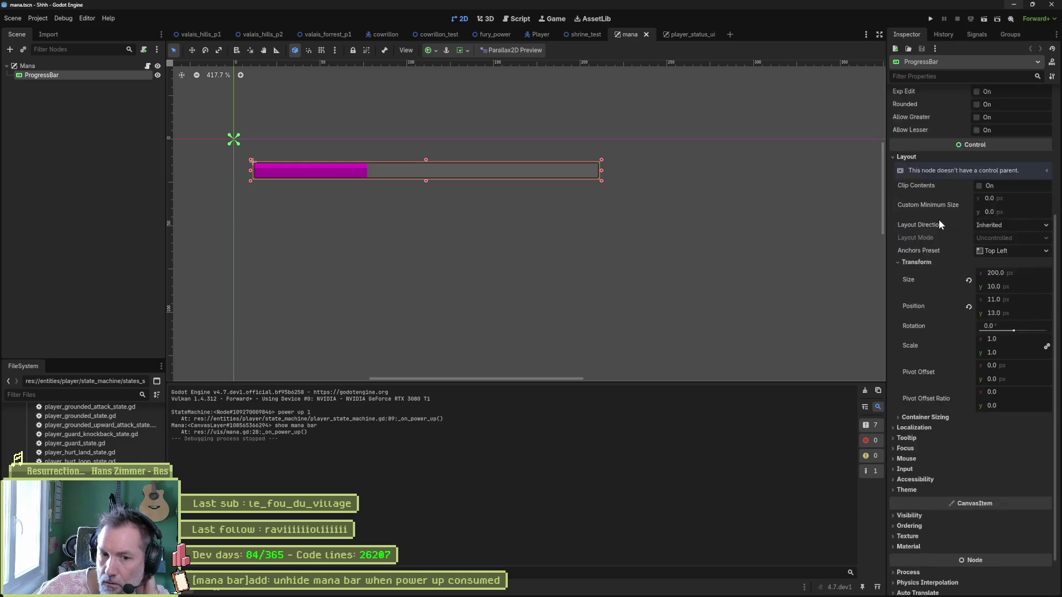
click(913, 467)
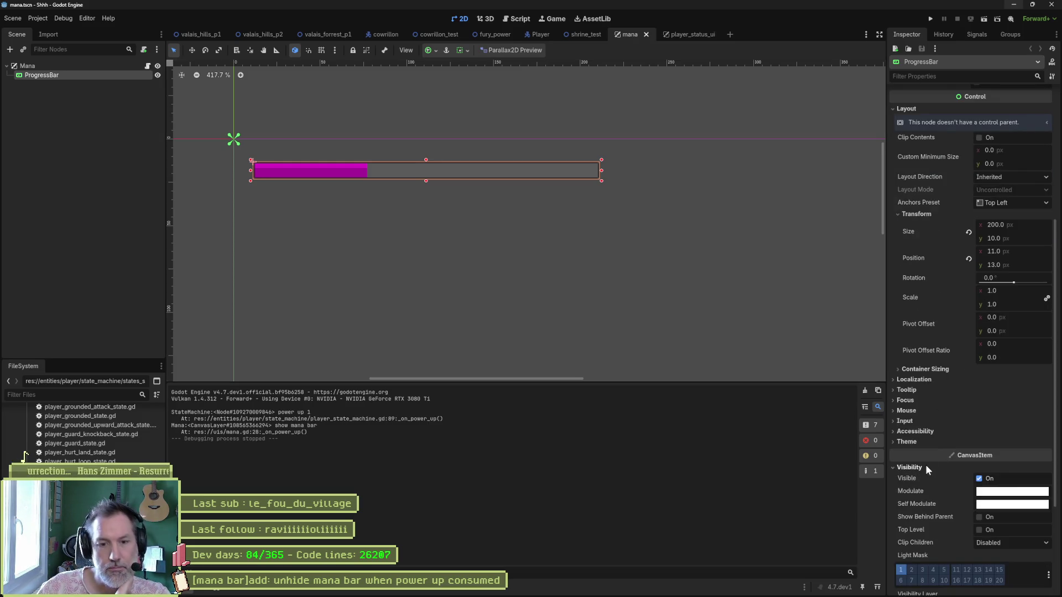
click(979, 478)
click(979, 479)
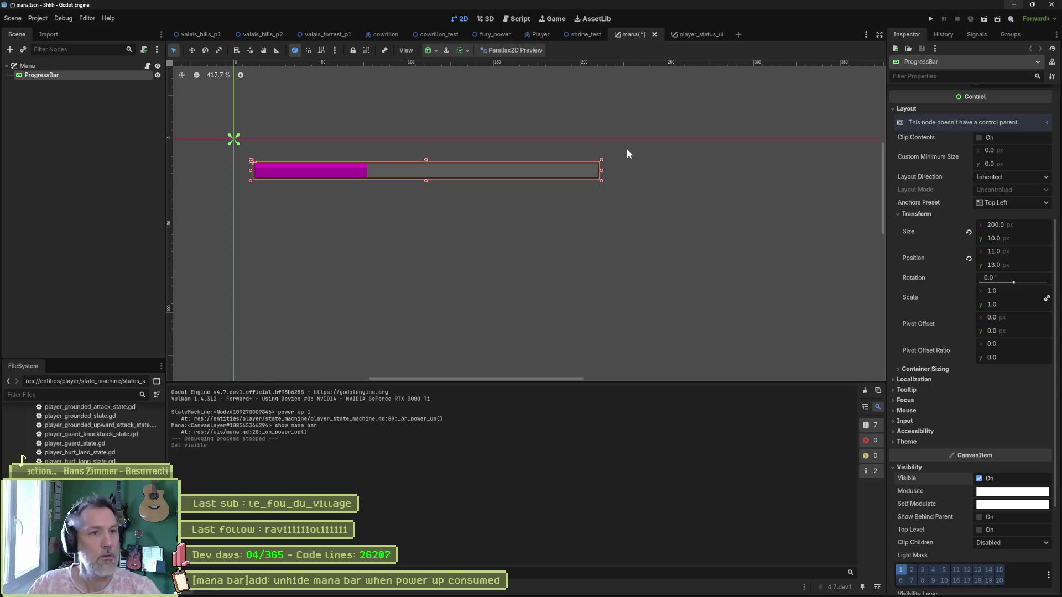
key(ctrl+F3)
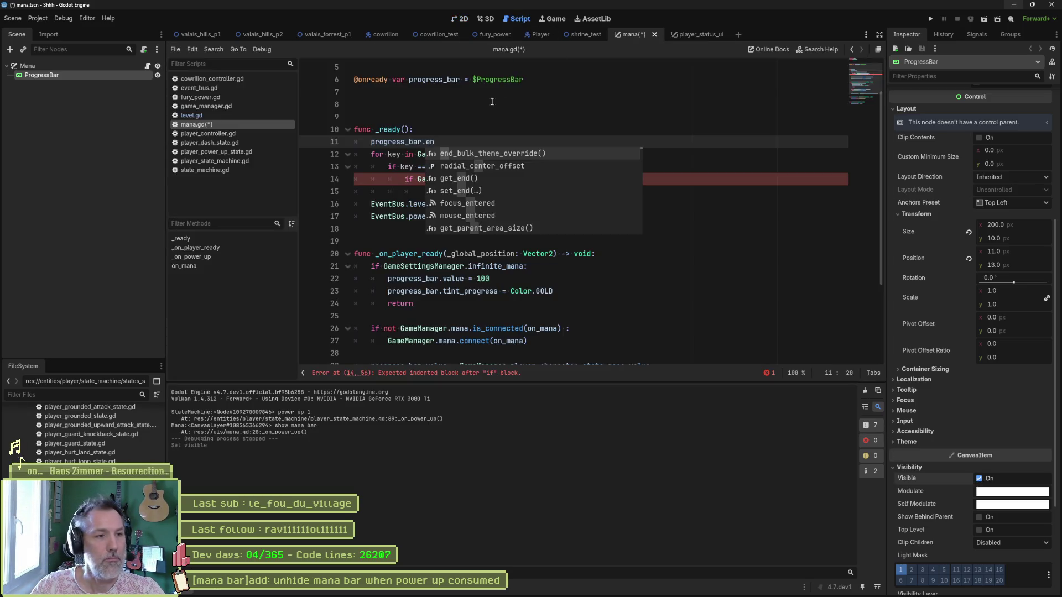
Set progress_bar.visible = GameManager.power_ups_dico[GameManager.PowerUpKeys.FURRY], delete the old loop, and save.
key(BackSpace)
key(BackSpace)
text(vi)
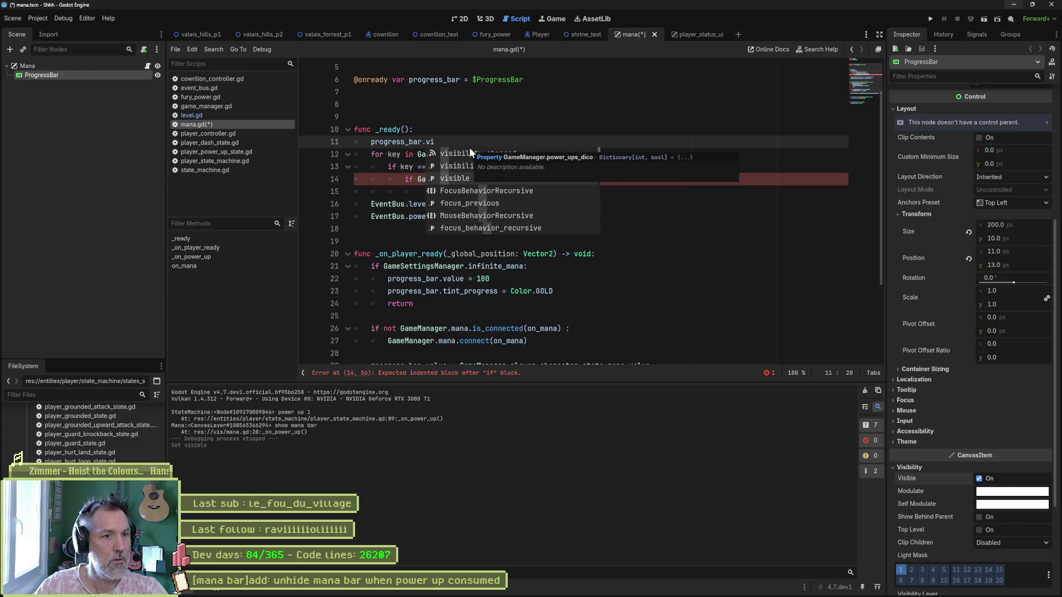
text(sible =)
text(GameManager.power_ups_dico)
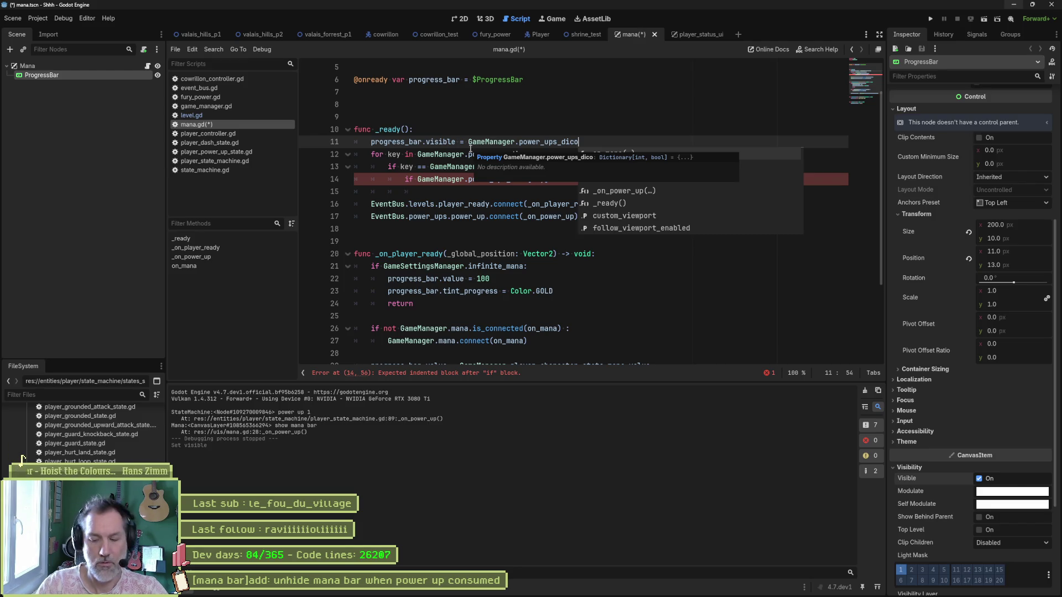
text([)
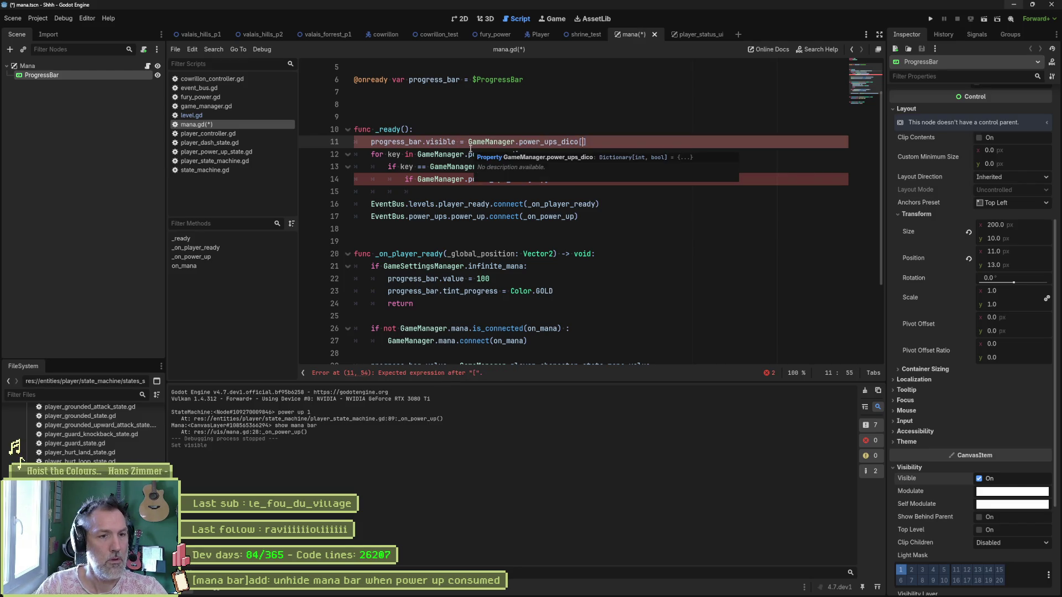
text(Game)
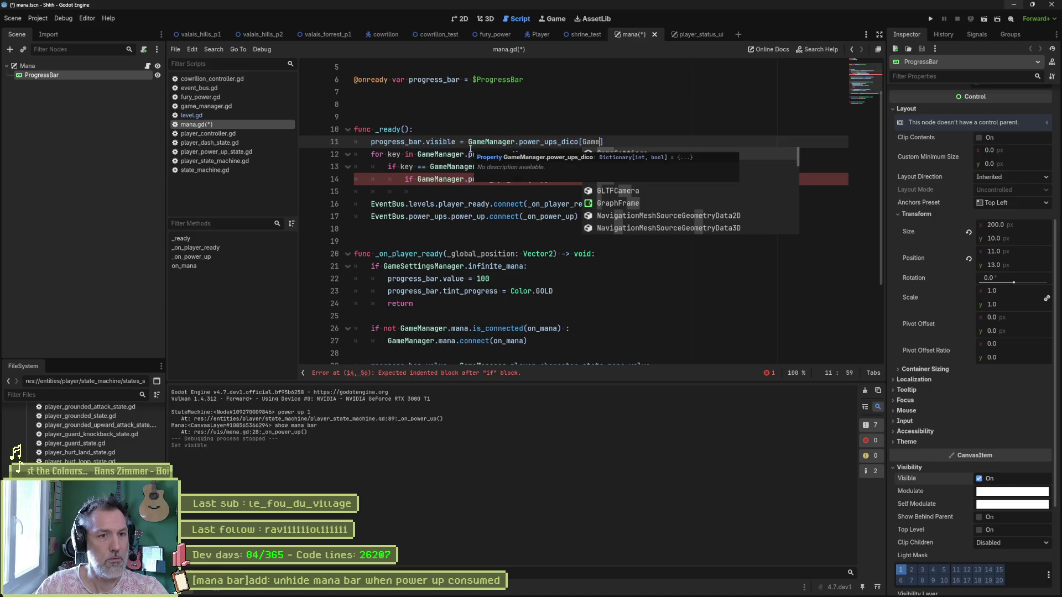
drag(658, 304, 655, 291)
drag(430, 166, 555, 167)
key(ctrl+c)
double_click(591, 142)
key(ctrl+v)
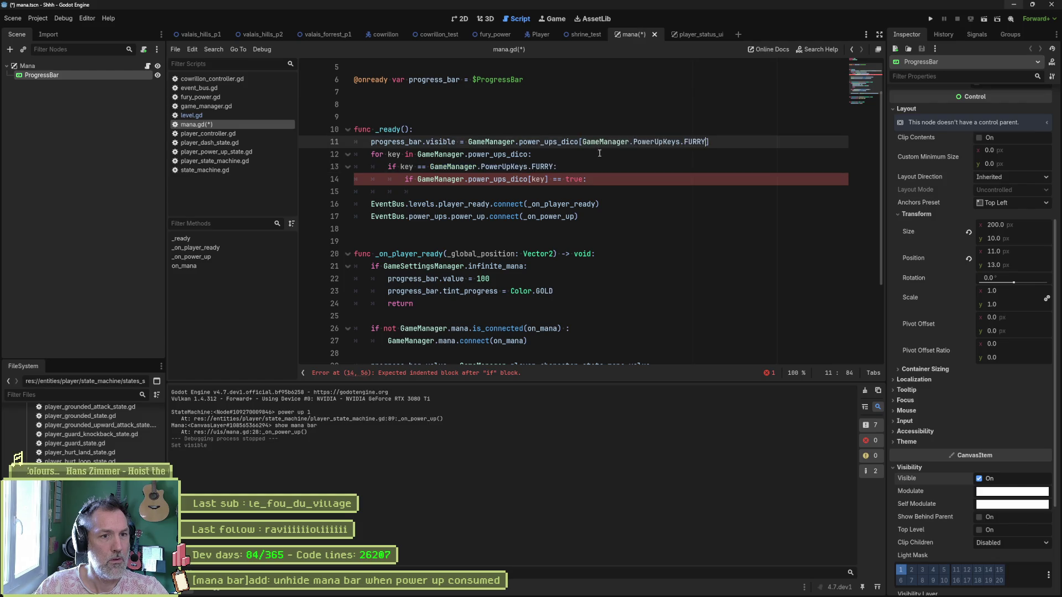
click(597, 153)
key(ctrl+shift+k)
key(ctrl+shift+k)
key(ctrl+shift+k)
key(ctrl+s)
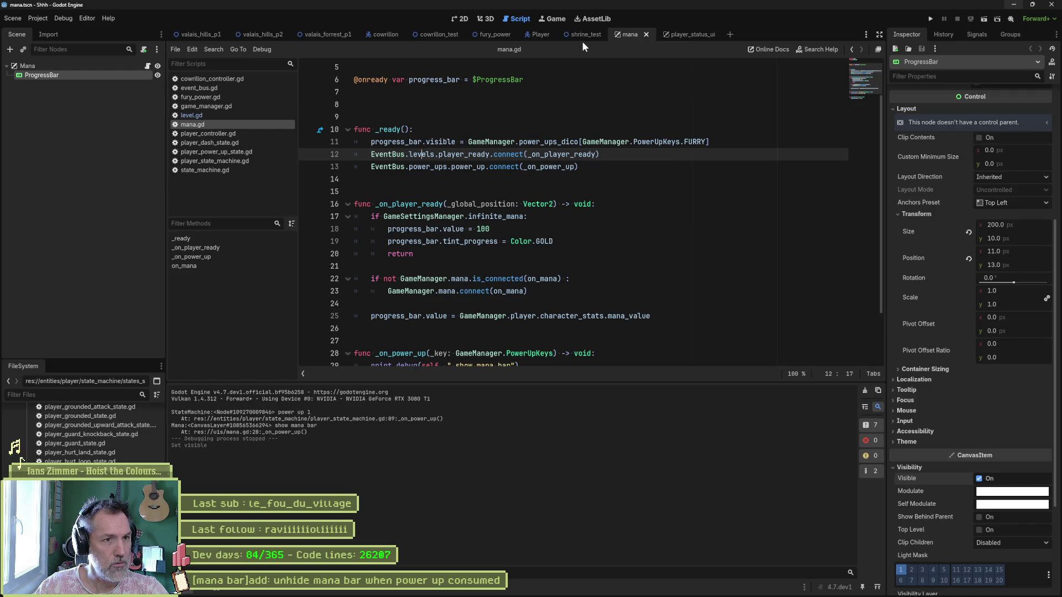
In shrine_test's 2D view, move the SpawnDebug marker down-left and run the scene.
click(584, 37)
click(639, 190)
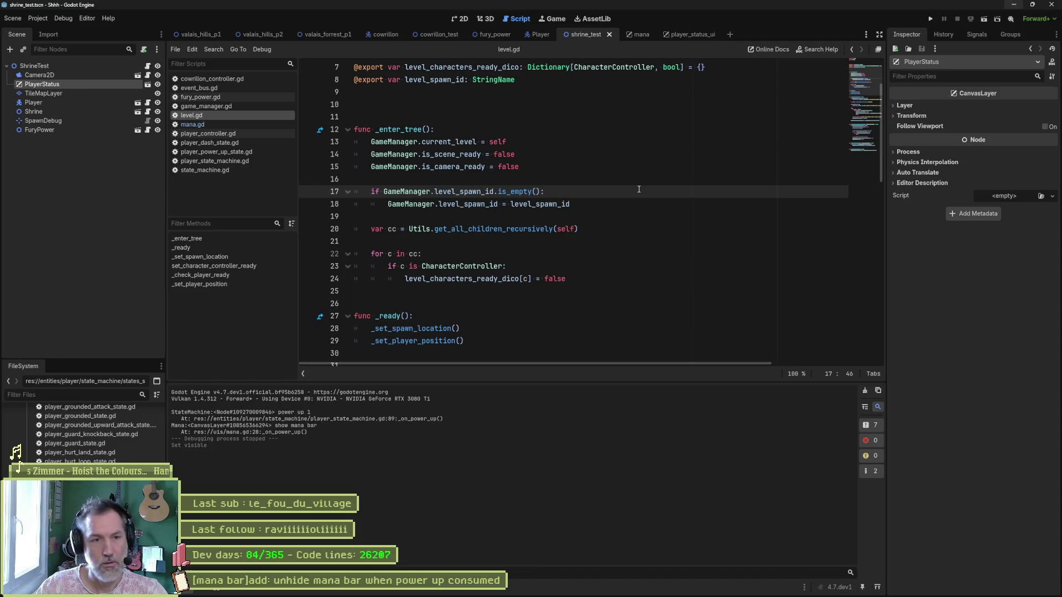
click(458, 20)
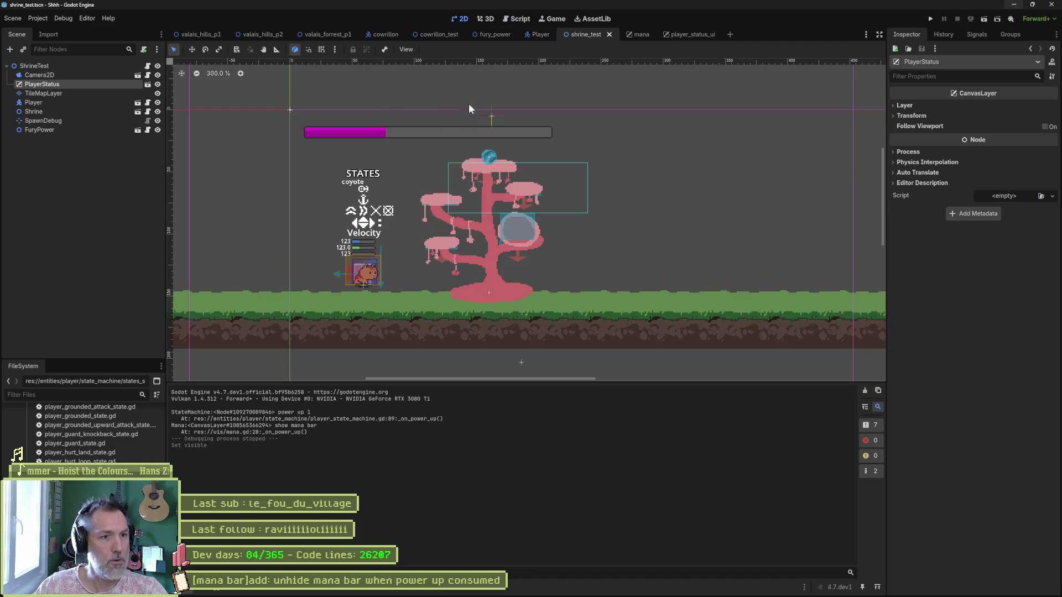
click(489, 116)
key(w)
drag(490, 116, 438, 184)
key(F6)
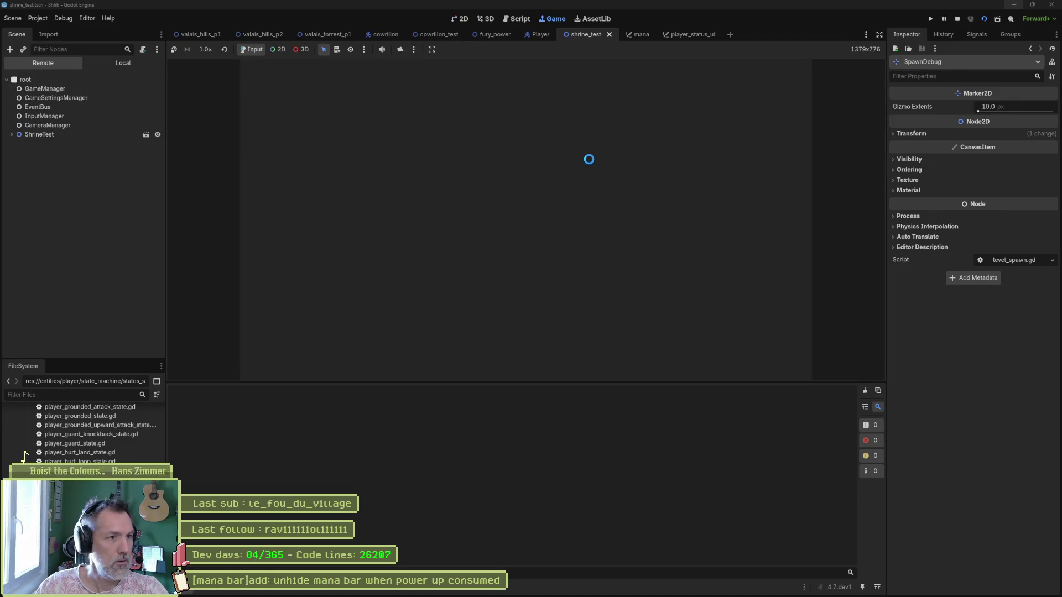
Jump the cat onto the power-up orb, then drop to a lower platform.
key(space)
key(Right)
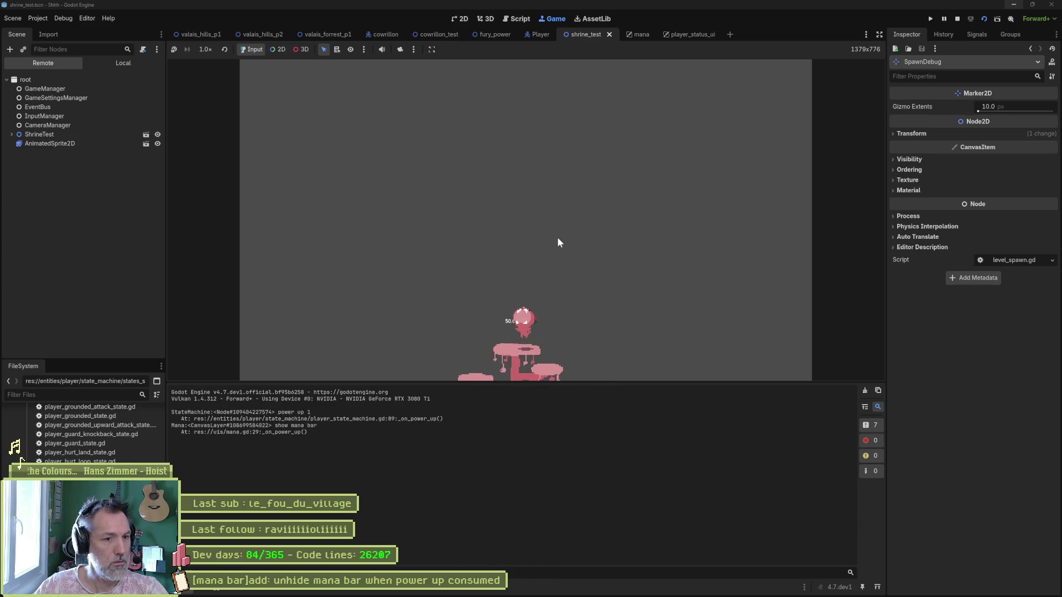
key(Left)
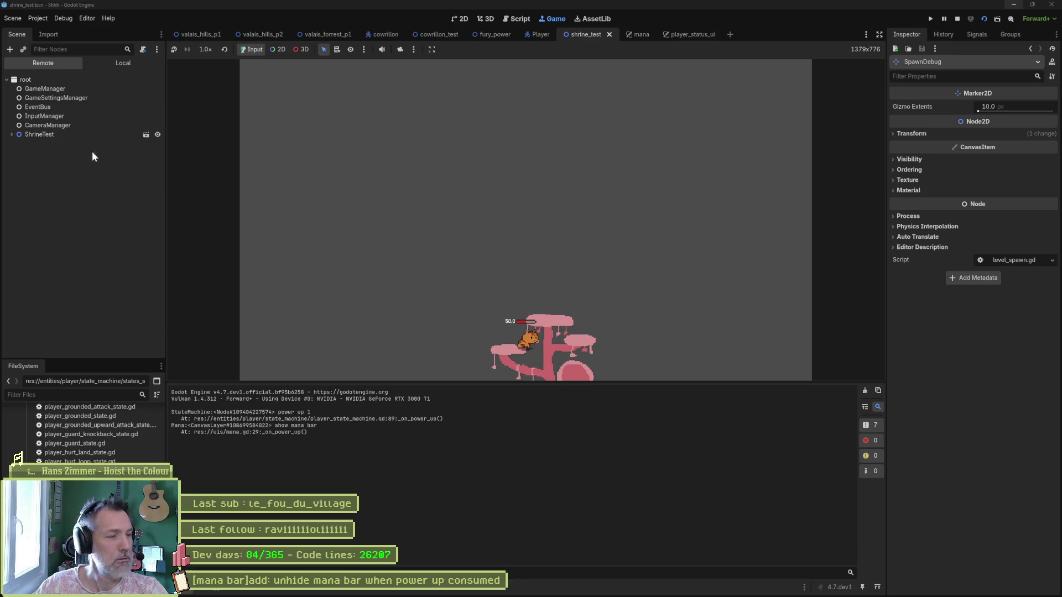
In the Remote tree, expand ShrineTest > PlayerStatus > Mana, show ProgressBar, and stop the game.
click(11, 135)
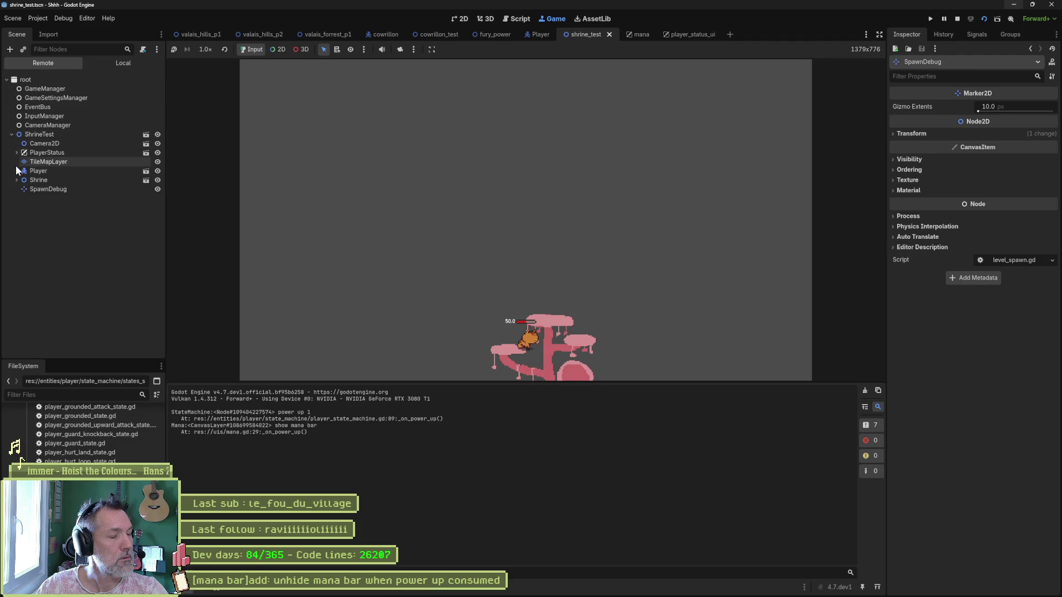
click(17, 152)
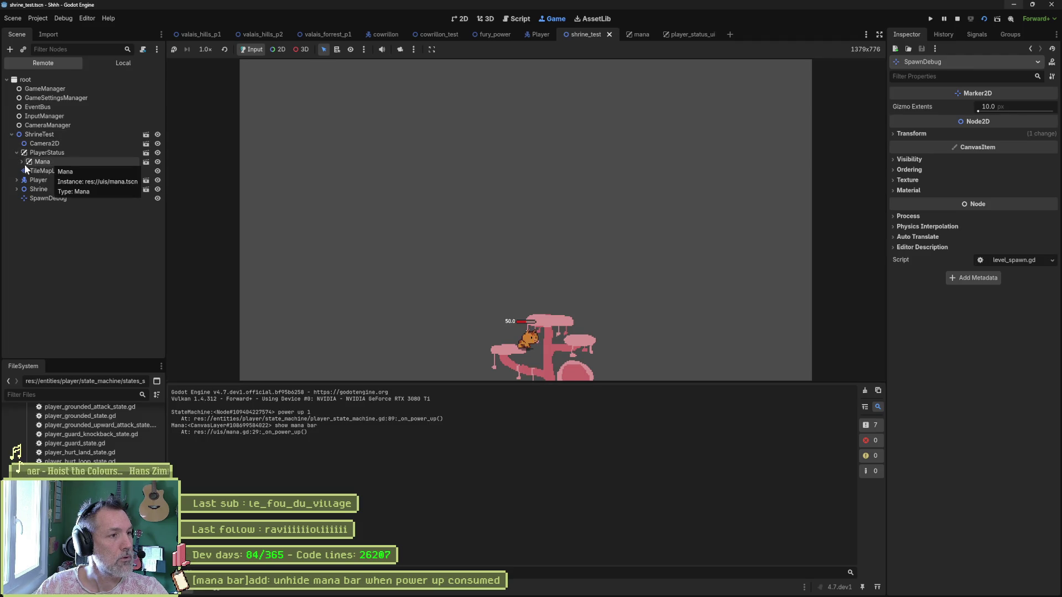
click(22, 161)
click(157, 171)
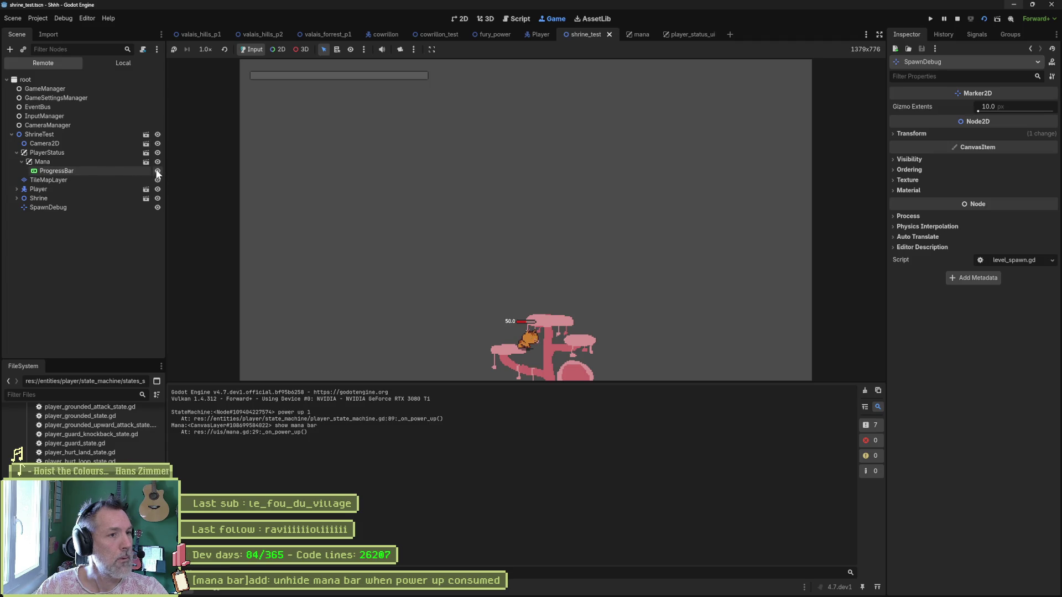
click(955, 20)
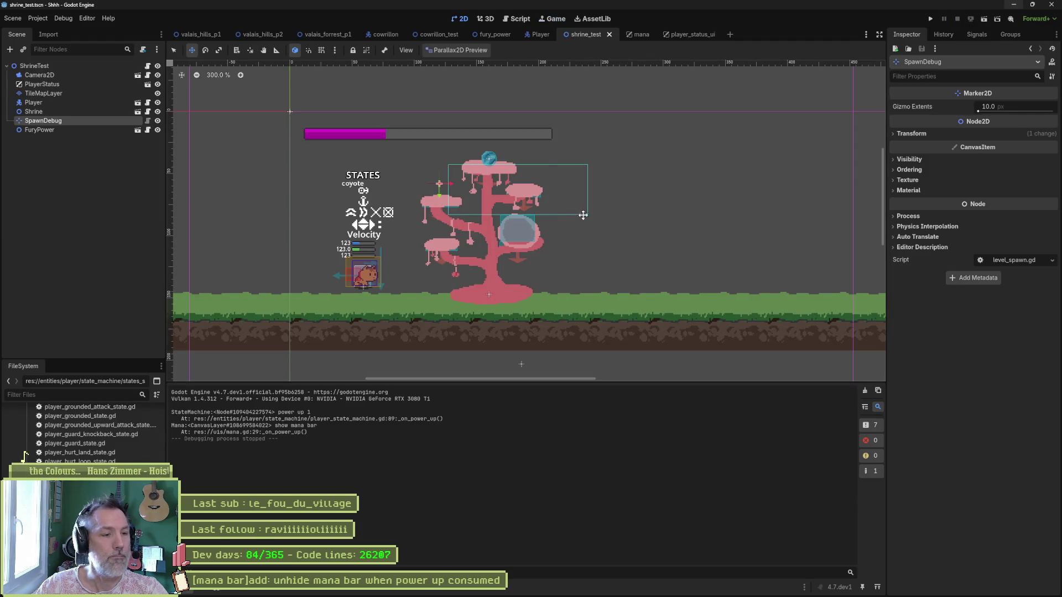
In mana.gd's _on_power_up, add a line setting progress_bar.visible from the FURRY power-up entry.
click(518, 19)
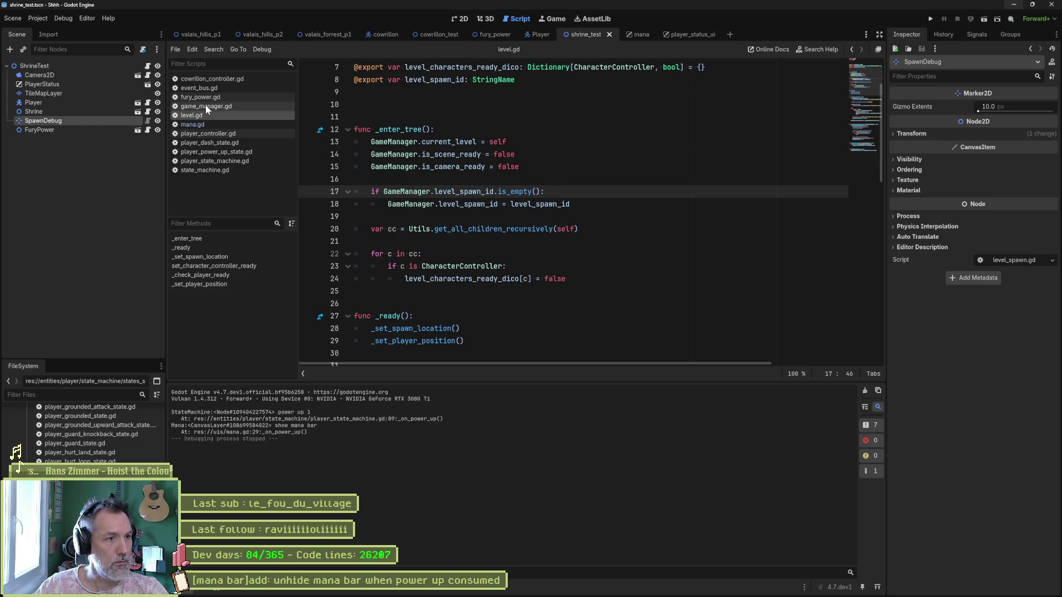
click(213, 124)
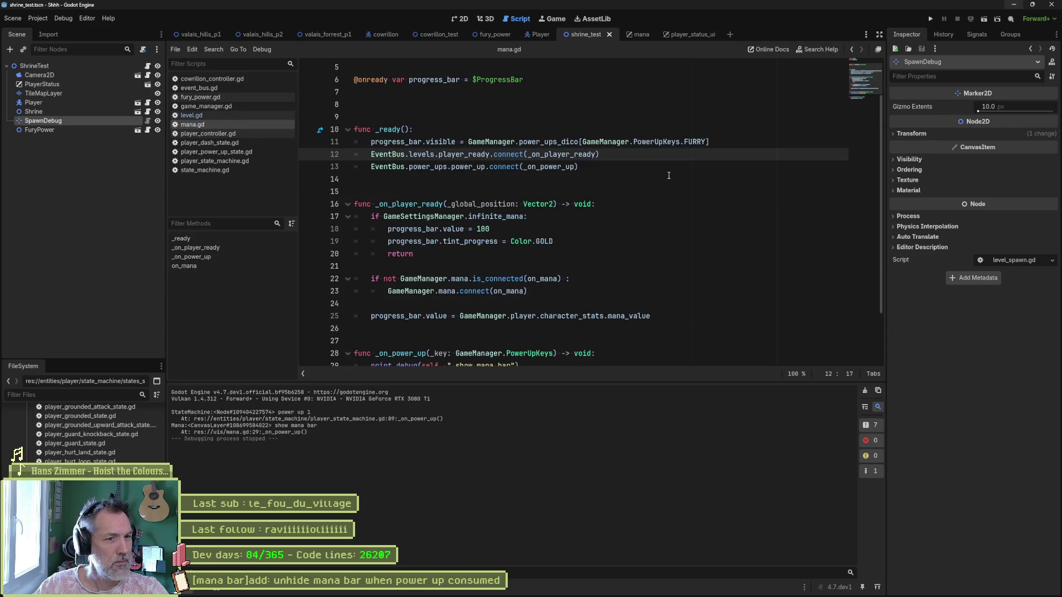
click(709, 142)
key(shift+Up)
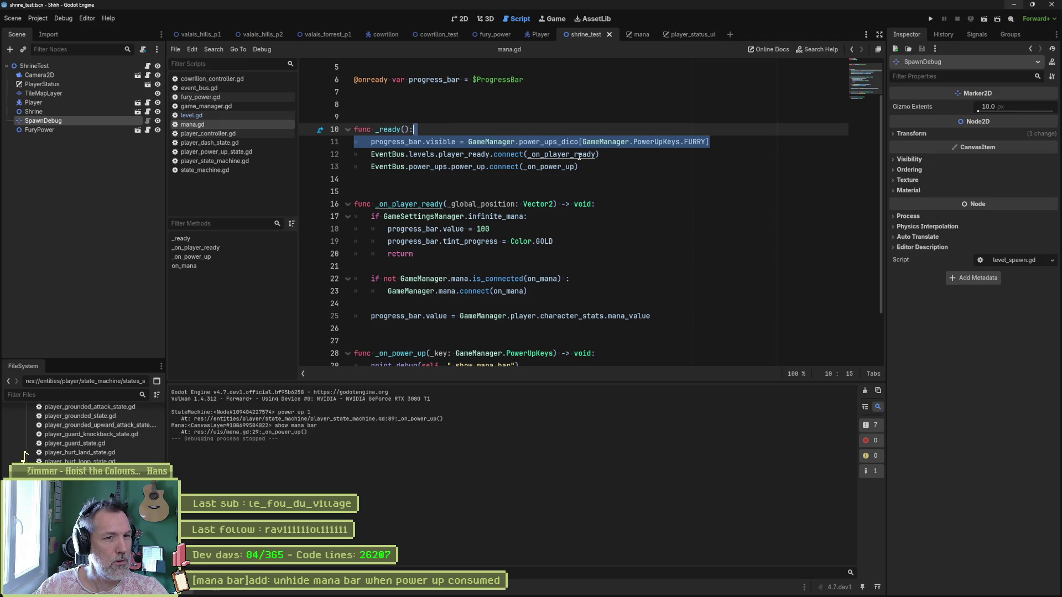
click(547, 167)
scroll(547, 221, down, 2)
click(538, 296)
key(ctrl+v)
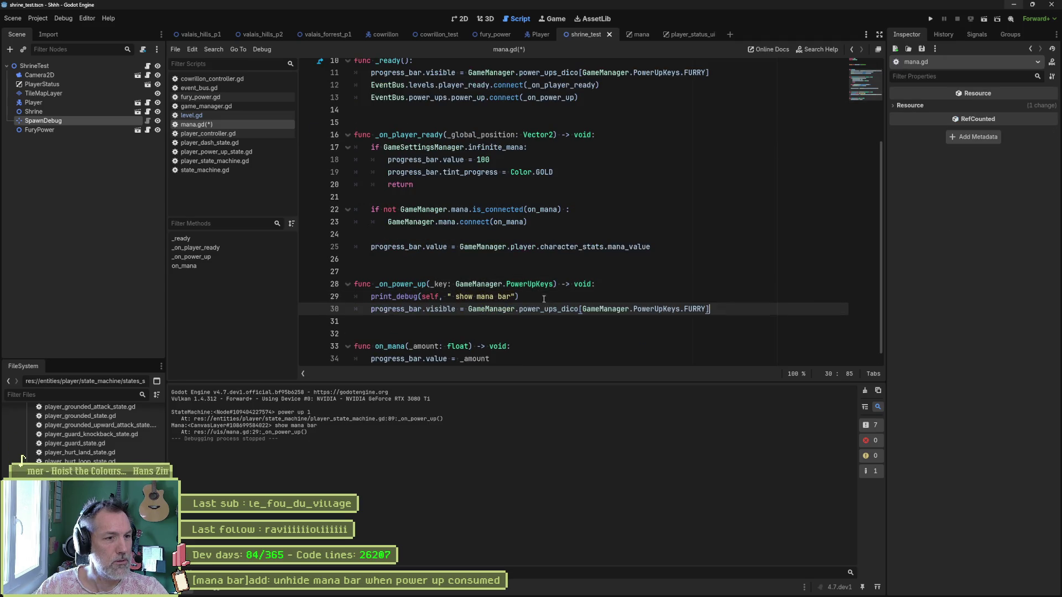
Save mana.gd, then briefly run and stop the shrine_test scene.
key(ctrl+s)
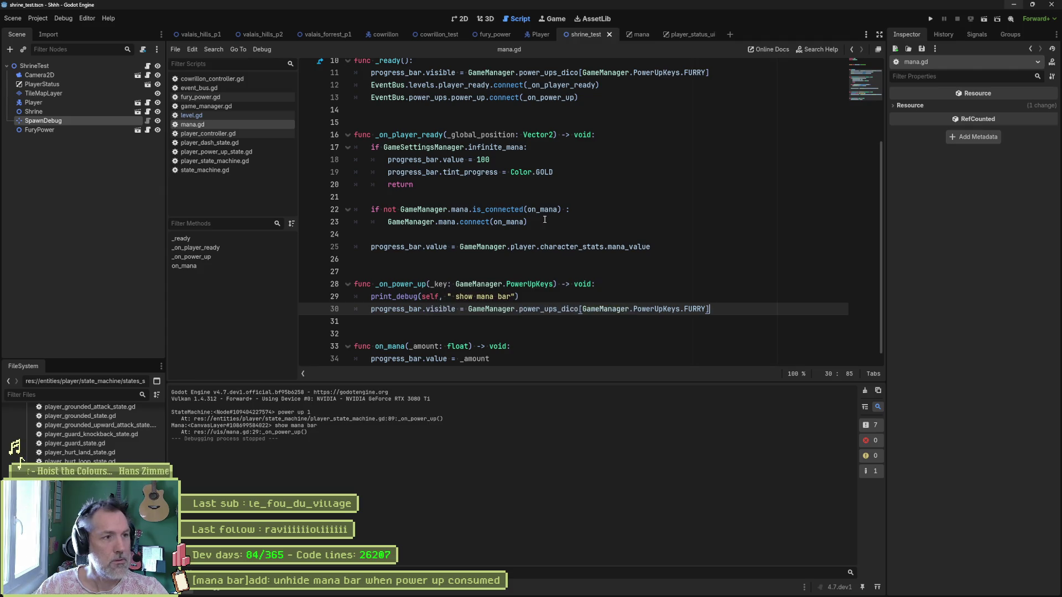
key(F6)
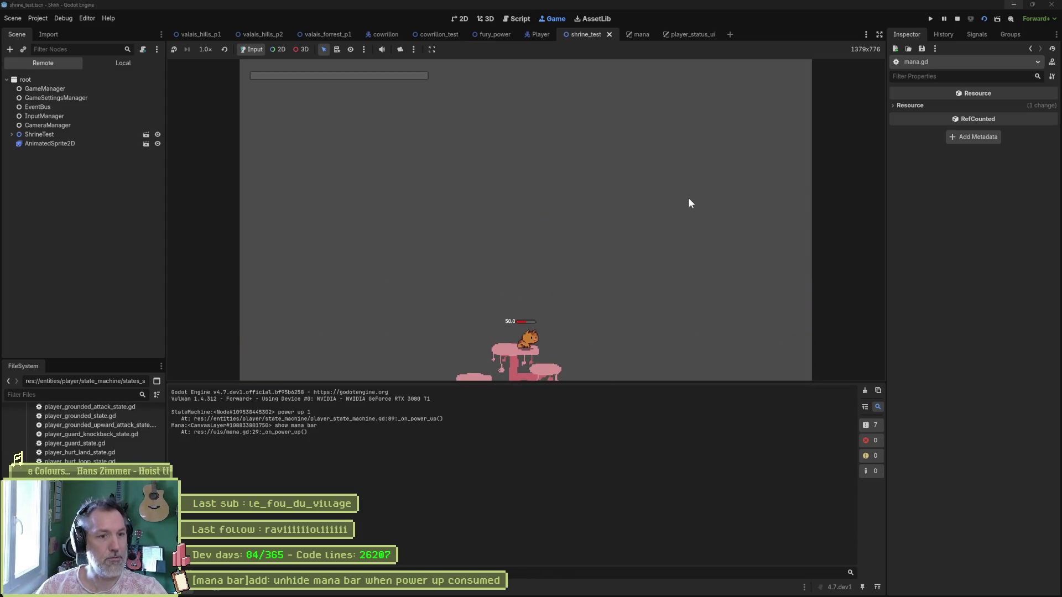
key(F8)
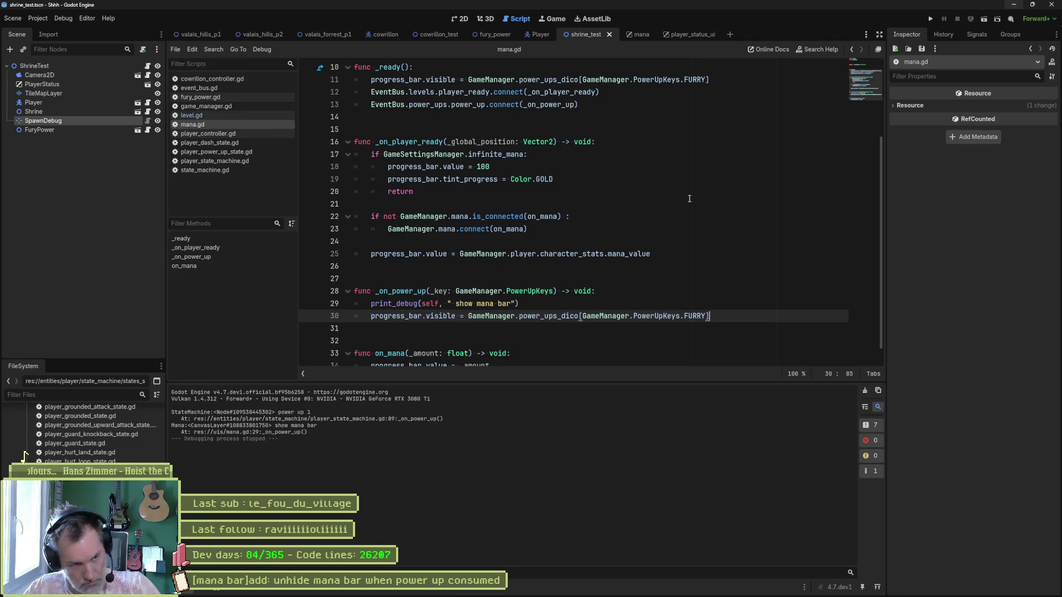
click(553, 303)
Delete the print_debug line from _on_power_up and run the shrine_test scene again.
key(ctrl+shift+k)
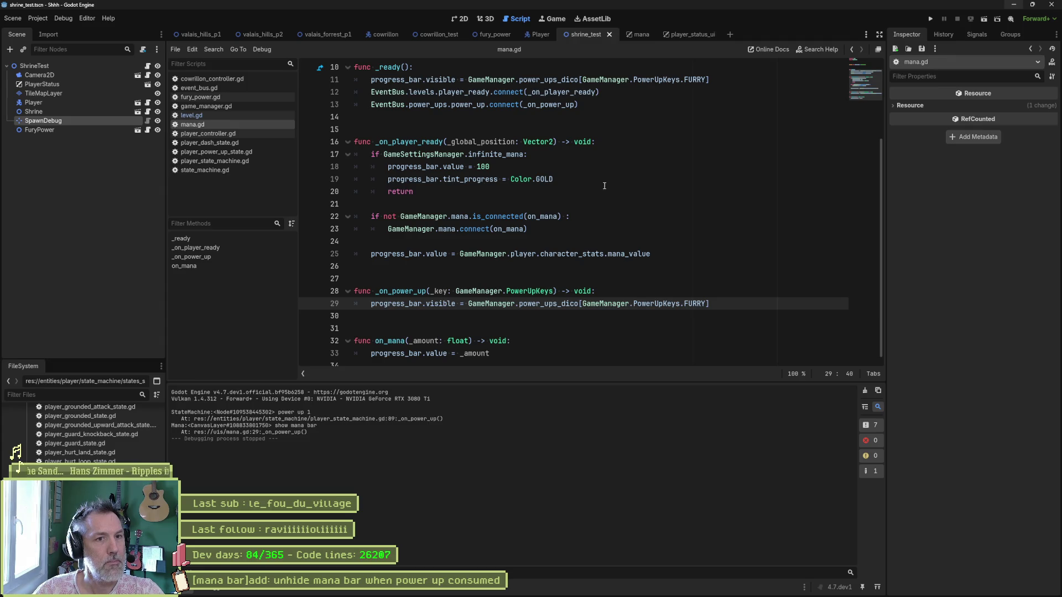
key(F6)
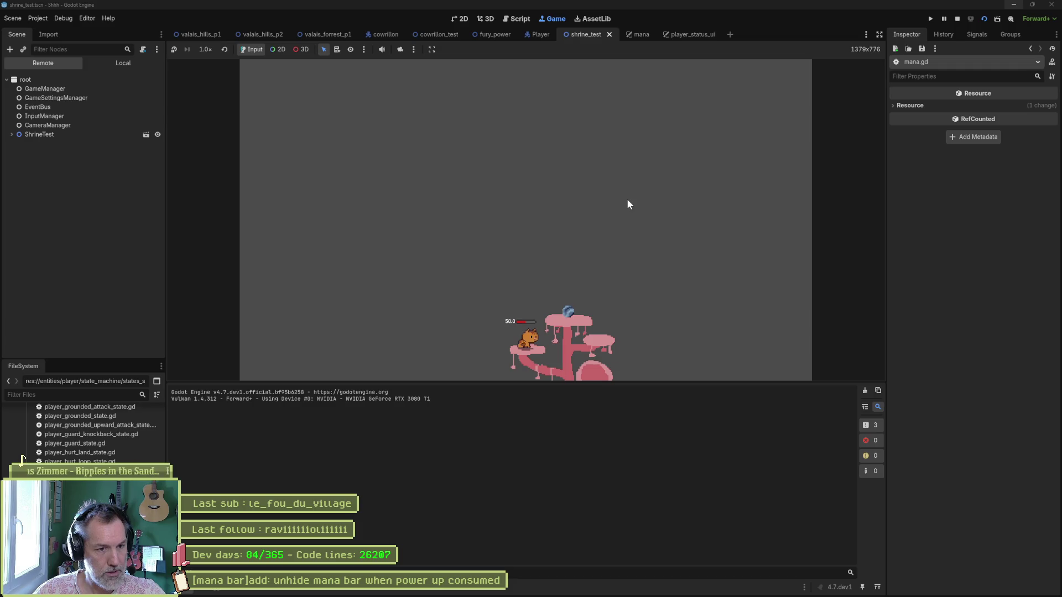
Jump and walk the cat around the tree shrine, watching the mana bar appear, then stop.
key(space)
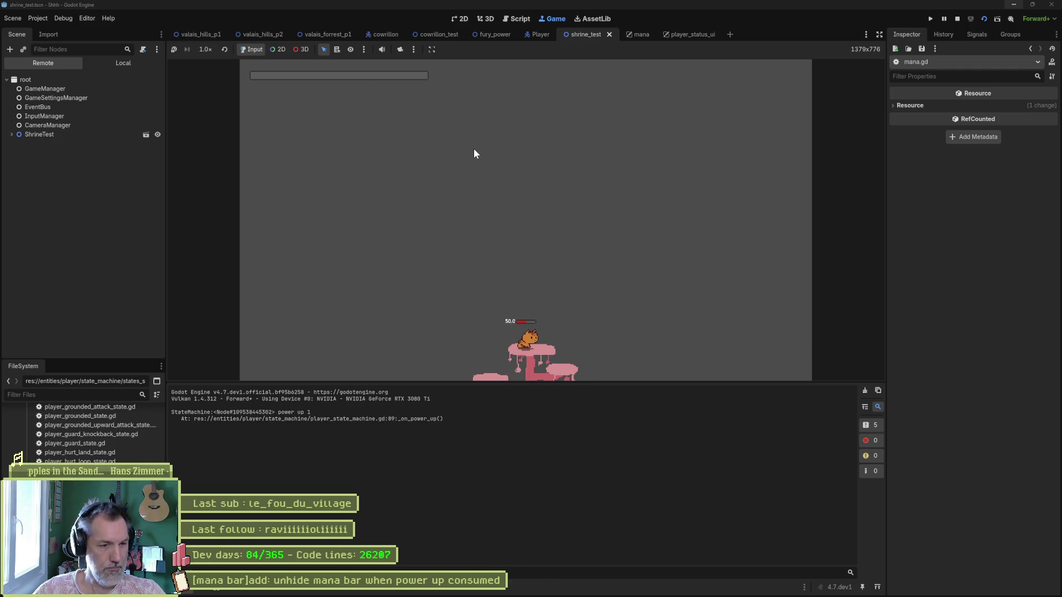
key(Right)
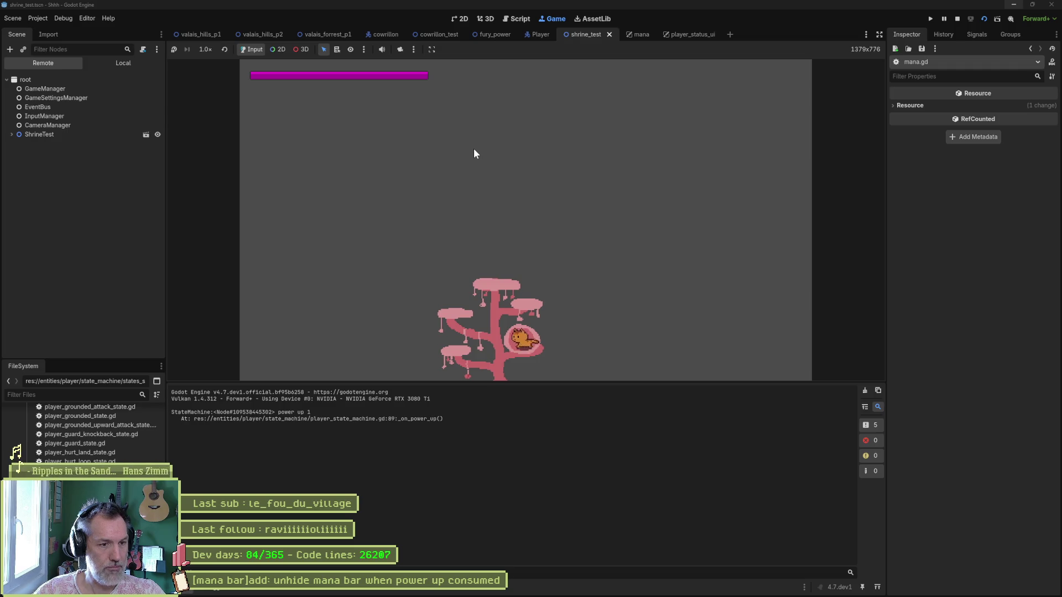
key(space)
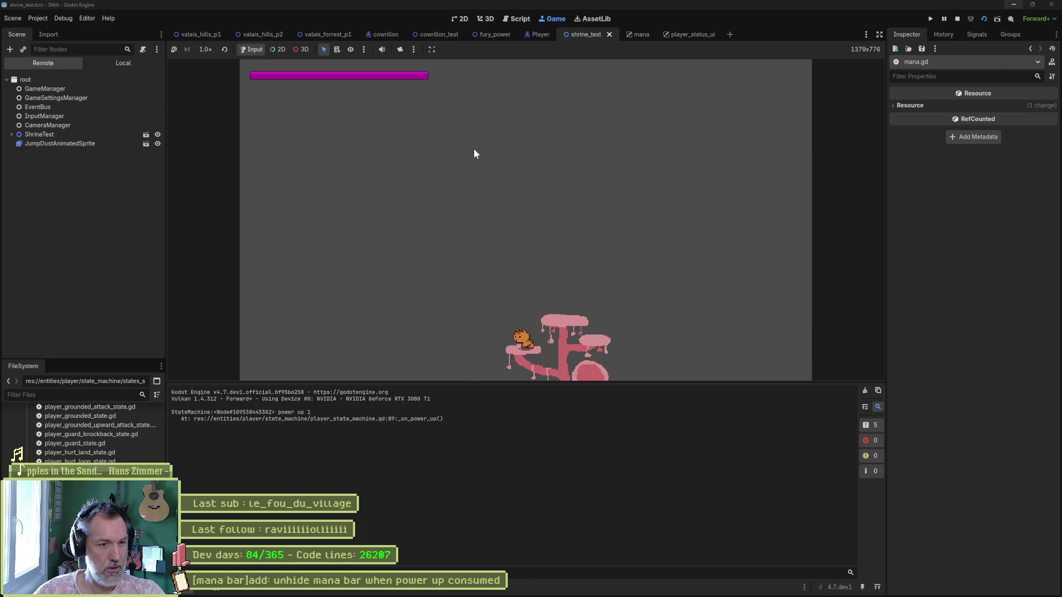
key(space)
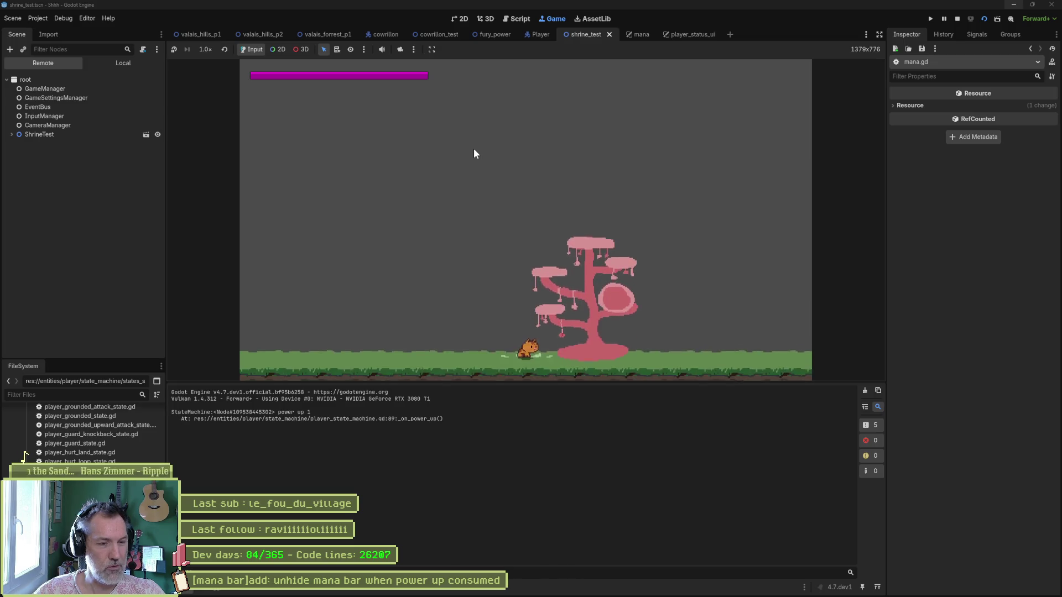
key(space)
key(space)
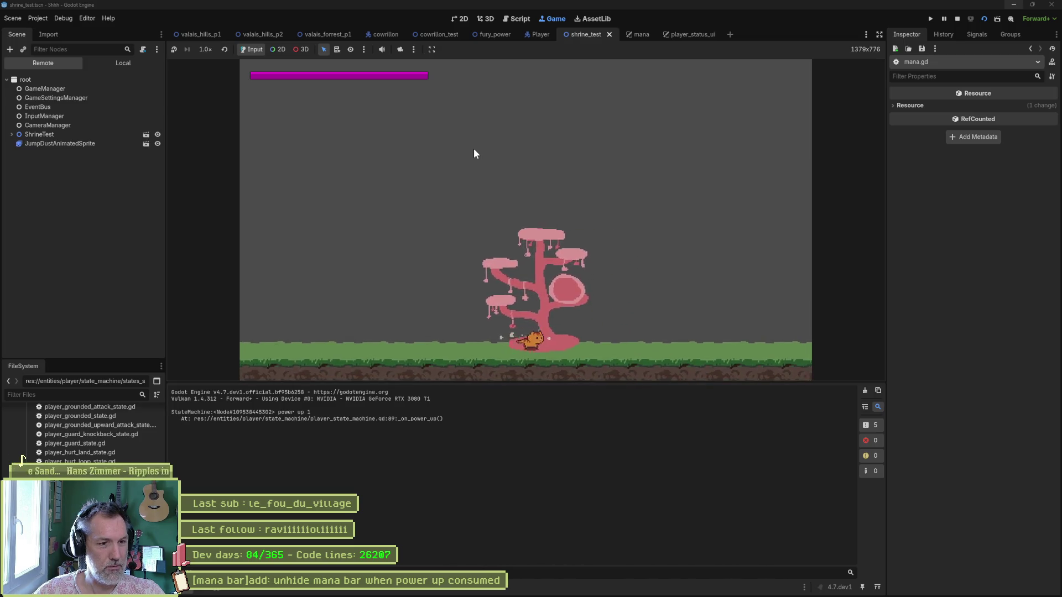
key(Left)
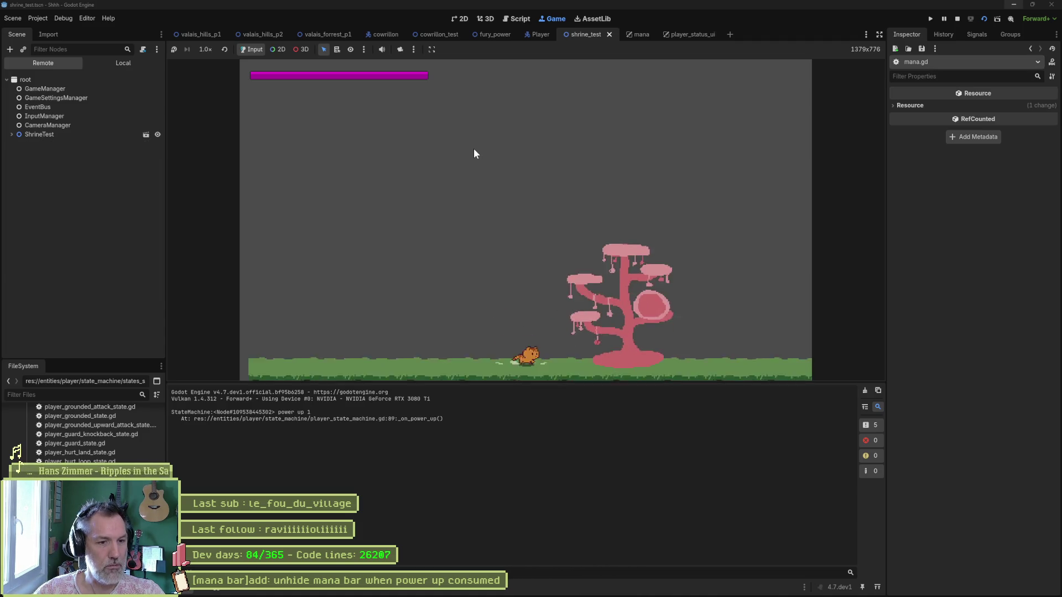
key(Right)
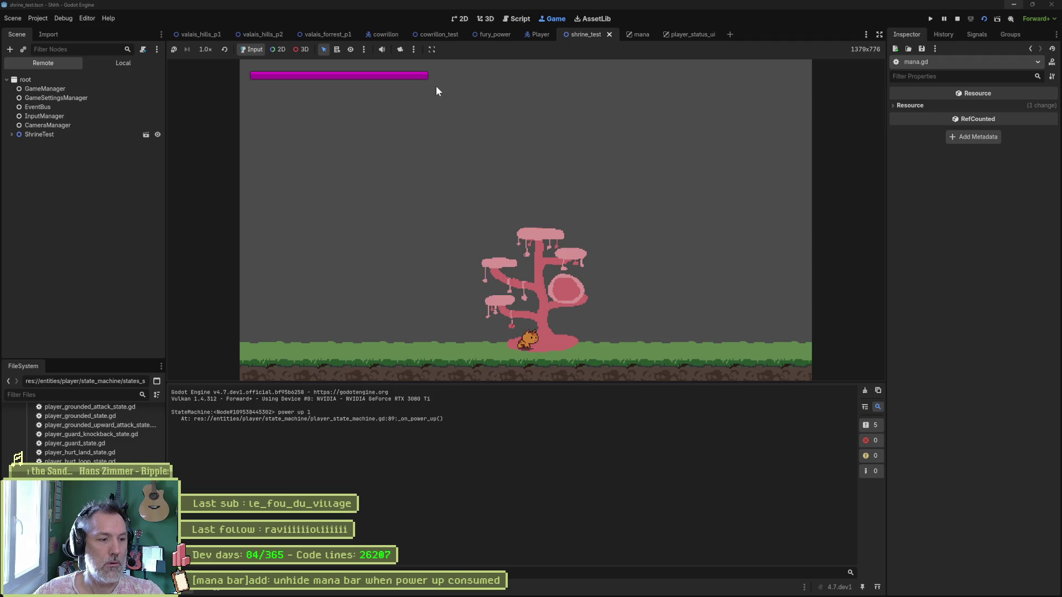
key(Right)
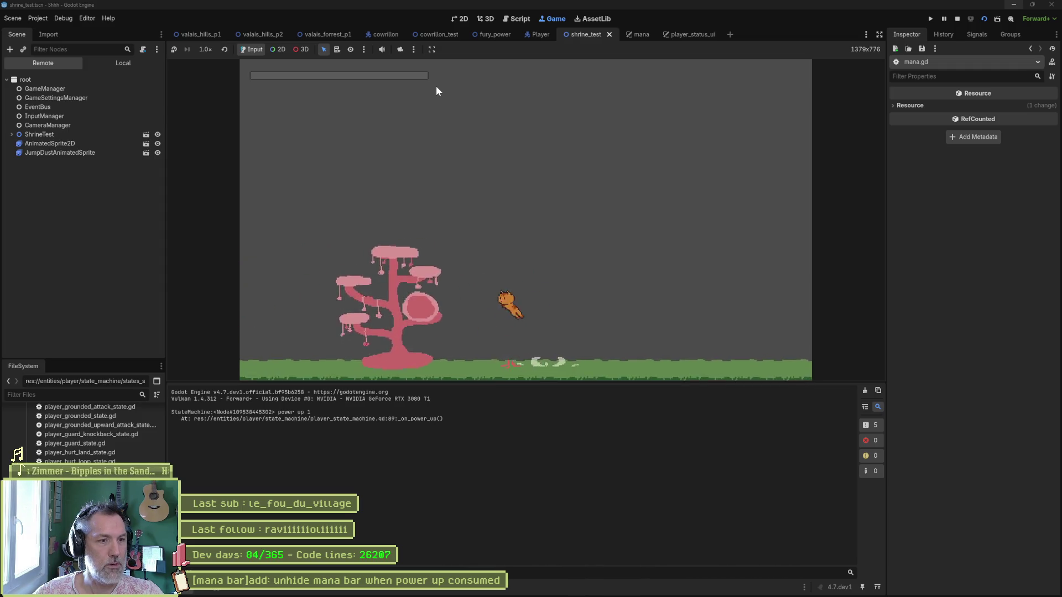
key(F8)
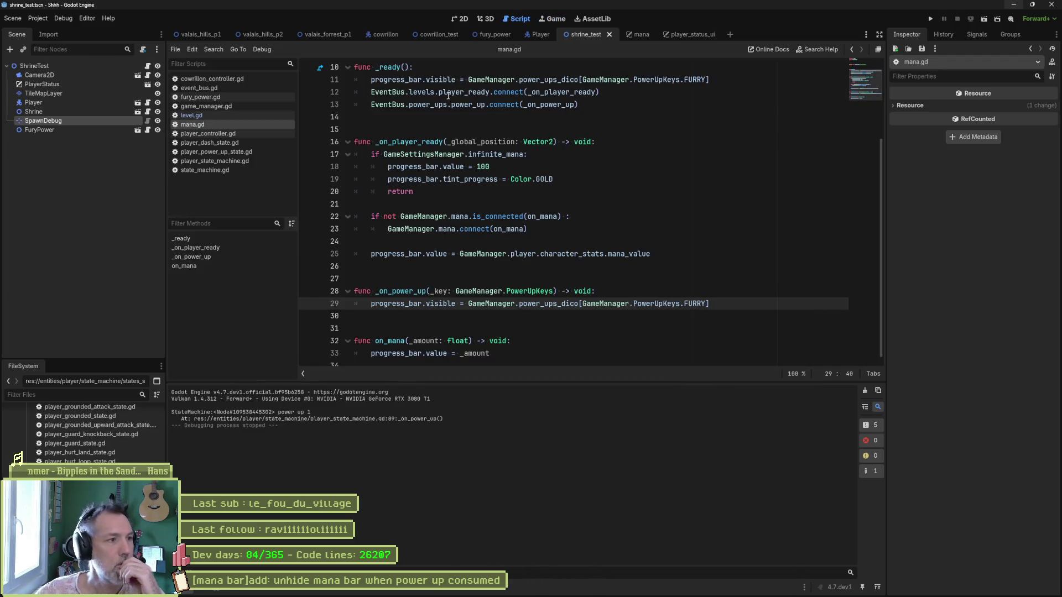
In the Player scene, view player_airborne_state.gd and inspect the Jump state's properties.
click(540, 34)
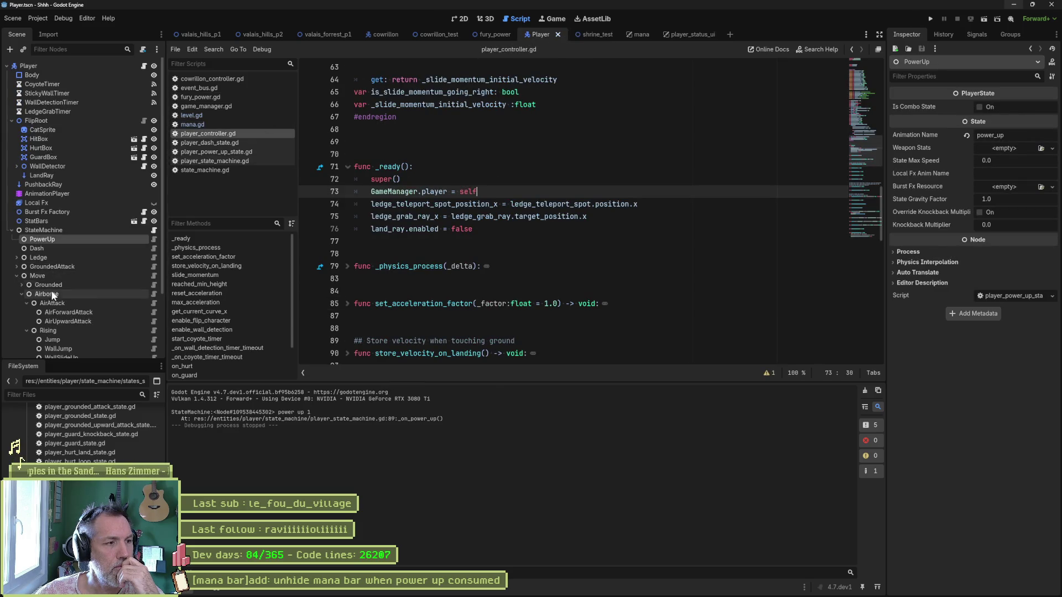
click(154, 294)
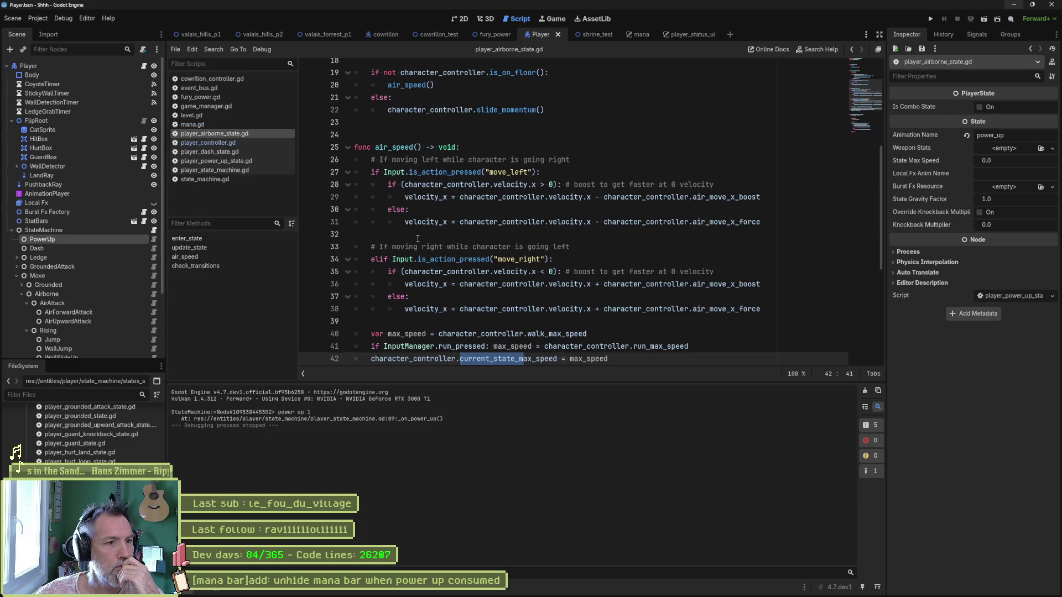
scroll(840, 83, up, 6)
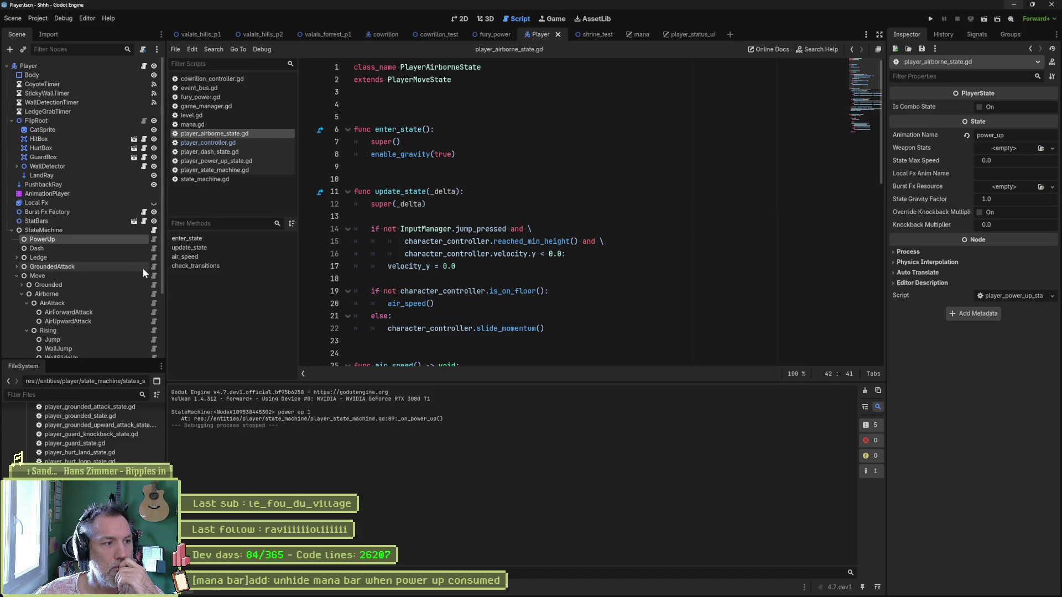
scroll(131, 283, down, 2)
click(140, 303)
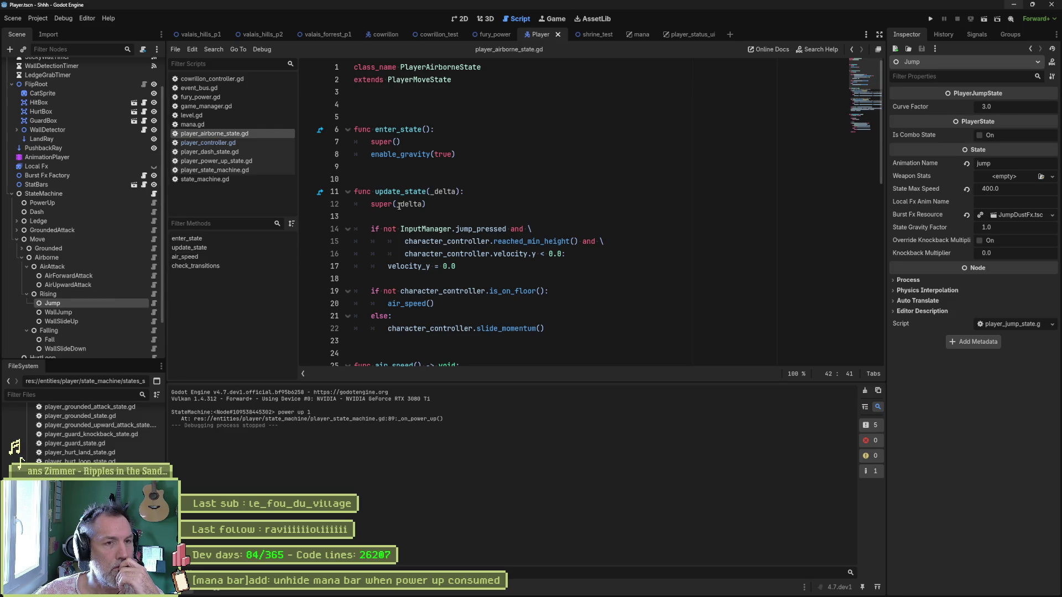
Enable Show Debuggers on the Player in the shrine_test 2D view and run the scene.
click(579, 34)
click(460, 19)
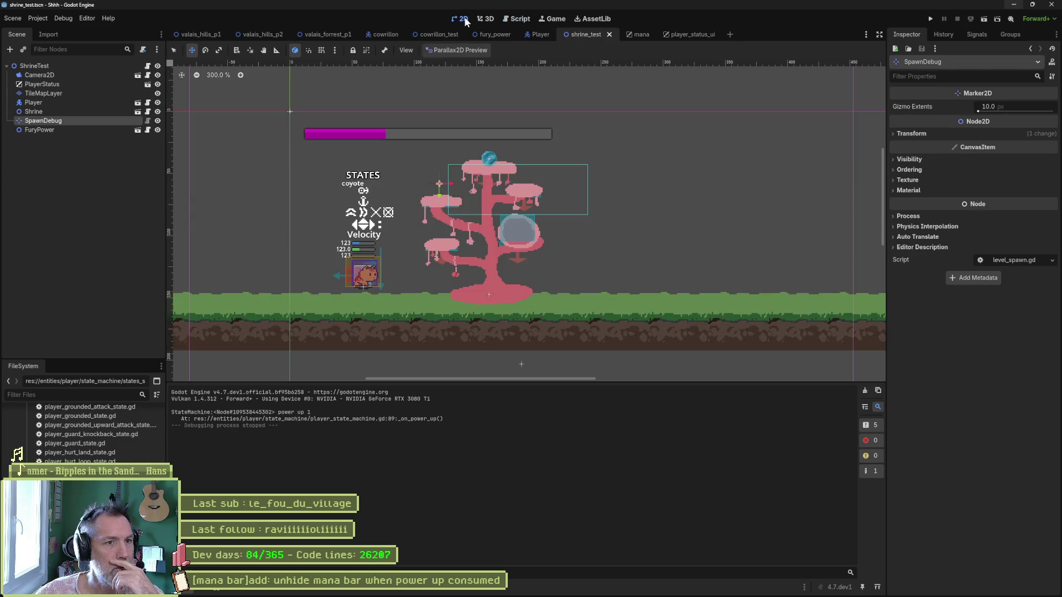
click(89, 103)
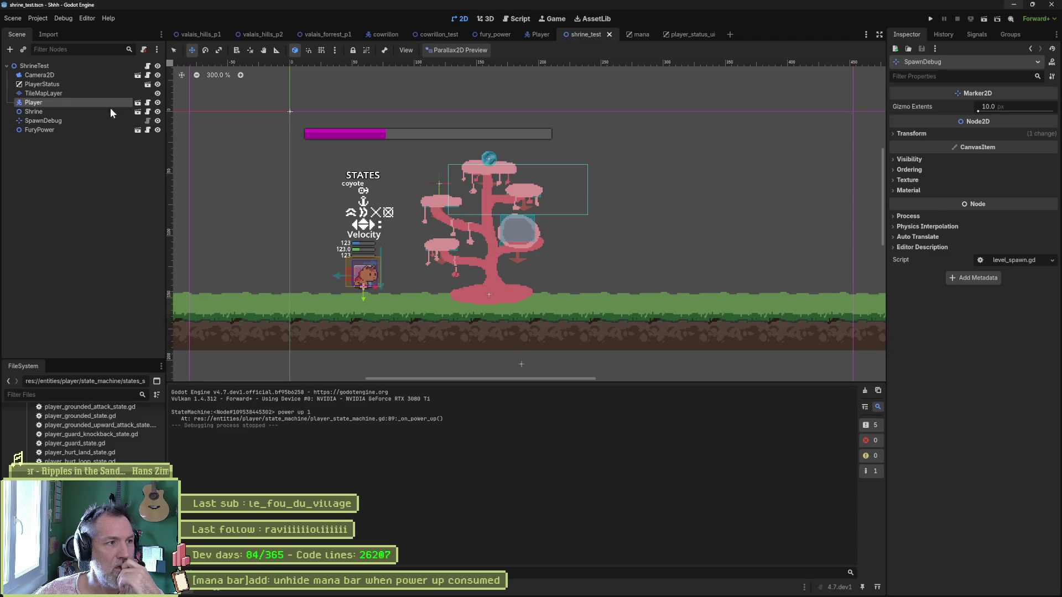
click(976, 539)
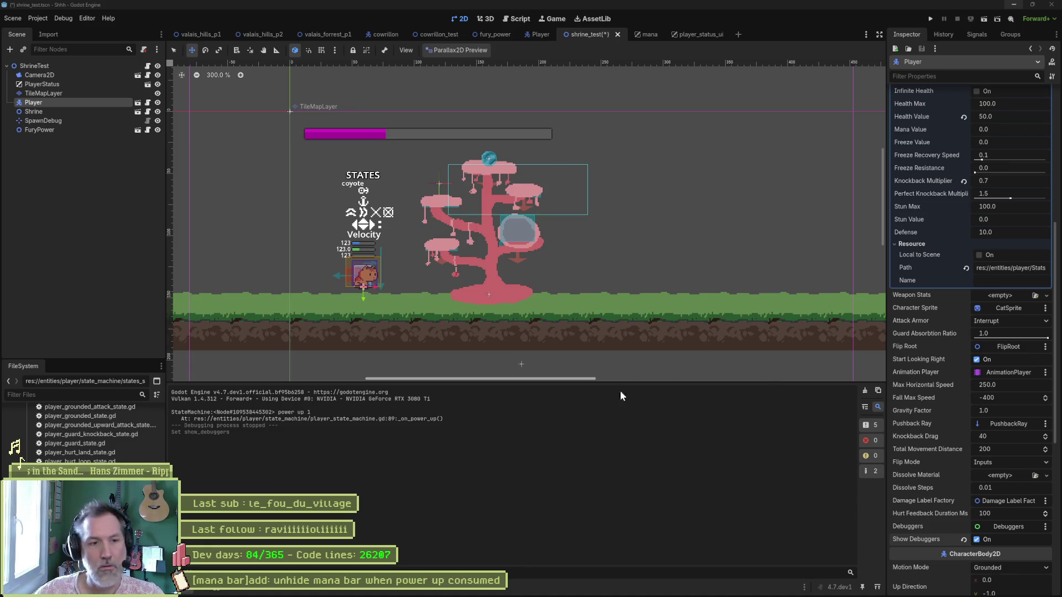
key(F6)
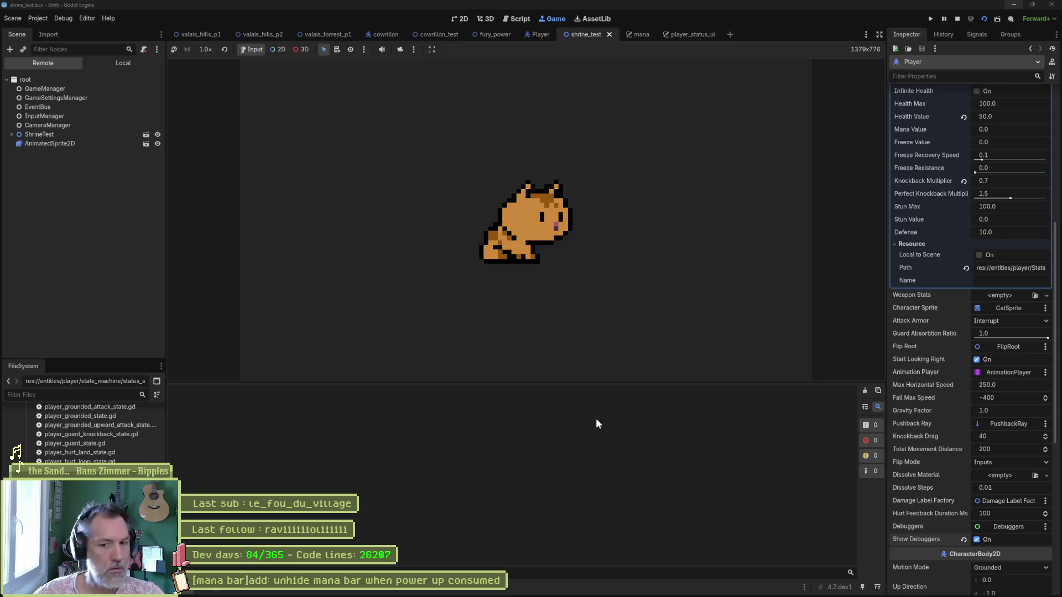
Run and jump the cat back and forth around the tree platform.
key(Left)
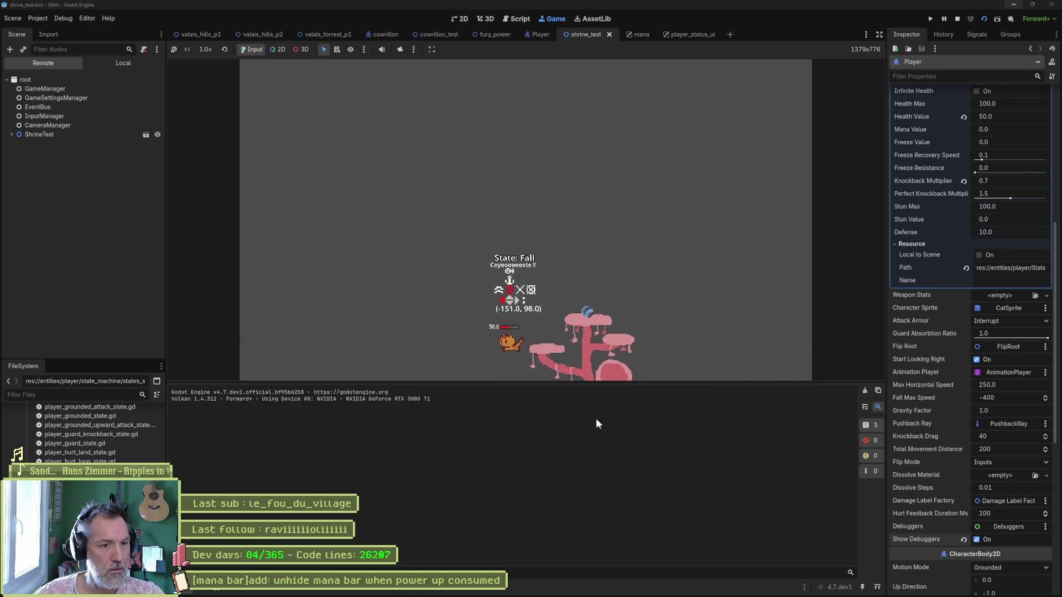
key(space)
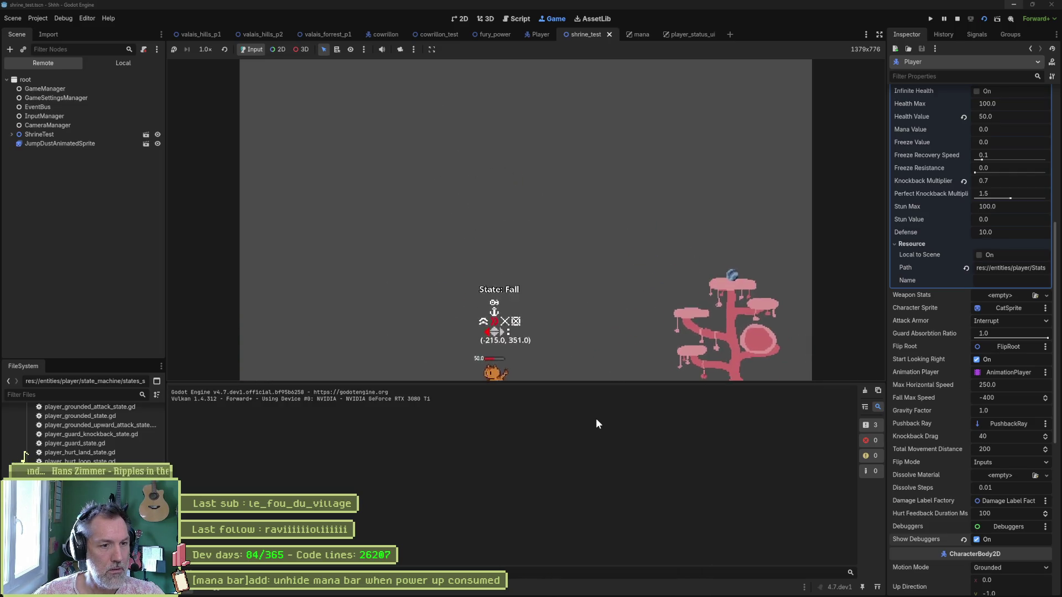
key(space)
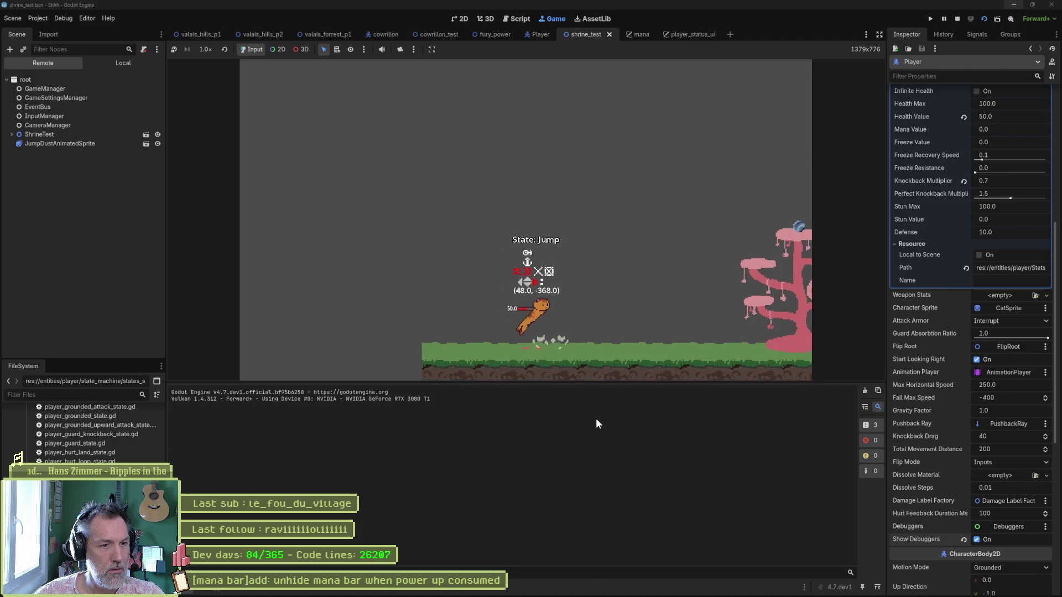
key(Right)
key(space)
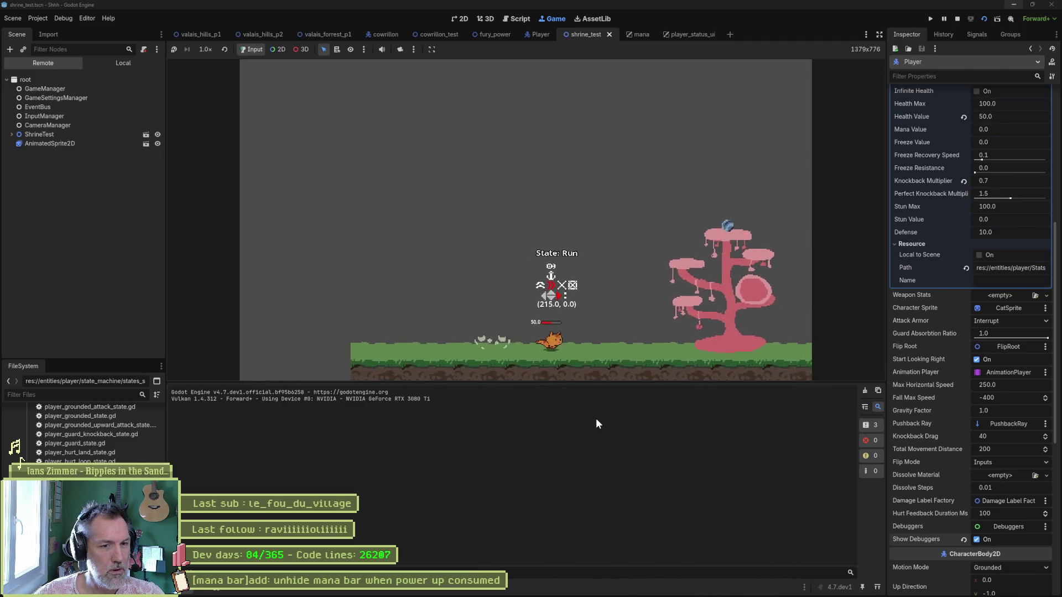
key(Left)
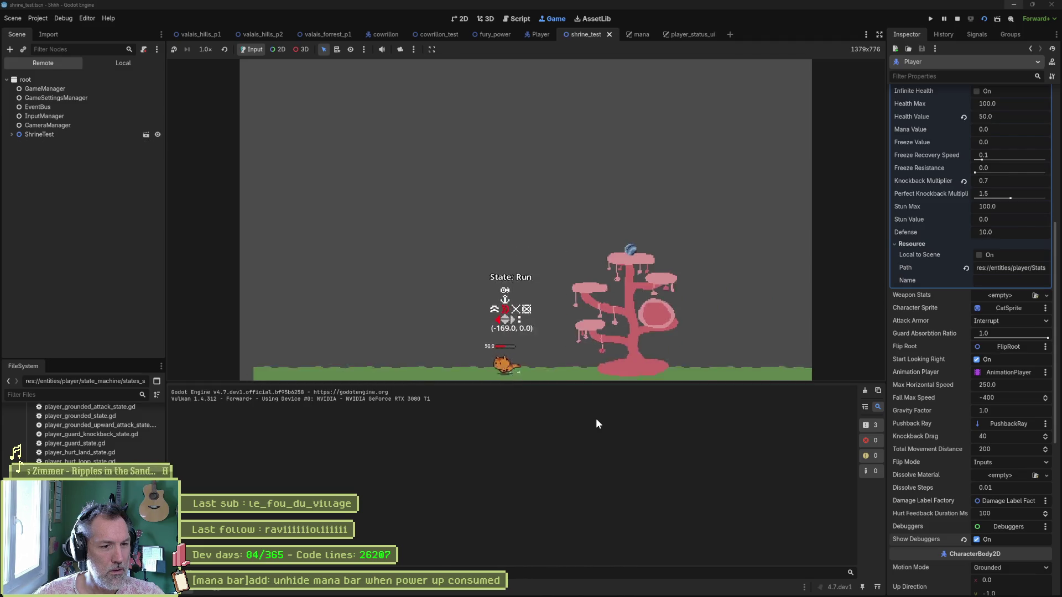
key(Right)
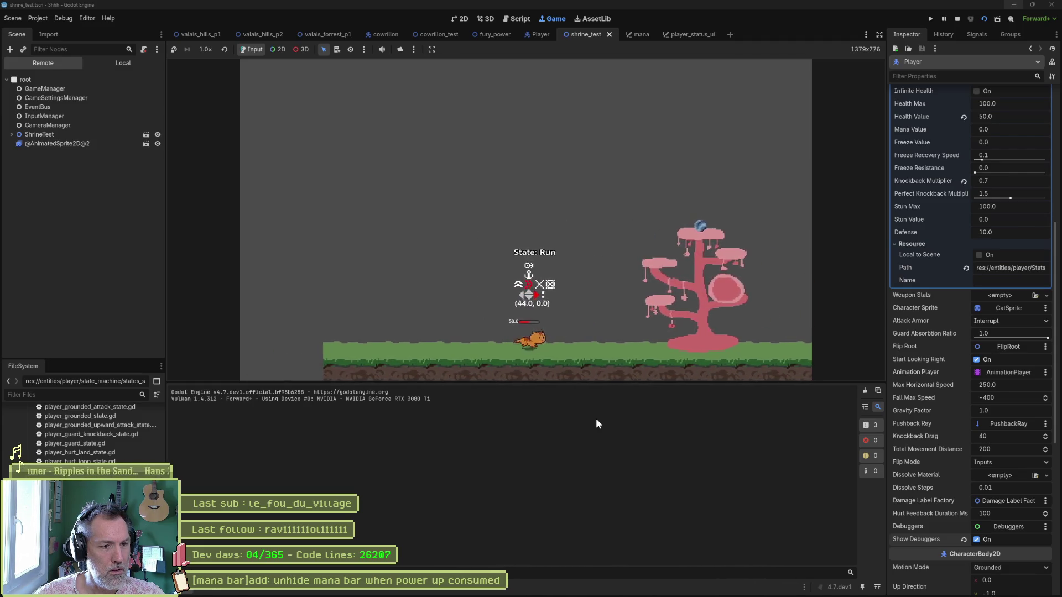
key(space)
key(Right)
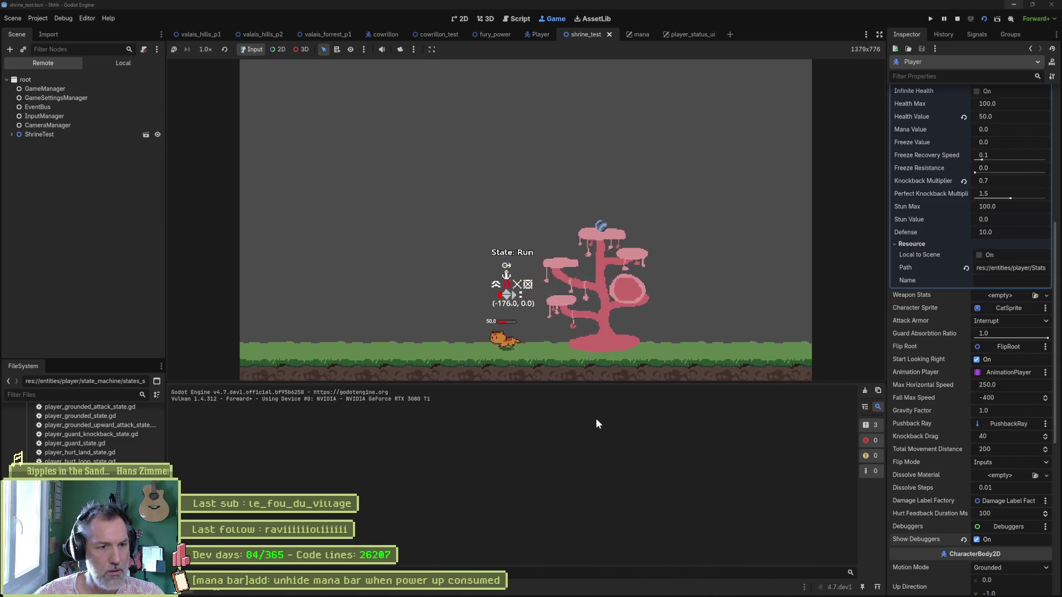
key(Right)
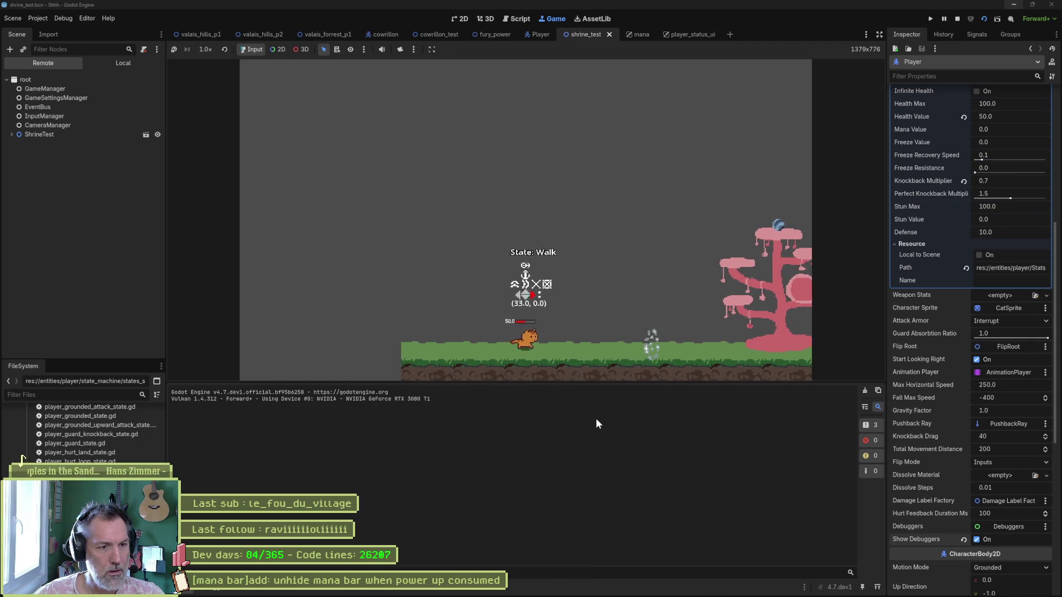
key(space)
key(Right)
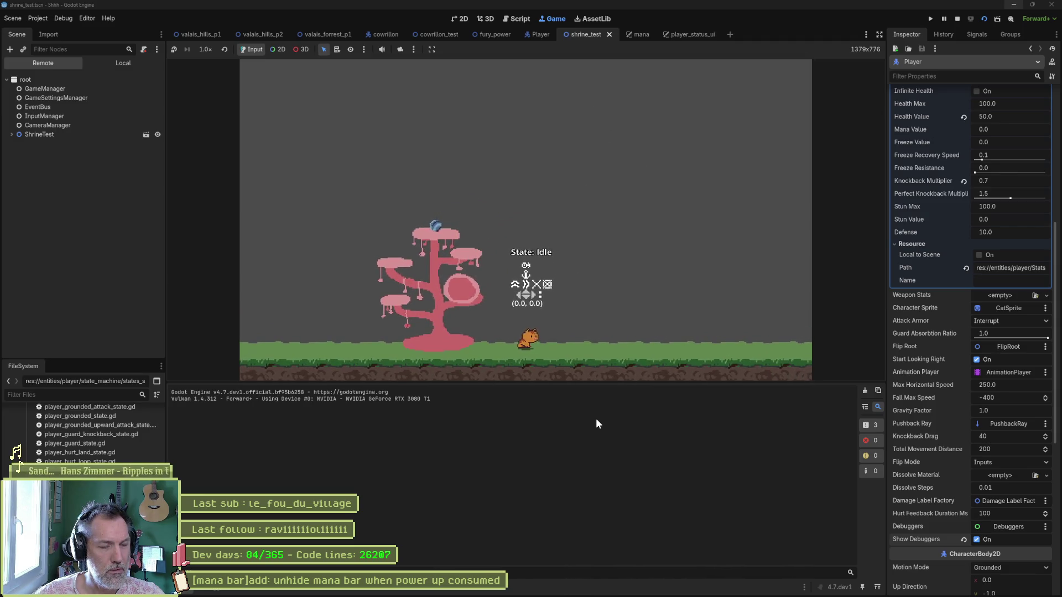
key(Right)
key(space)
key(Left)
key(space)
key(Right)
Test running jumps, upward air attacks and a leftward dash near the tree.
key(Left)
key(space)
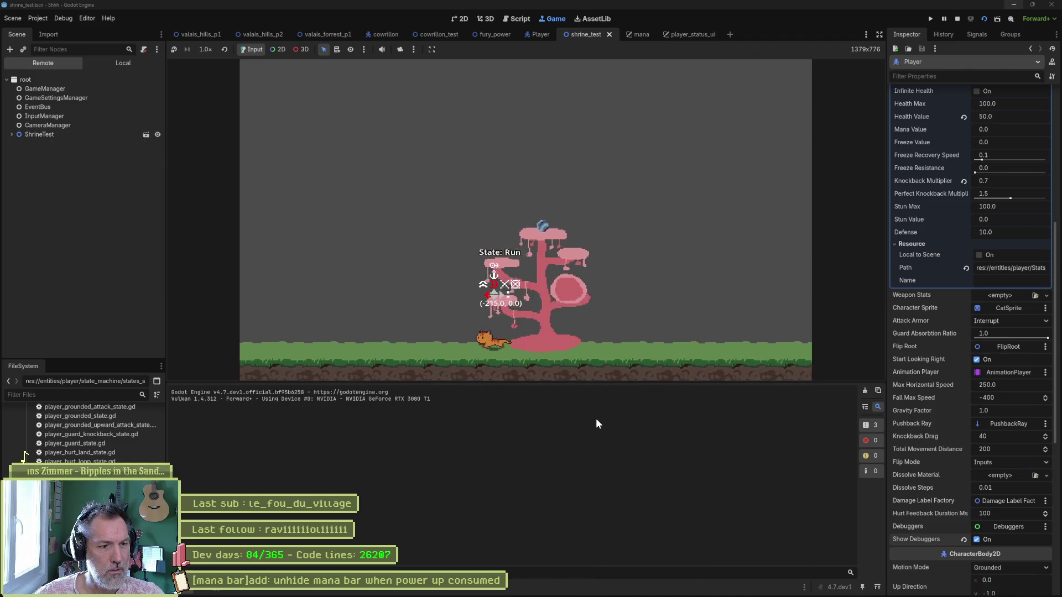
key(Right)
key(space)
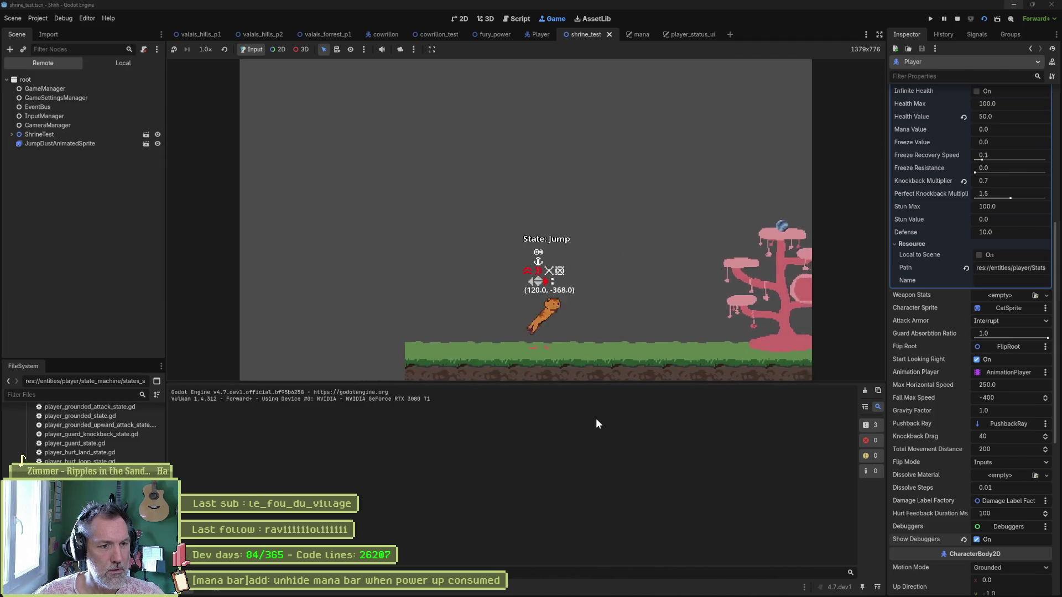
key(space)
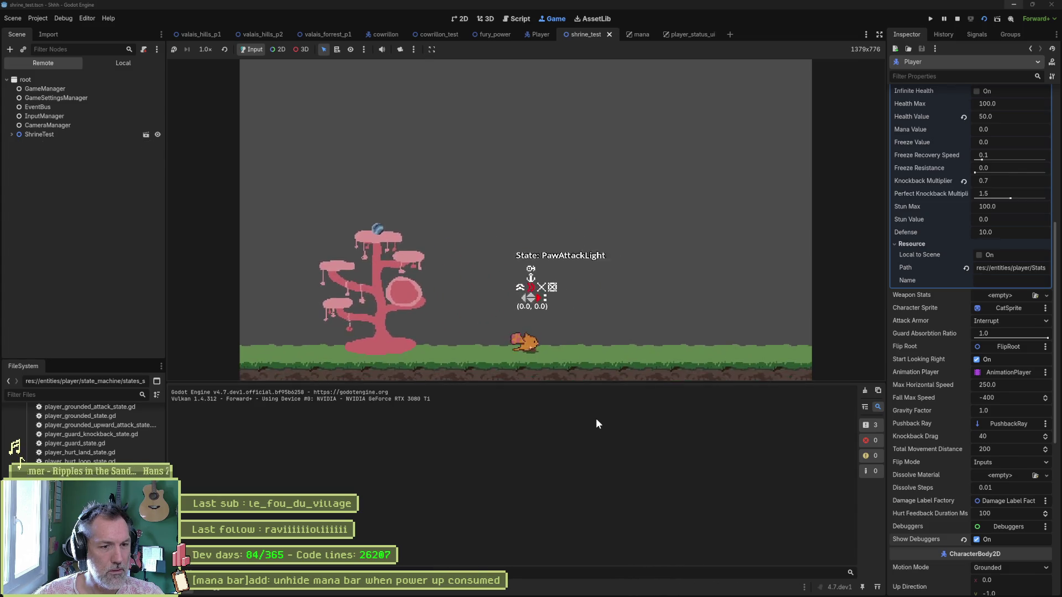
key(space)
key(Up)
key(Left)
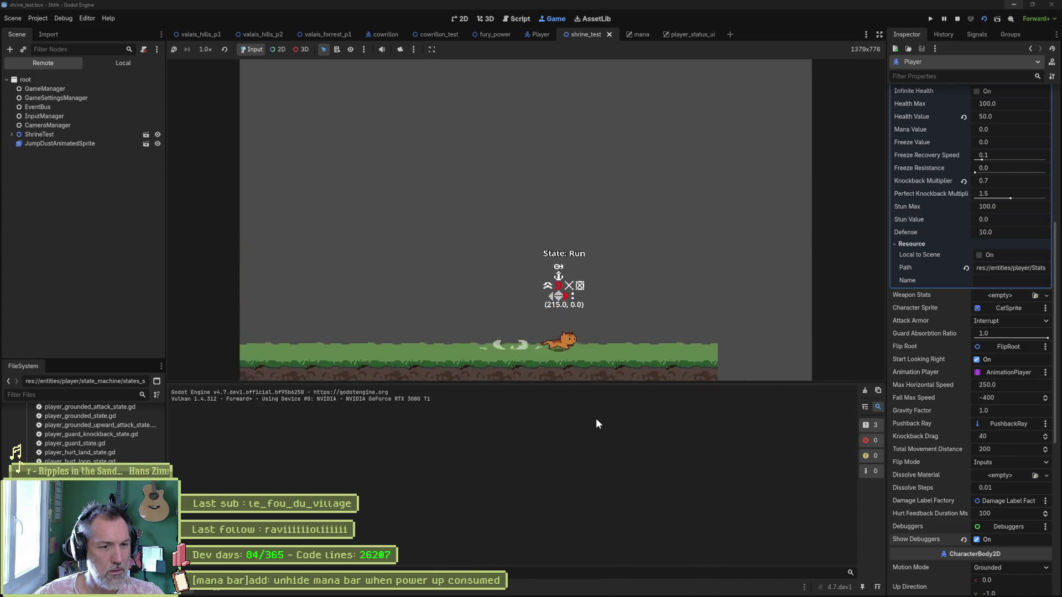
key(space)
key(Up)
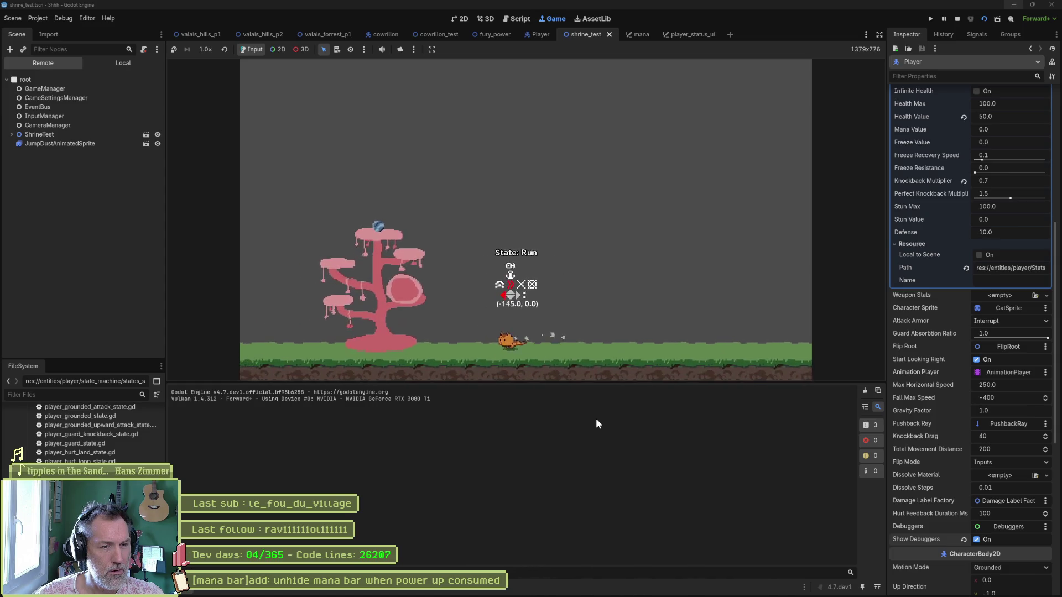
key(Right)
key(space)
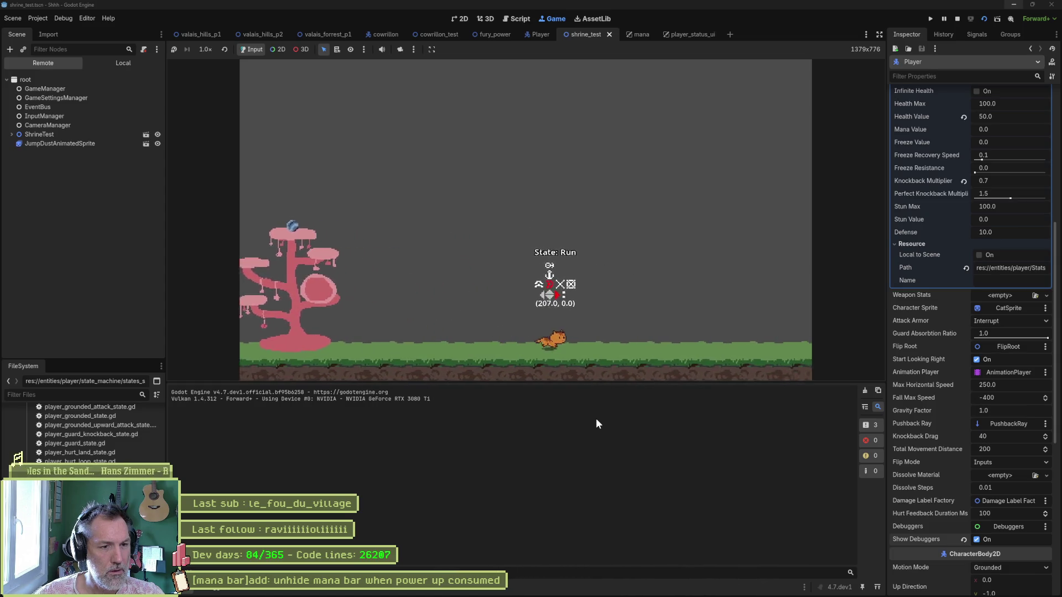
key(space)
key(Left)
key(shift)
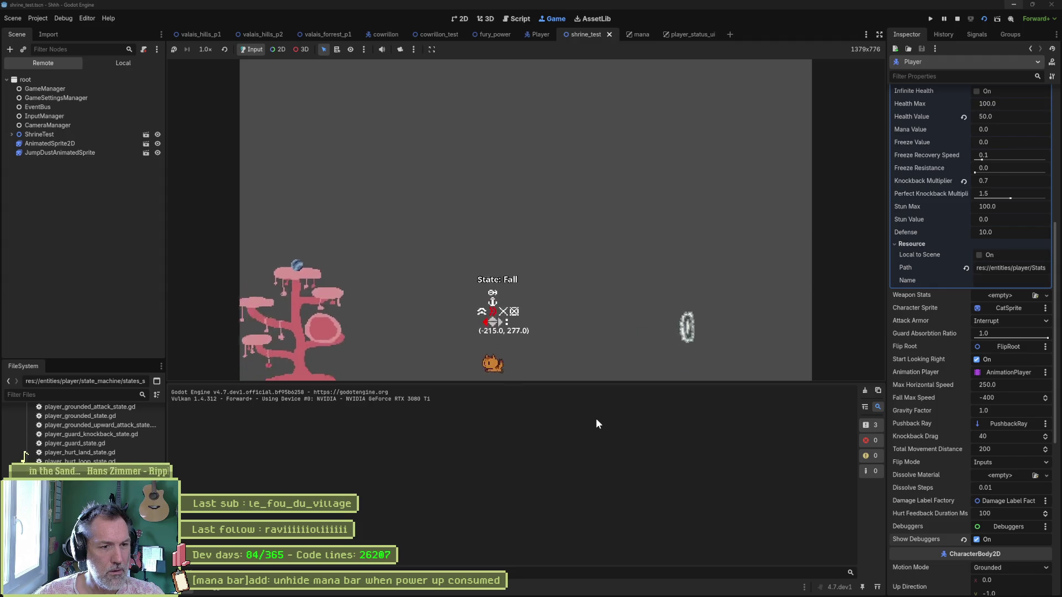
key(space)
key(space)
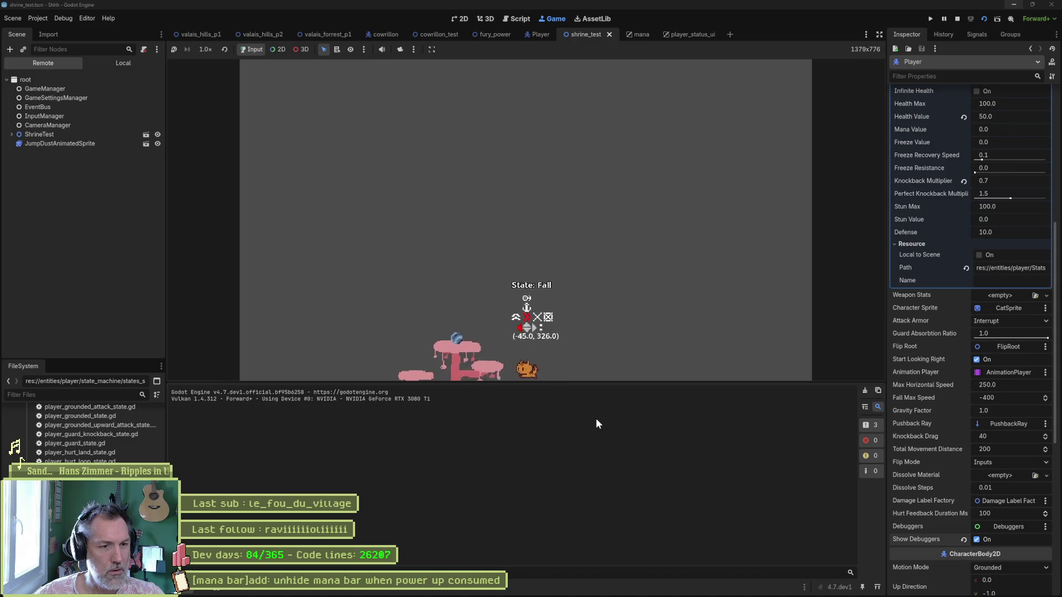
Collect the shrine's power-up orb, unleash the cat-spirit fury attack, then stop the game.
key(space)
key(Right)
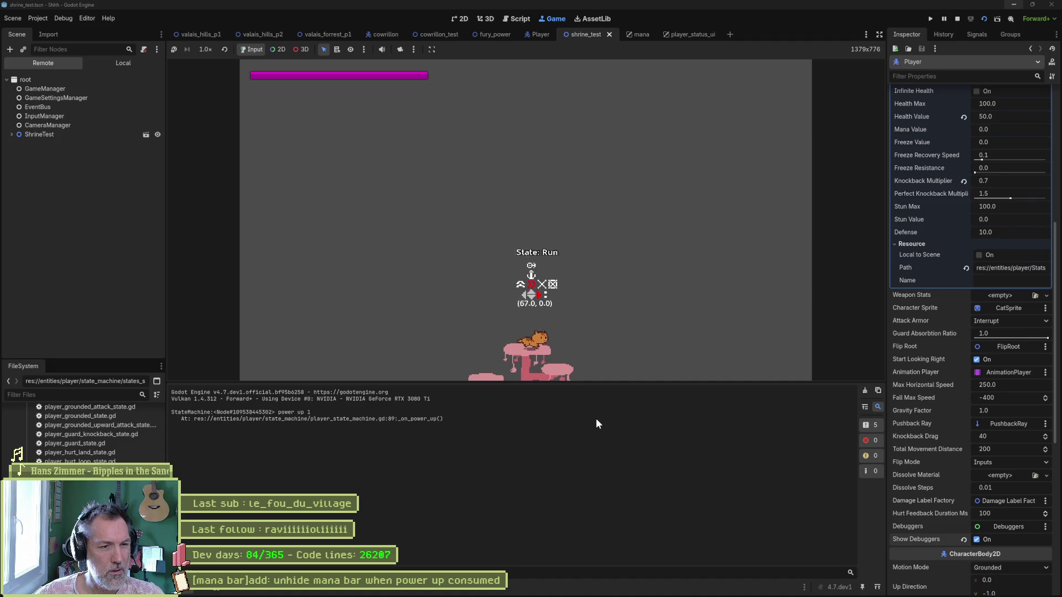
key(shift)
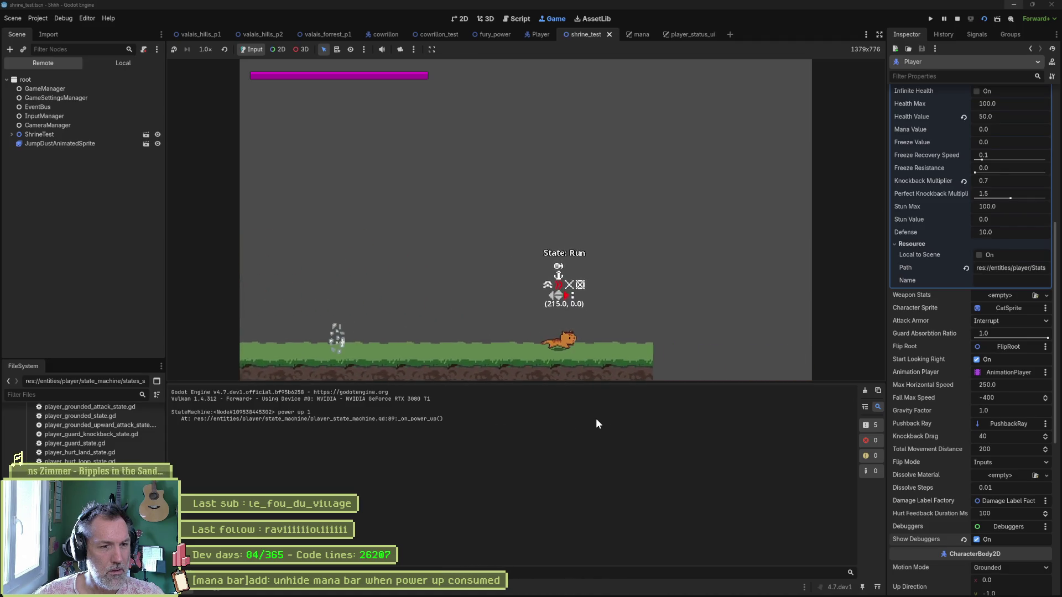
key(e)
key(space)
key(e)
key(d)
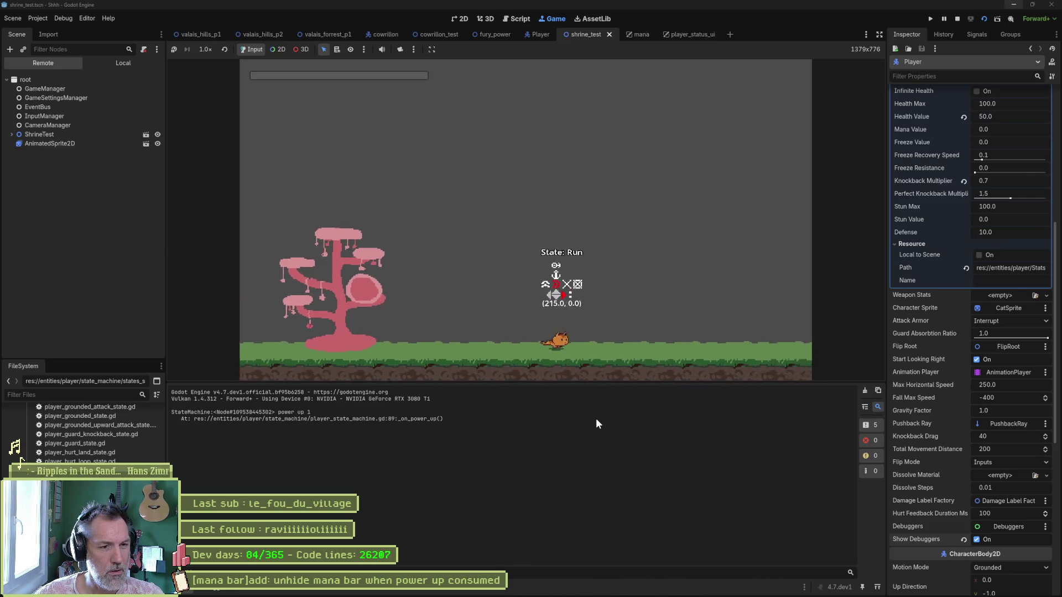
key(space)
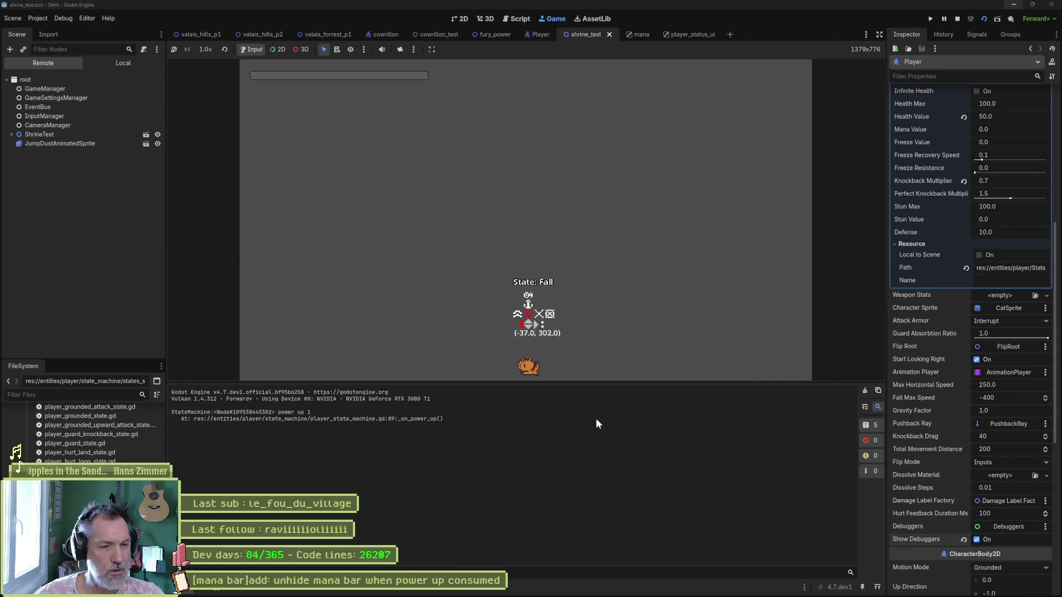
key(a)
key(space)
key(F8)
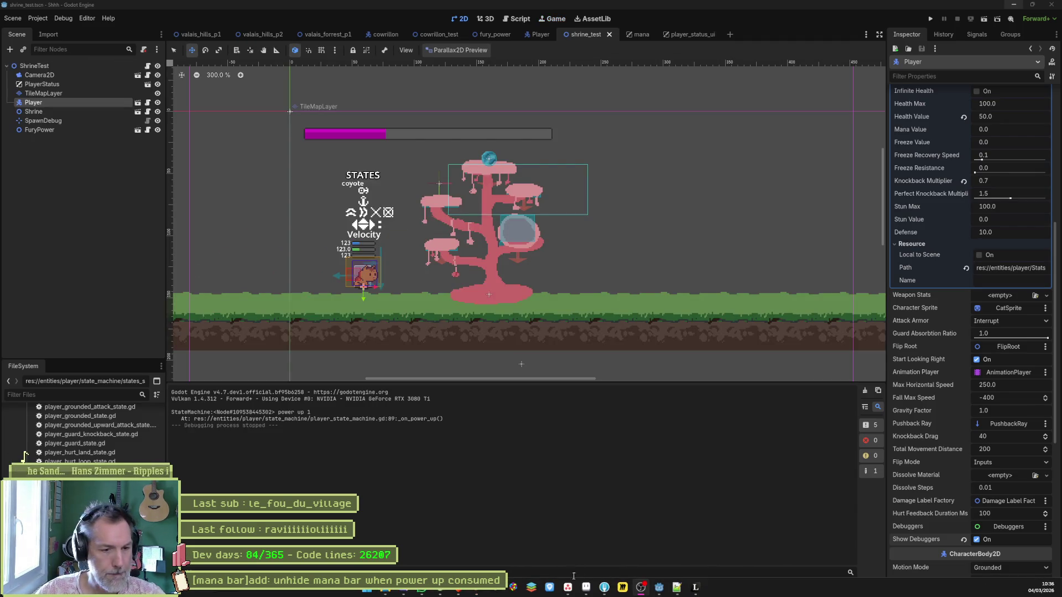
Move the jump/dash x-velocity bug to In progress and describe the mana bar task as 'maybe after fury'.
click(569, 587)
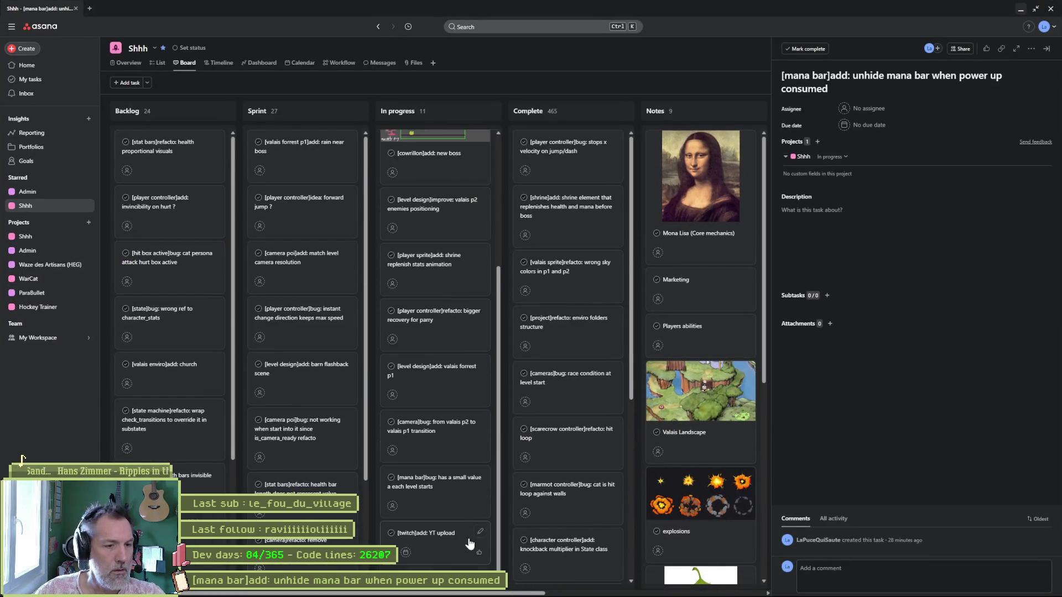
drag(572, 153, 434, 149)
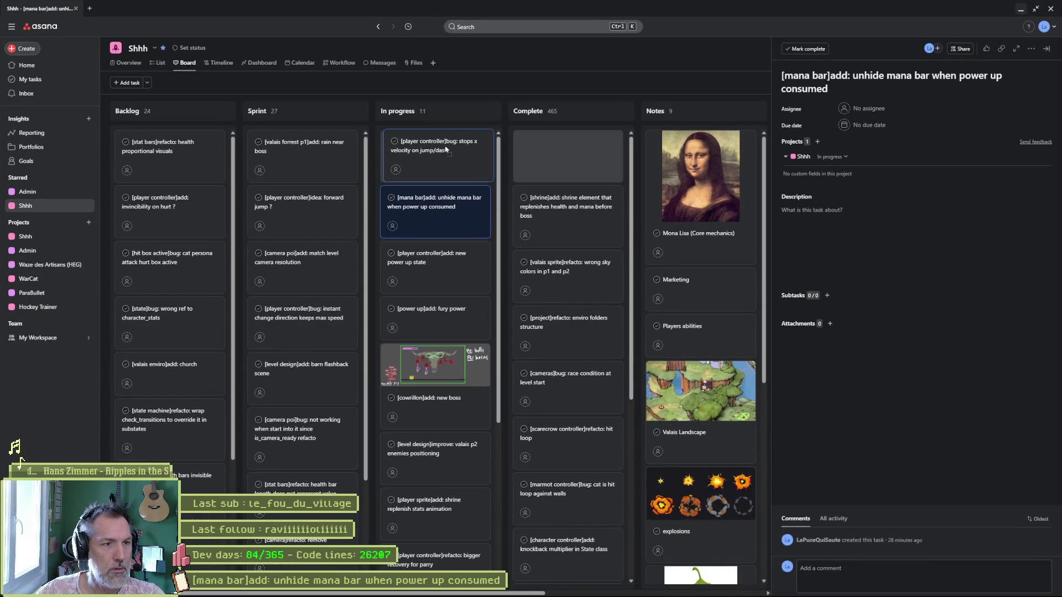
click(837, 216)
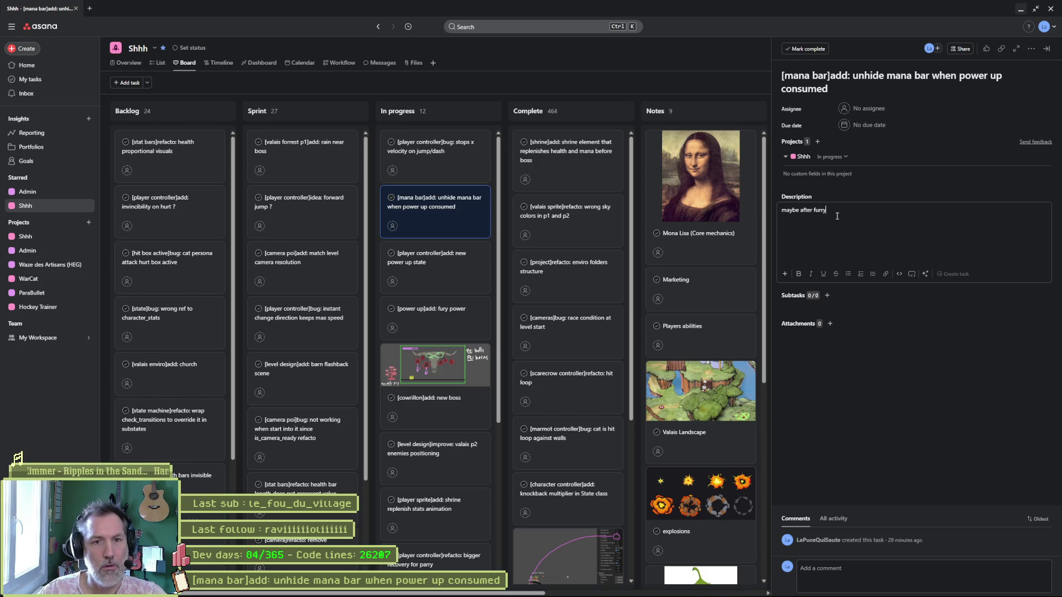
click(992, 138)
click(1021, 9)
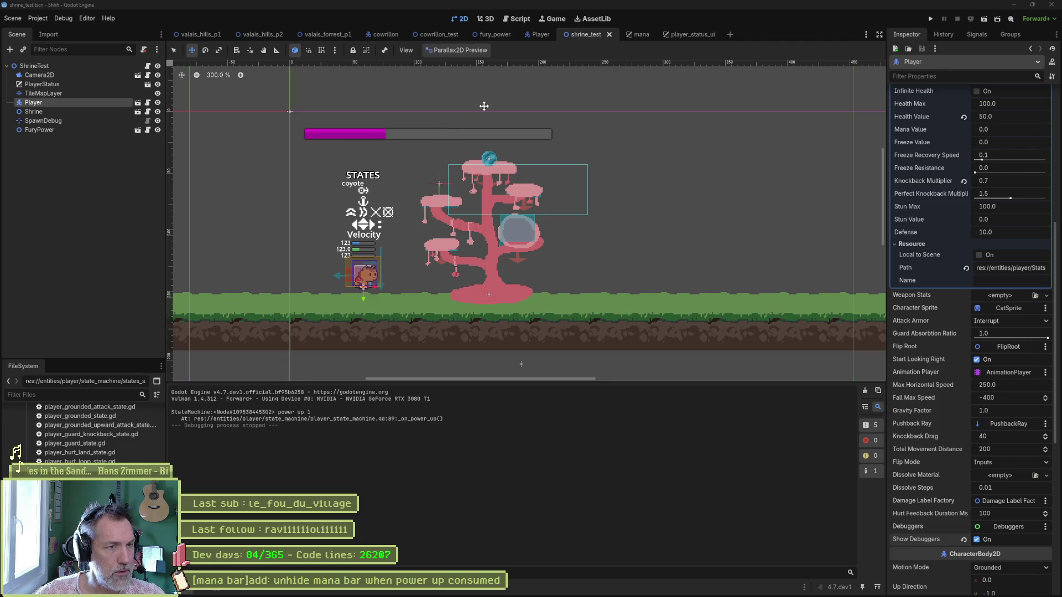
Open player_state_machine.gd from the StateMachine node in the Player scene.
mouse_move(463, 592)
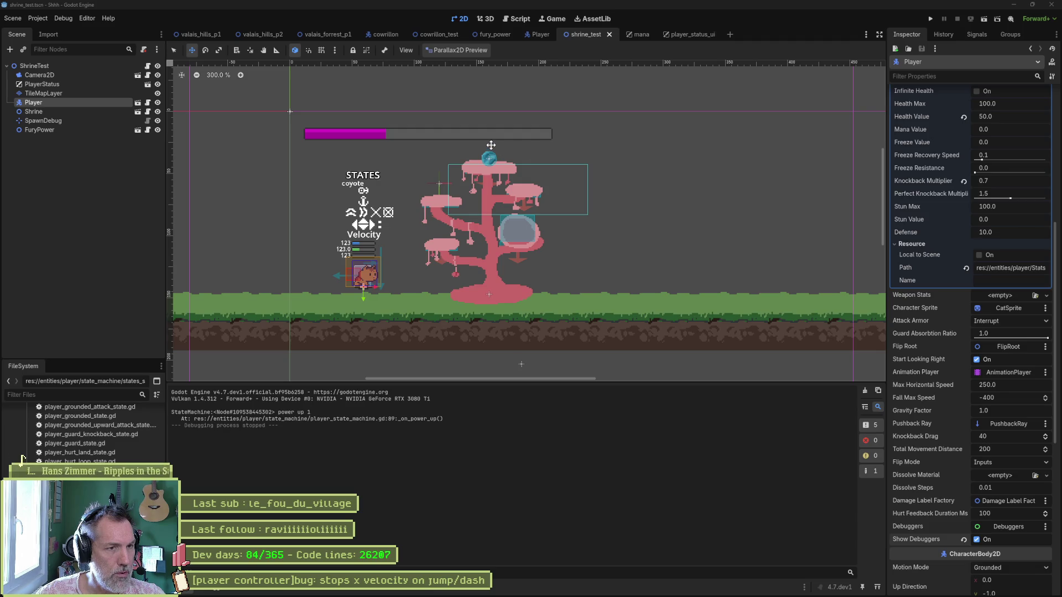
click(540, 38)
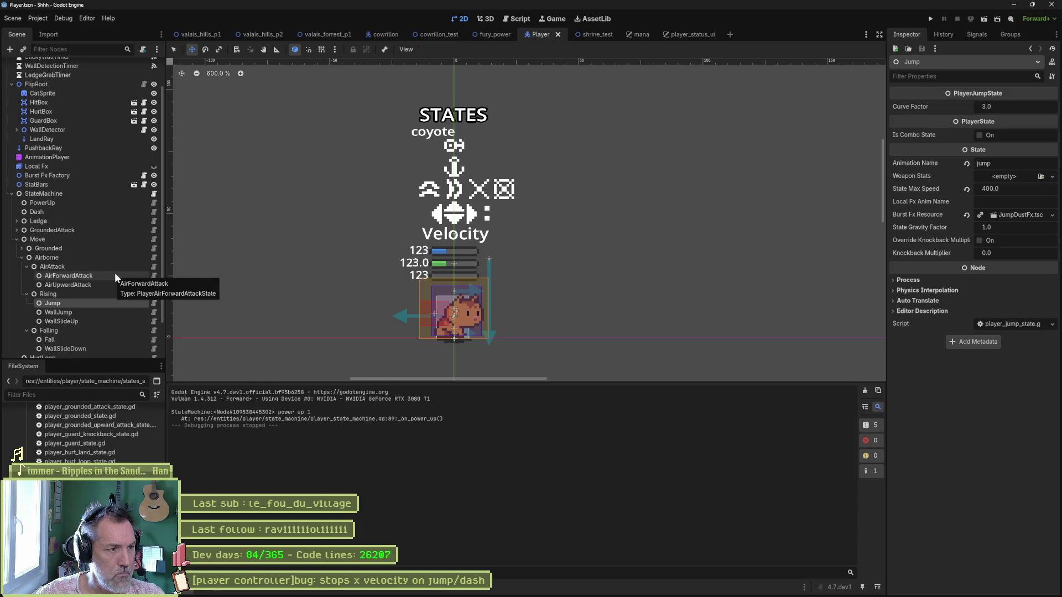
click(17, 239)
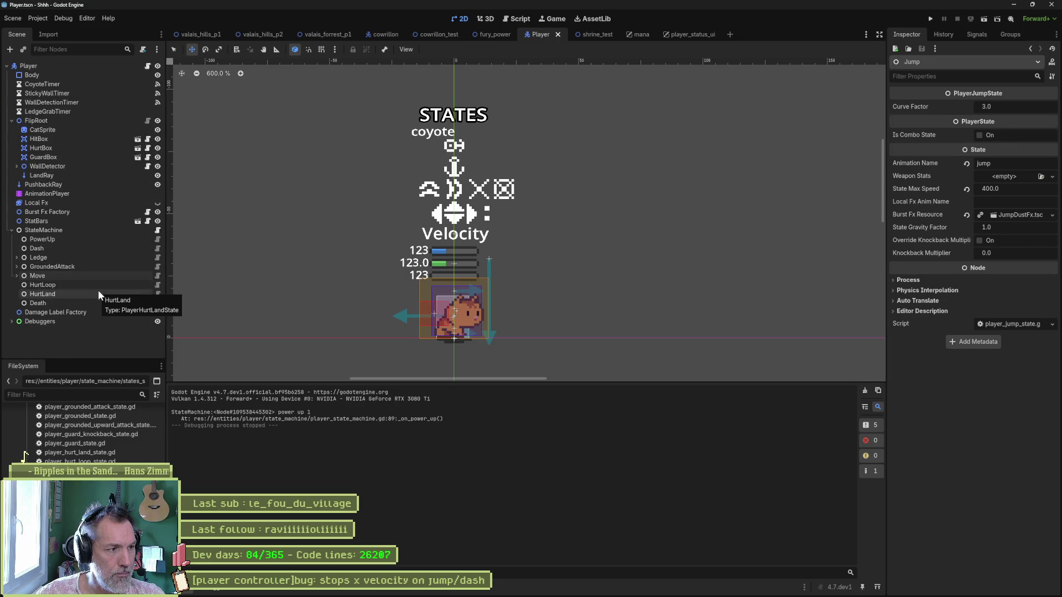
click(158, 230)
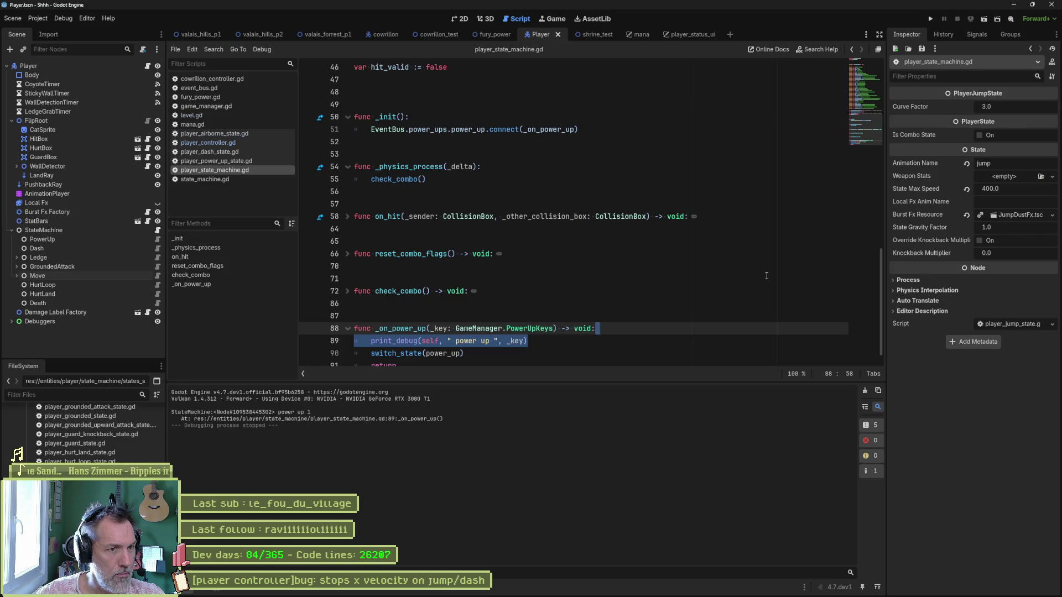
Delete the power-up debug print from _on_power_up and view the Move state's script.
click(551, 340)
key(ctrl+shift+k)
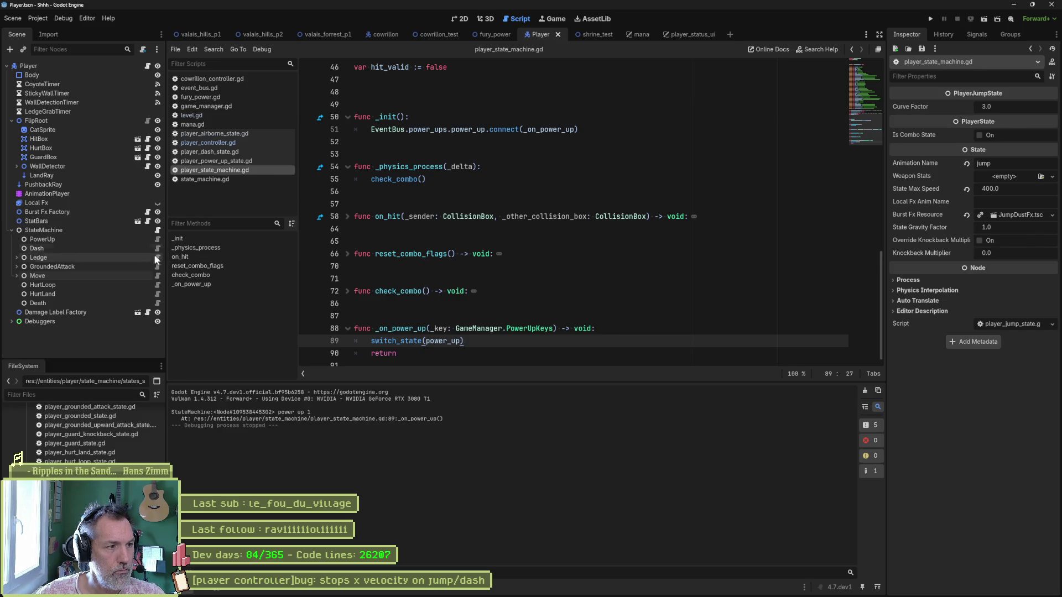
click(158, 276)
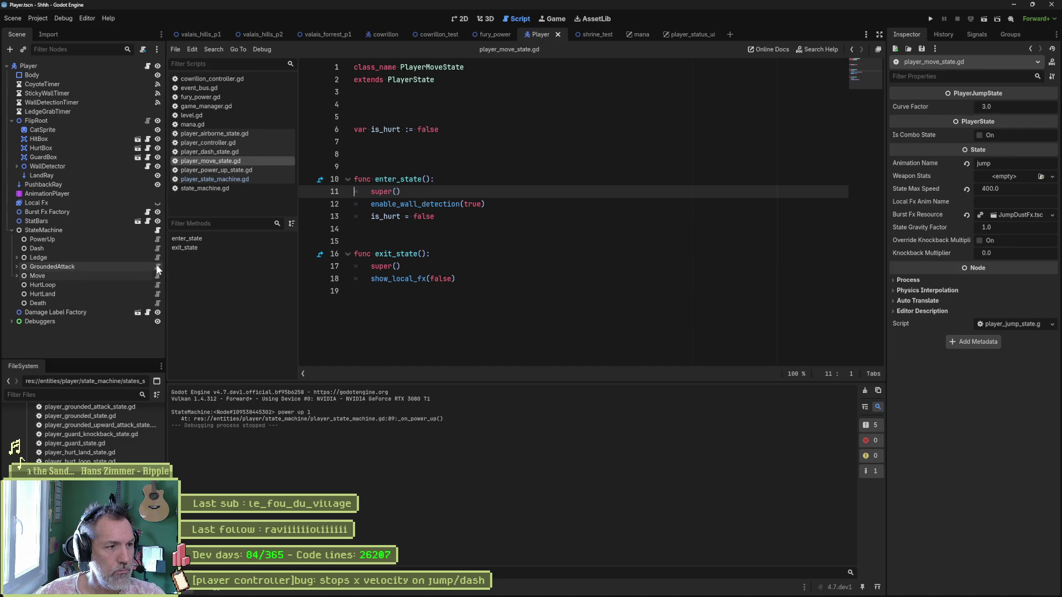
Fold all functions in the GroundedAttack script, undo a stray edit, and return to player_state_machine.gd.
click(157, 266)
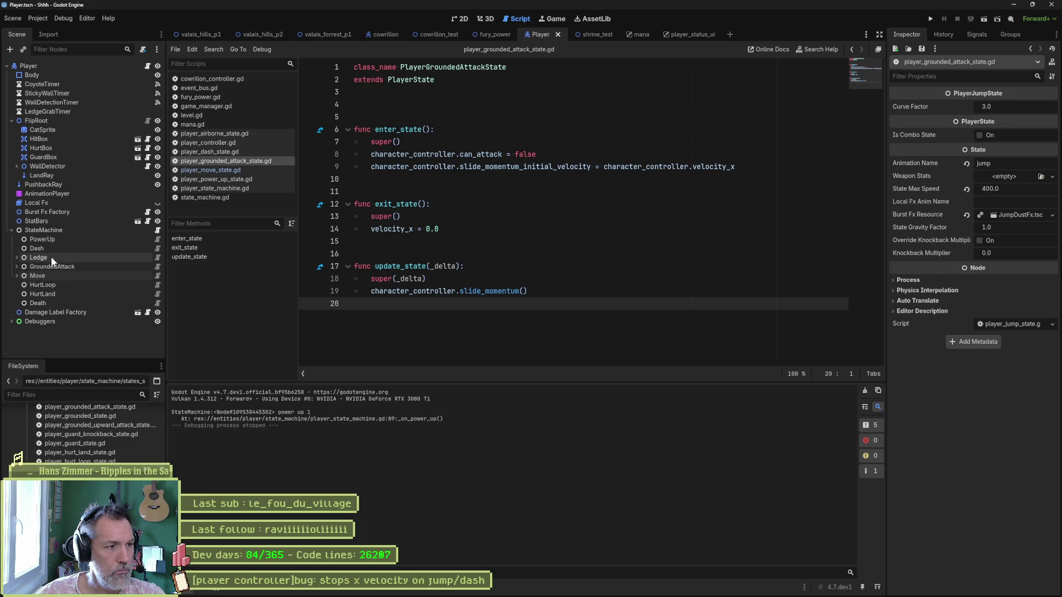
click(596, 237)
key(ctrl+alt+f)
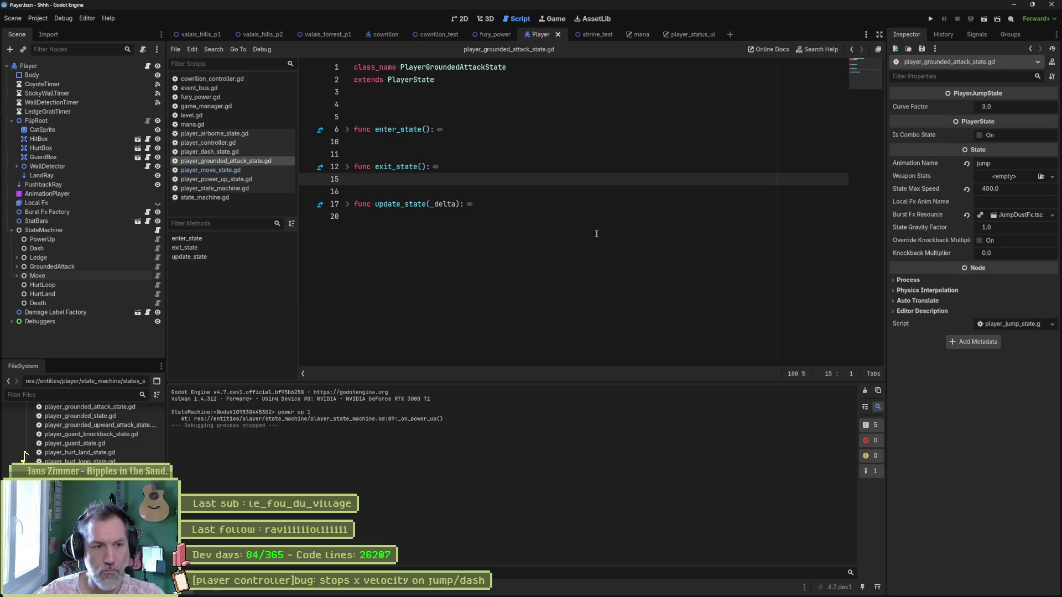
text(person)
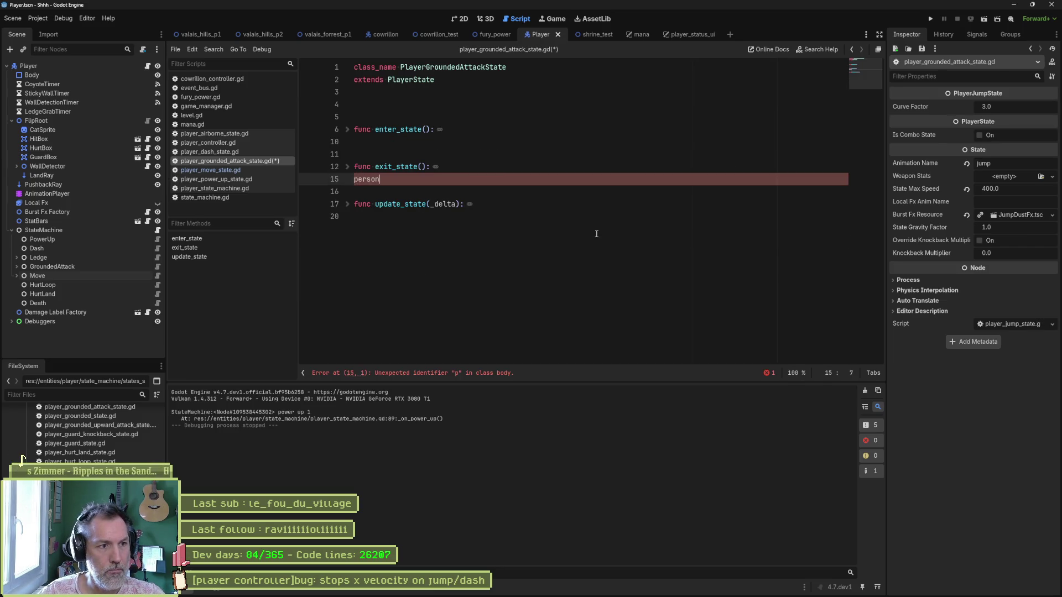
key(ctrl+z)
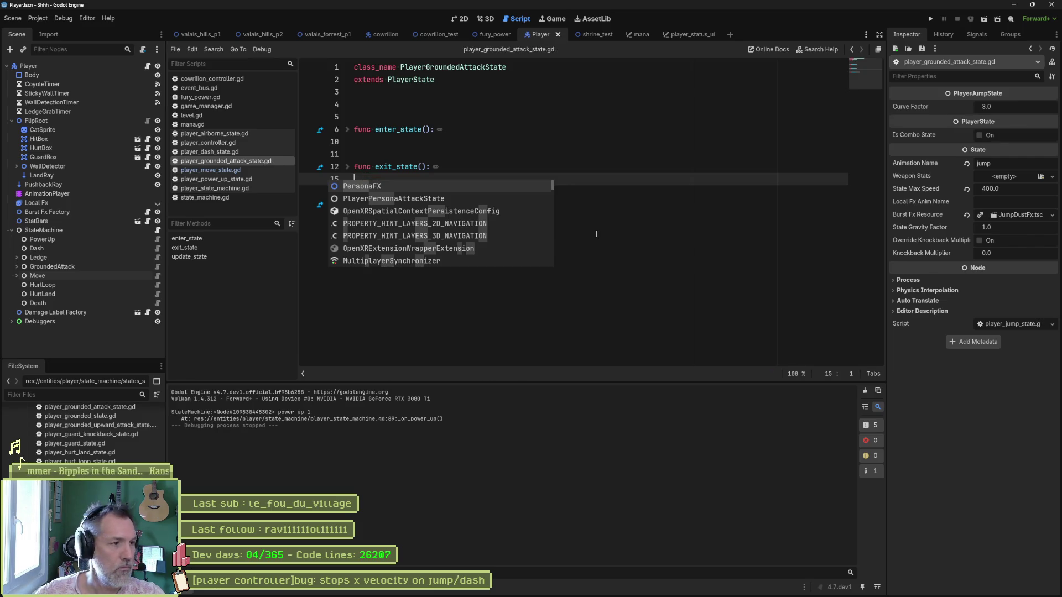
click(596, 234)
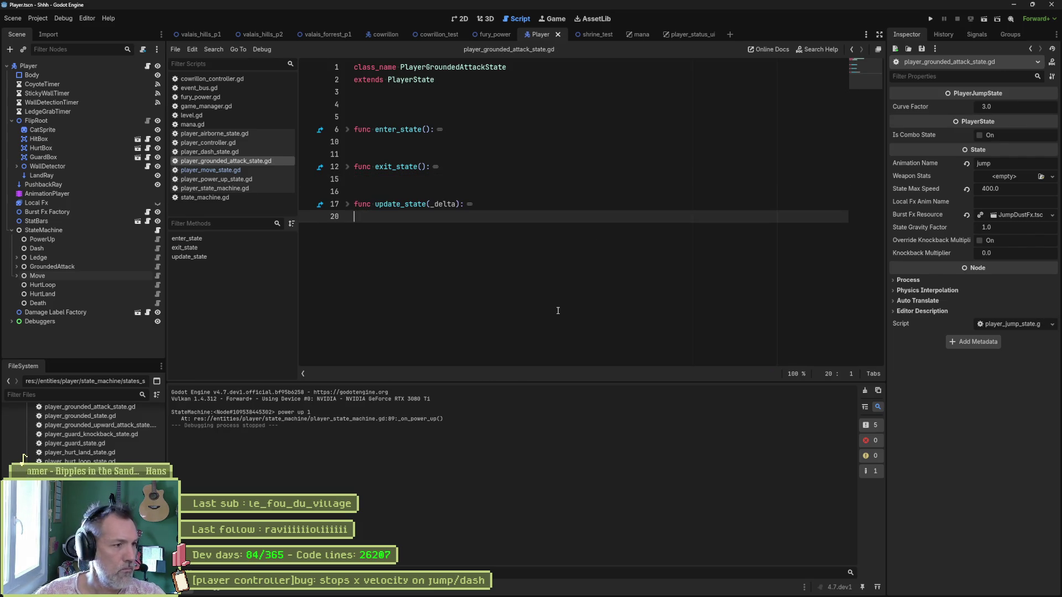
click(159, 242)
click(867, 78)
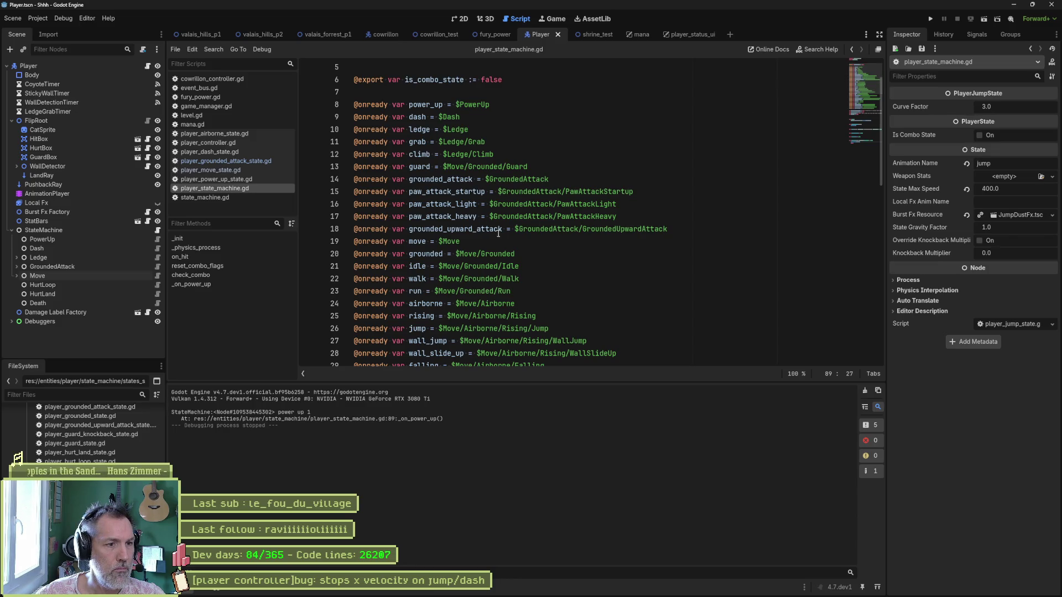
Search all project files for cat_persona_attack.
scroll(496, 231, down, 2)
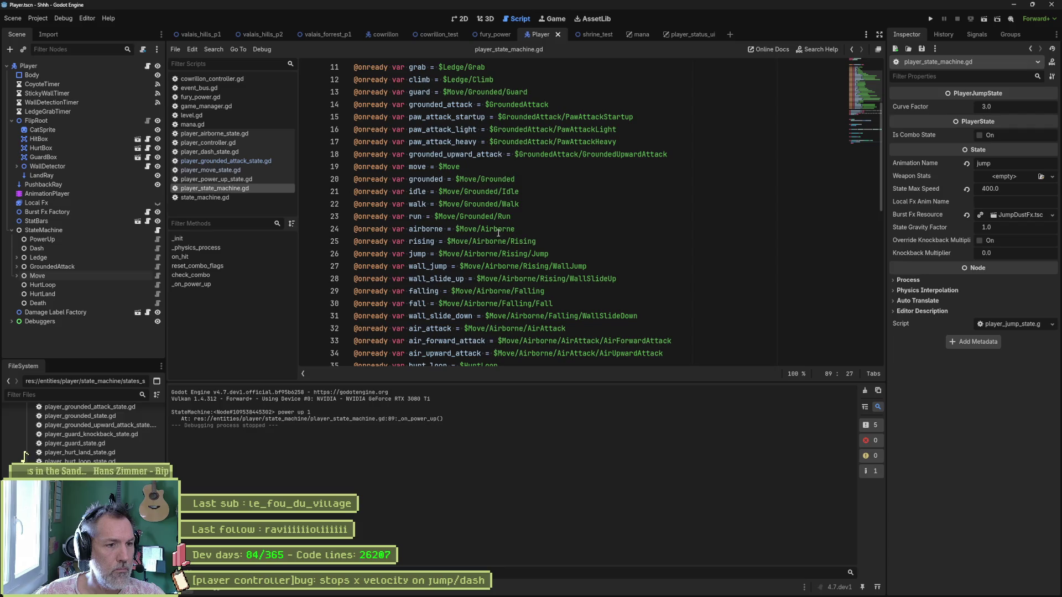
scroll(497, 234, down, 4)
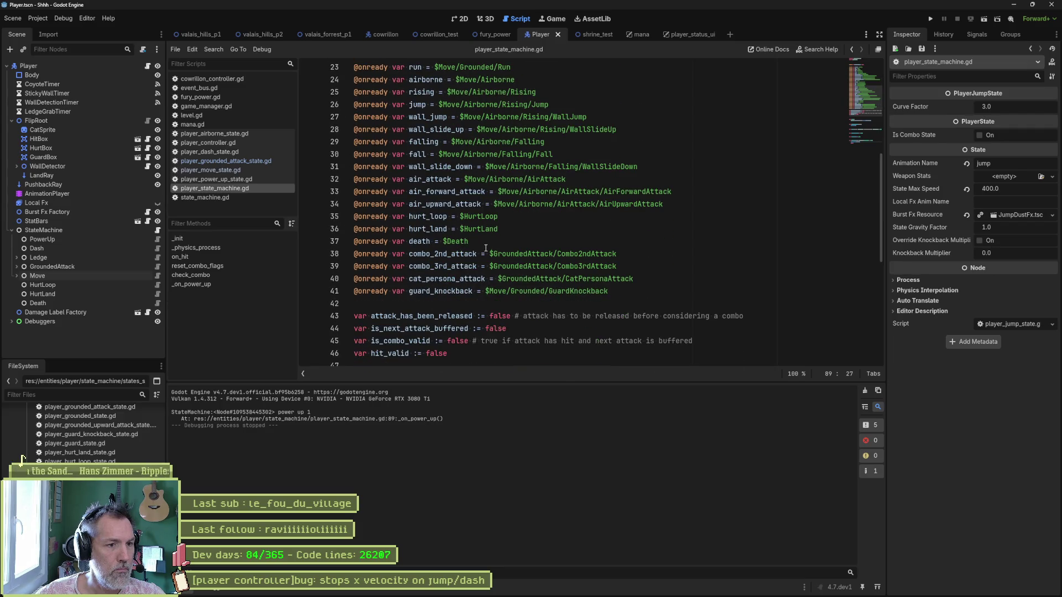
double_click(477, 277)
key(ctrl+shift+f)
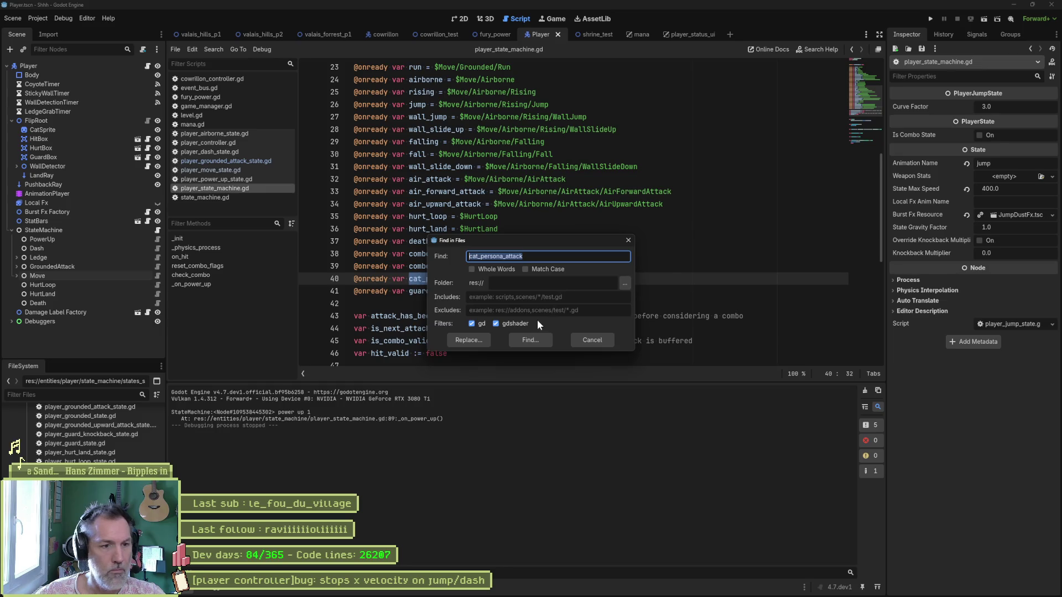
key(Return)
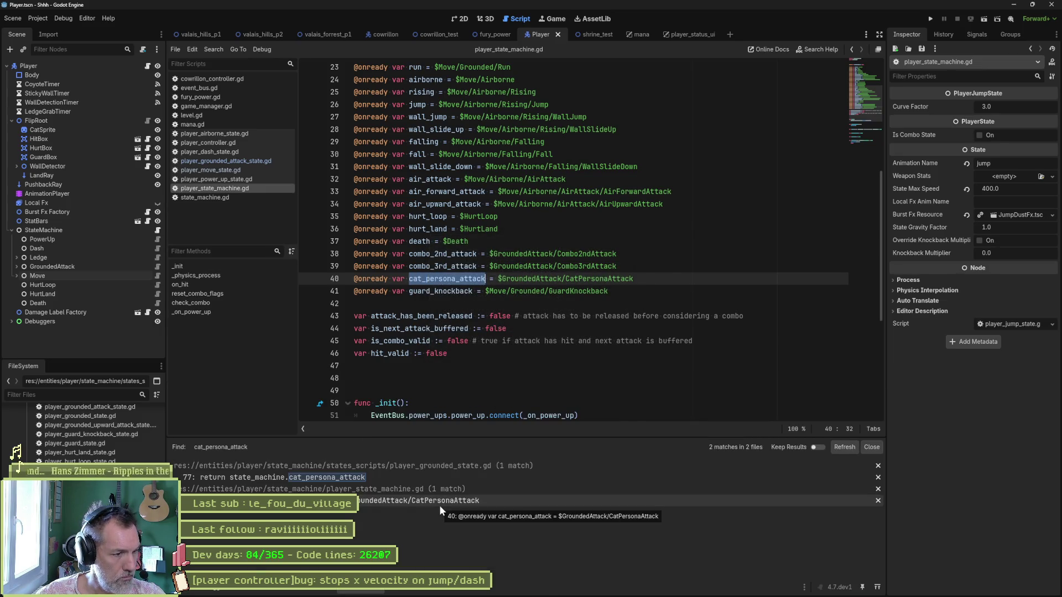
Select character_controller.can_persona_attack on line 76 of player_grounded_state.gd, then switch to the mana scene.
click(439, 476)
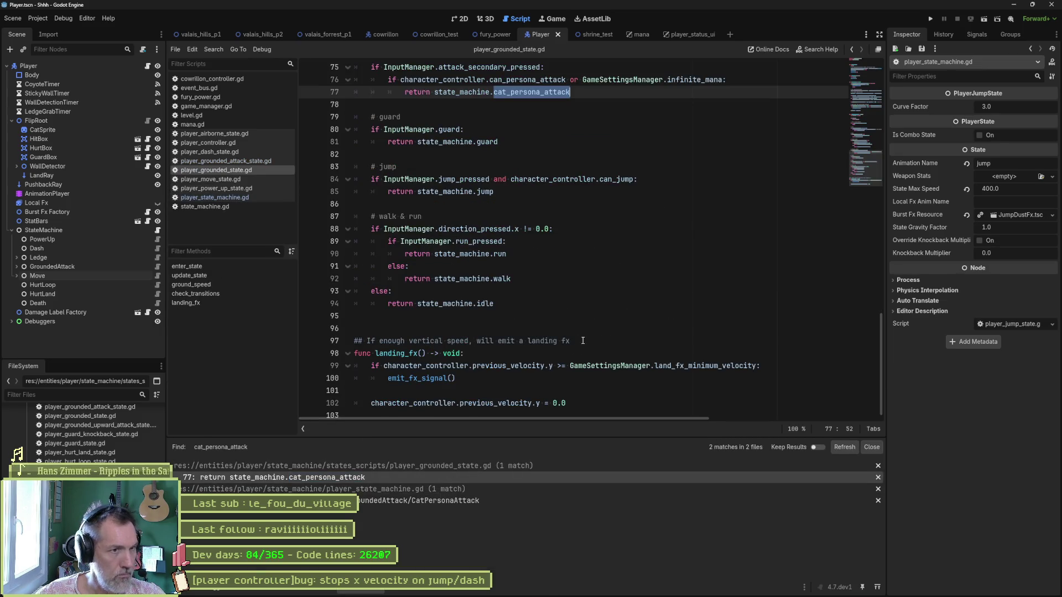
click(481, 216)
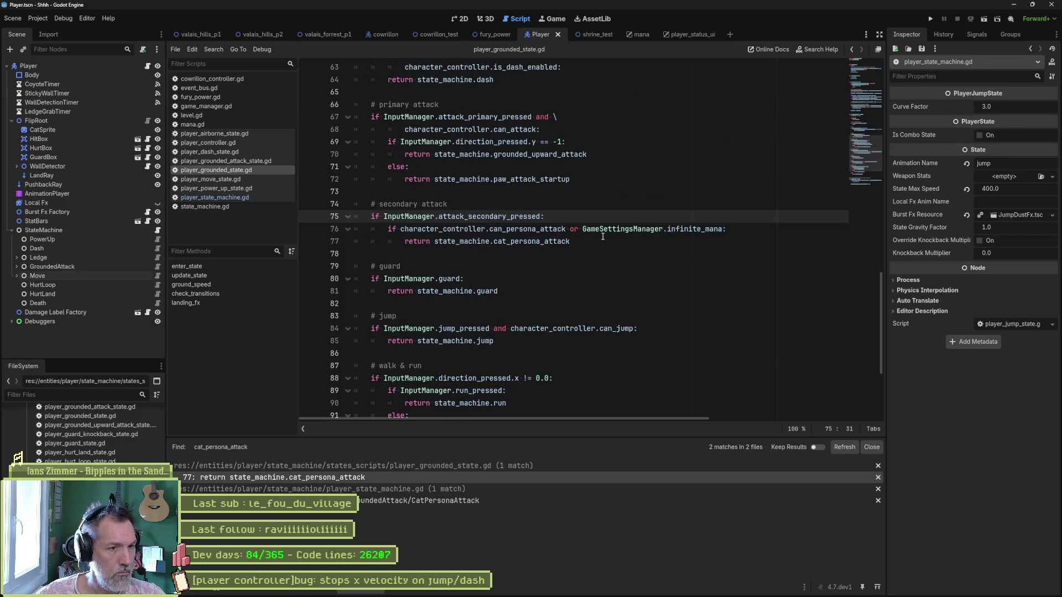
click(544, 231)
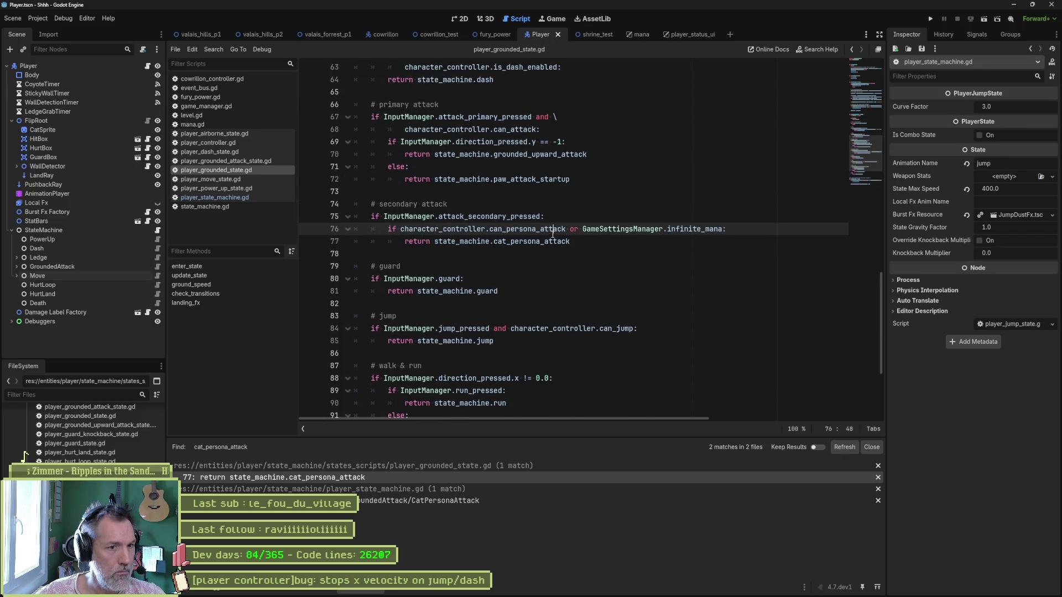
double_click(546, 231)
key(ctrl+c)
click(493, 229)
drag(403, 229, 565, 229)
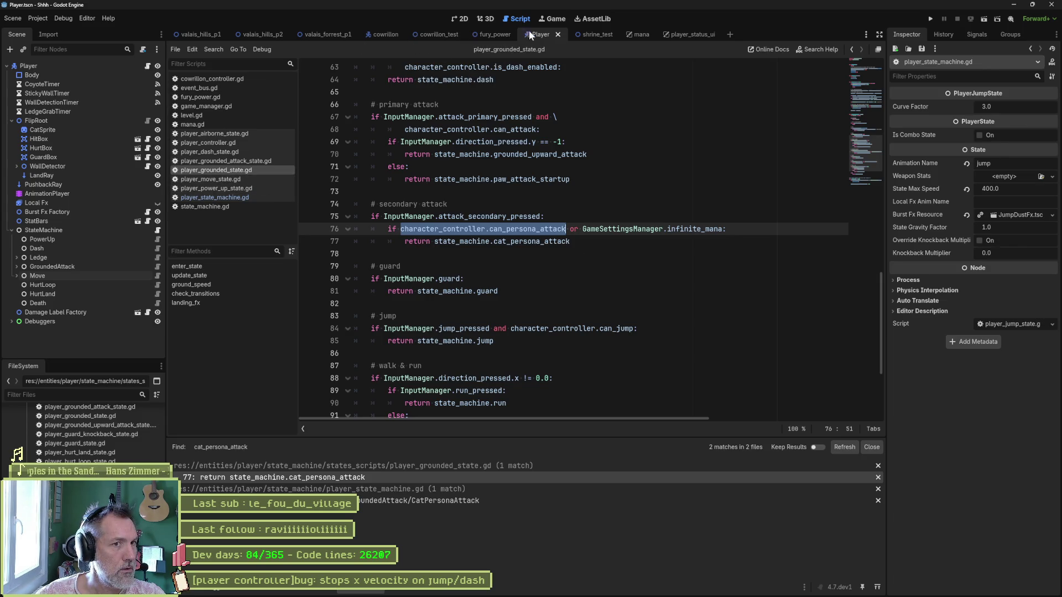
click(638, 32)
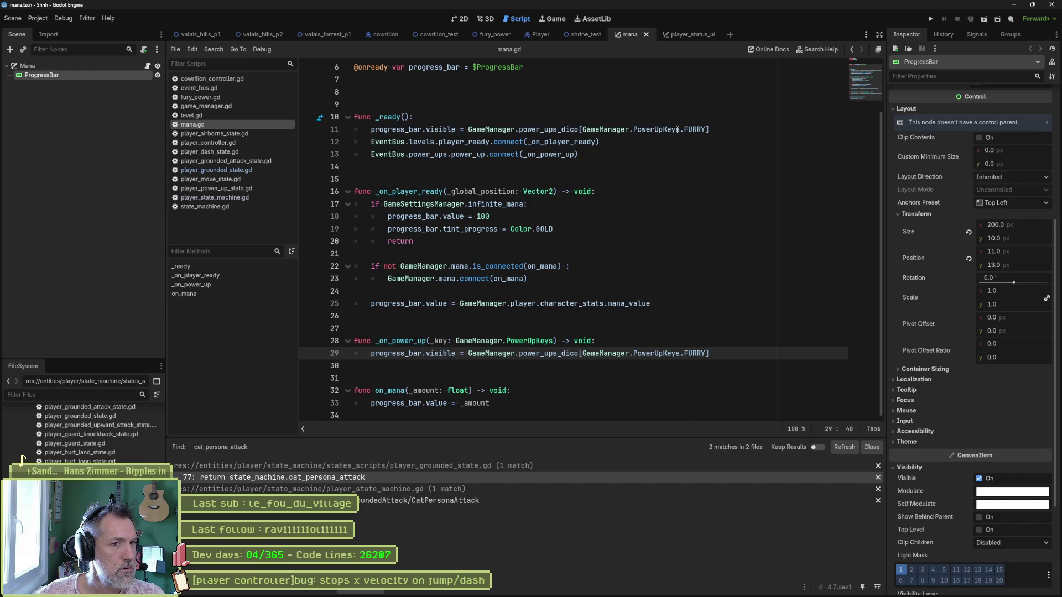
Reopen player_grounded_state.gd at the line 77 cat_persona_attack match from the search results.
click(726, 133)
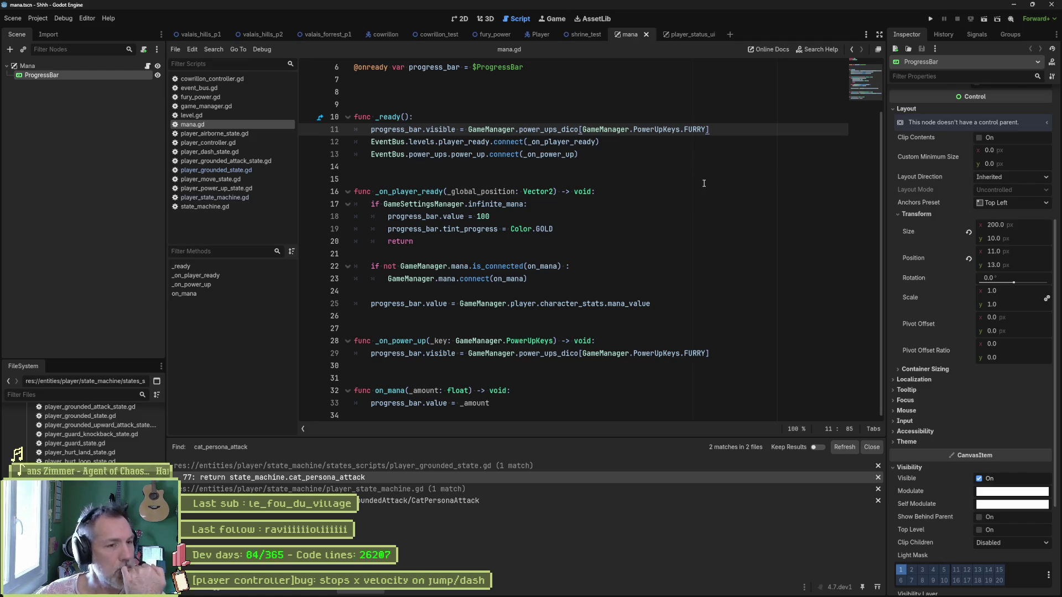
click(410, 475)
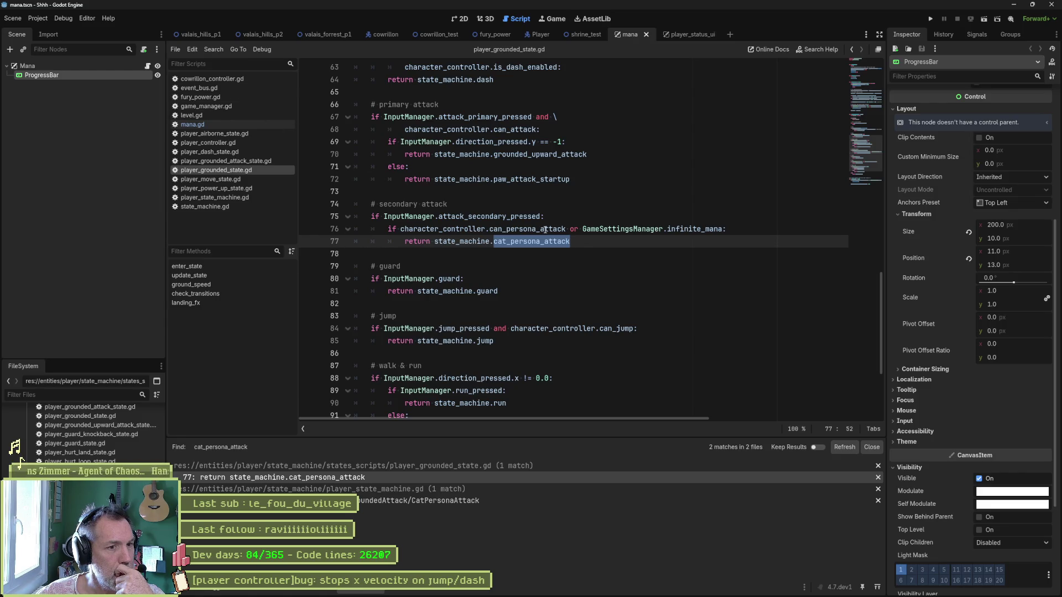
In player_controller.gd, select can_persona_attack and search all project files for it.
click(232, 143)
scroll(451, 274, up, 10)
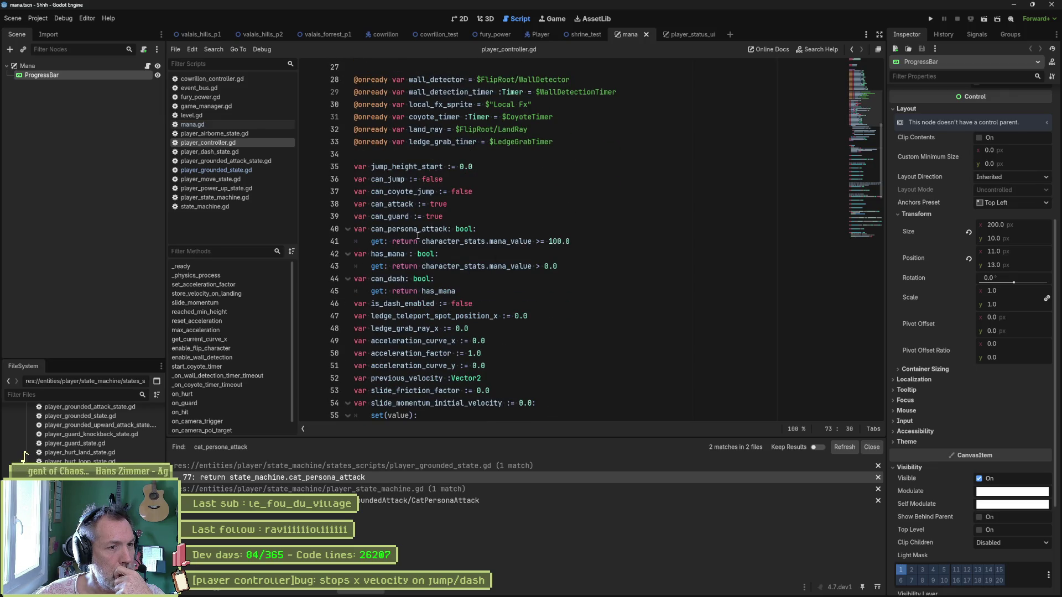
double_click(417, 232)
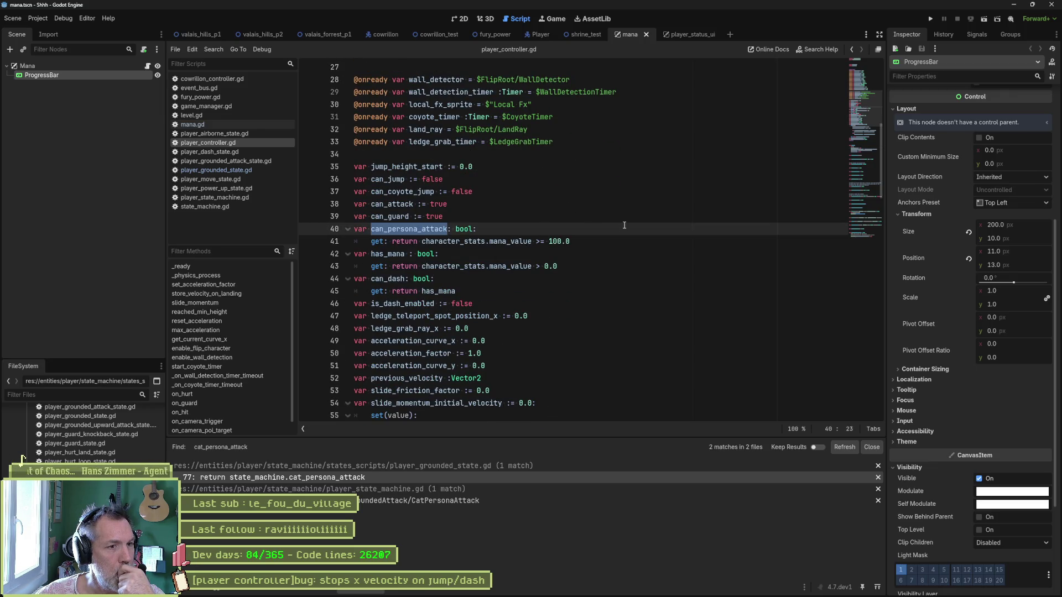
key(ctrl+shift+f)
key(Return)
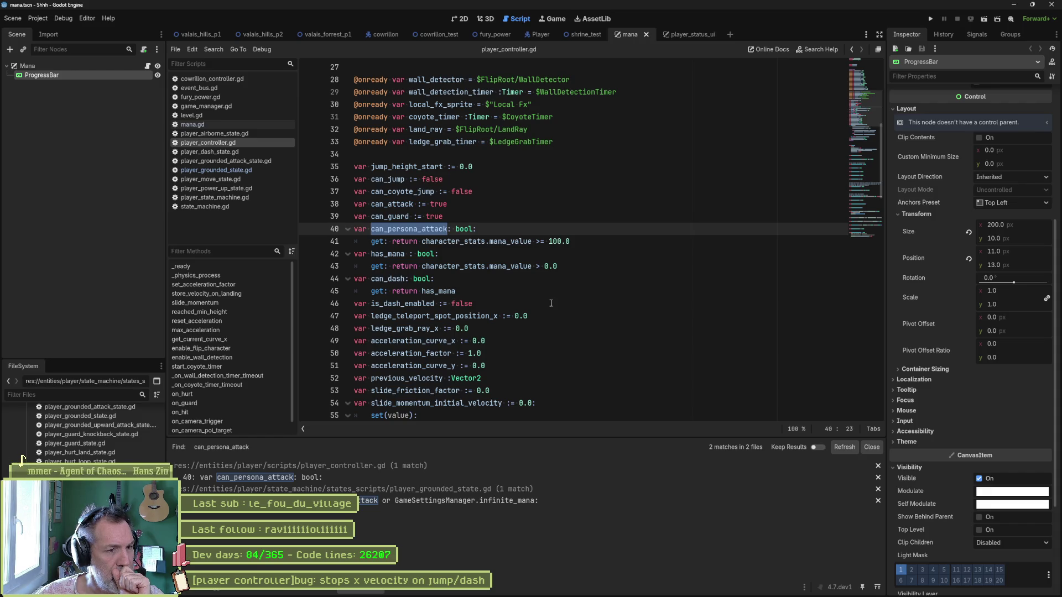
Make line 41 return can_persona_attack and character_stats.mana_value >= 100.0, then save.
drag(410, 243, 571, 243)
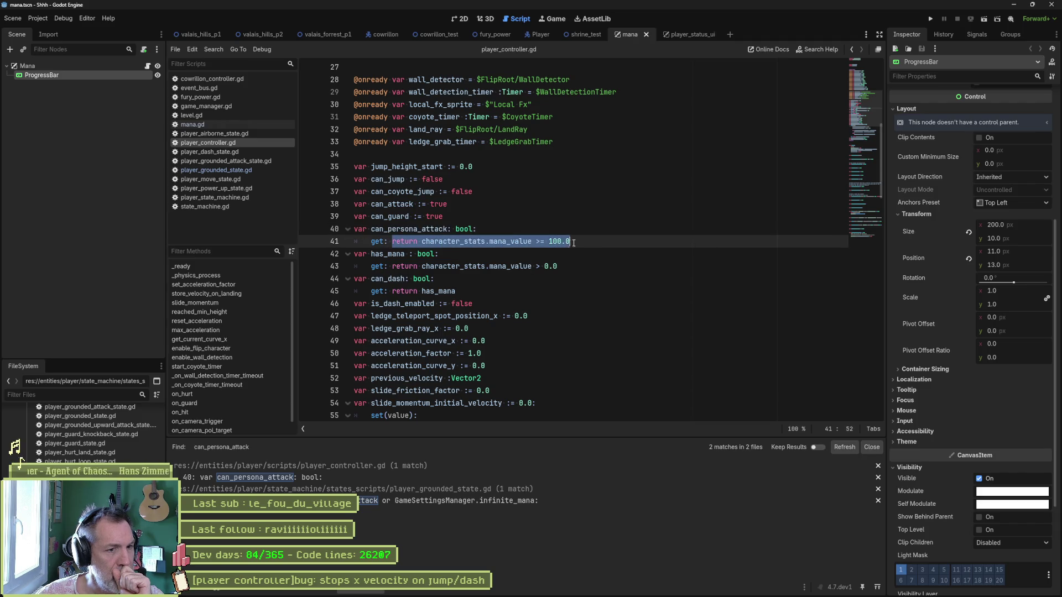
click(572, 243)
text(and)
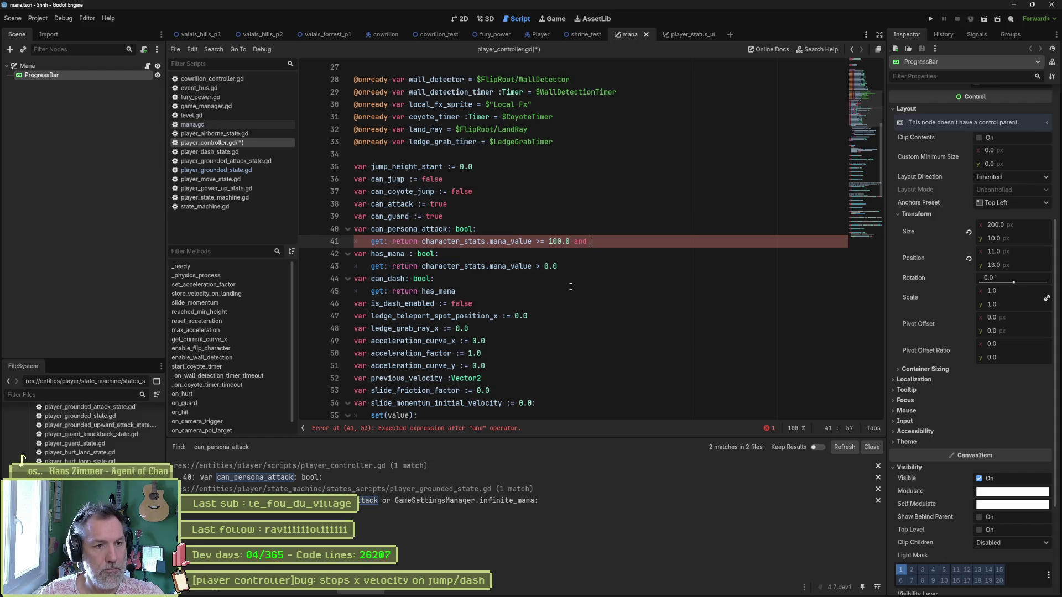
key(BackSpace)
key(BackSpace)
key(BackSpace)
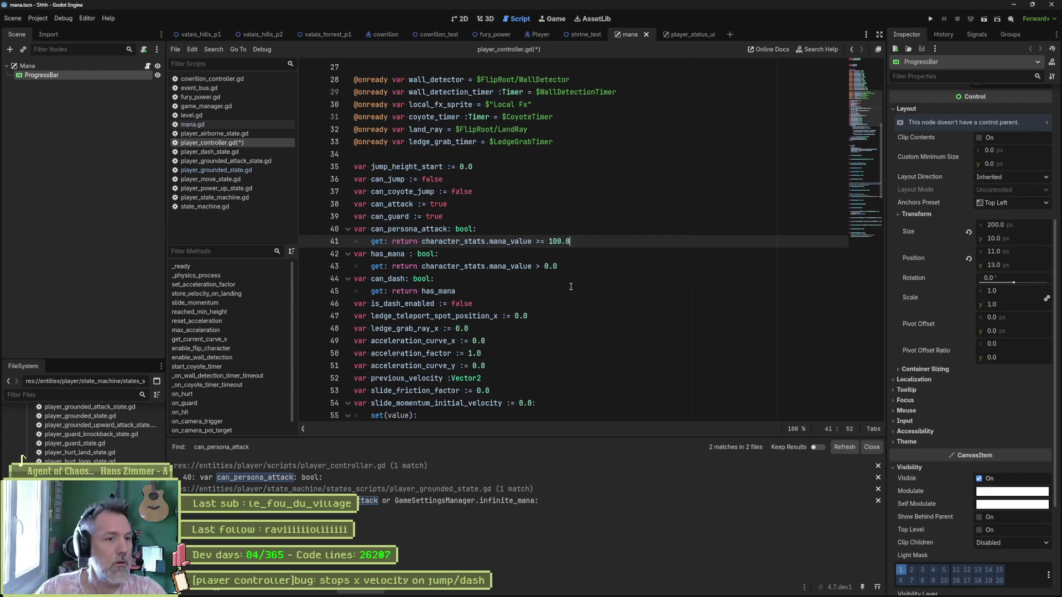
key(Home)
key(ctrl+Right)
key(ctrl+Right)
key(ctrl+Right)
key(Up)
key(Down)
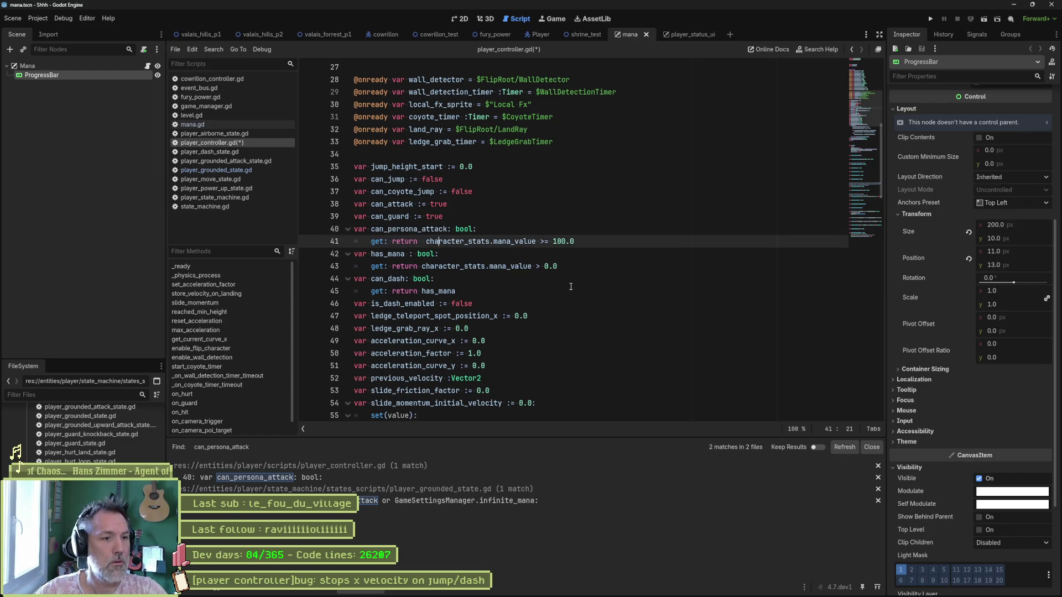
key(ctrl+v)
text(and)
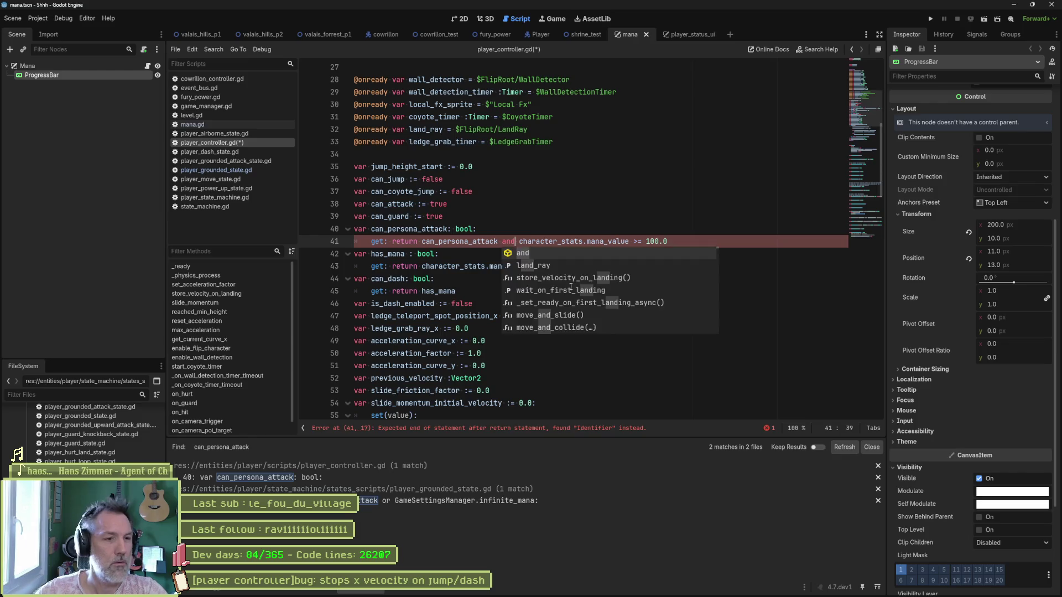
click(664, 225)
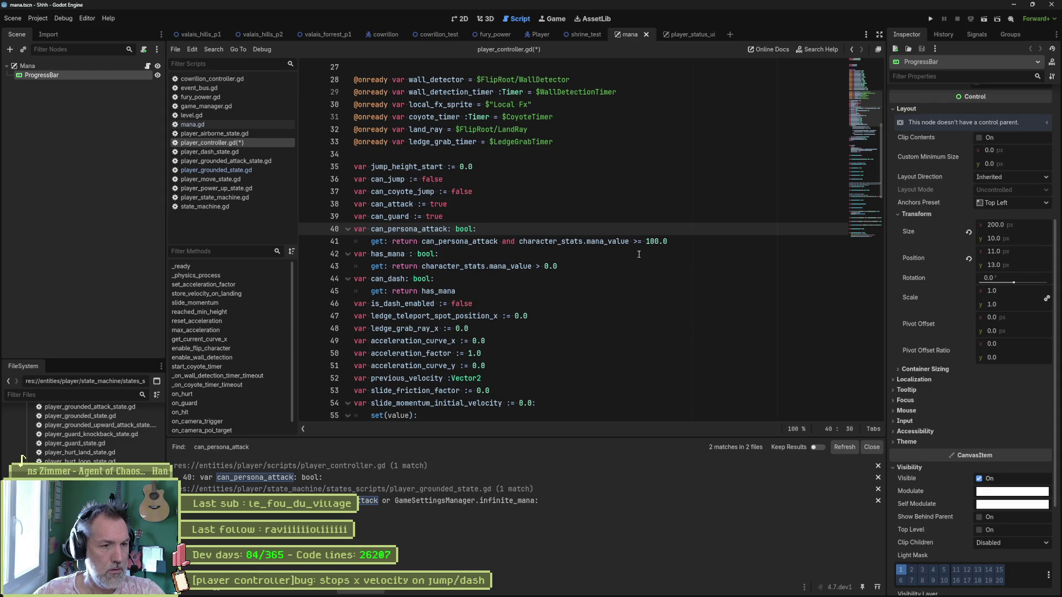
key(ctrl+s)
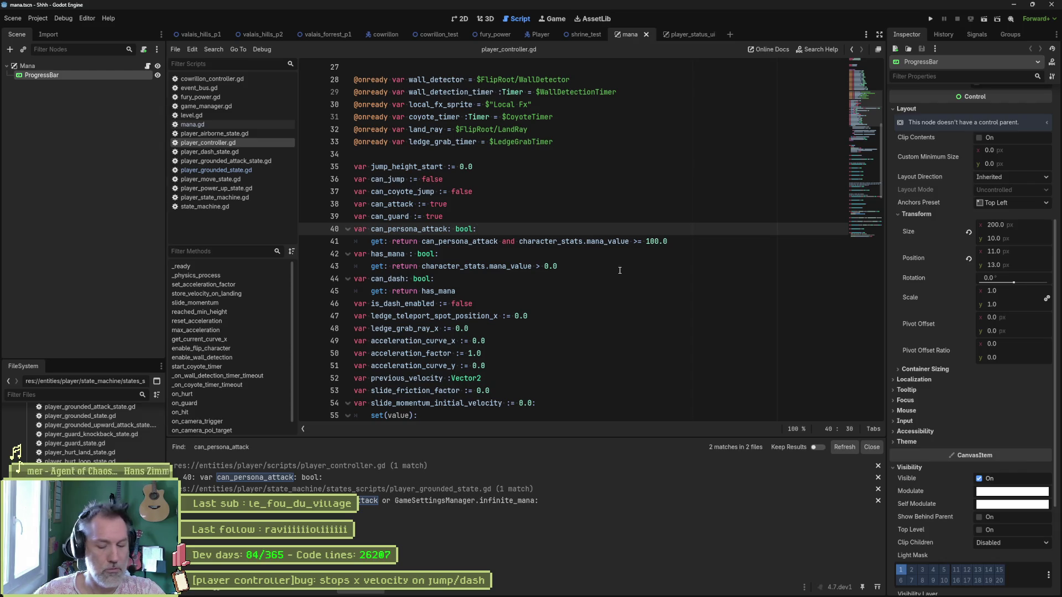
Run the shrine_test scene, walk the cat player right, then stop the game.
click(579, 35)
key(F6)
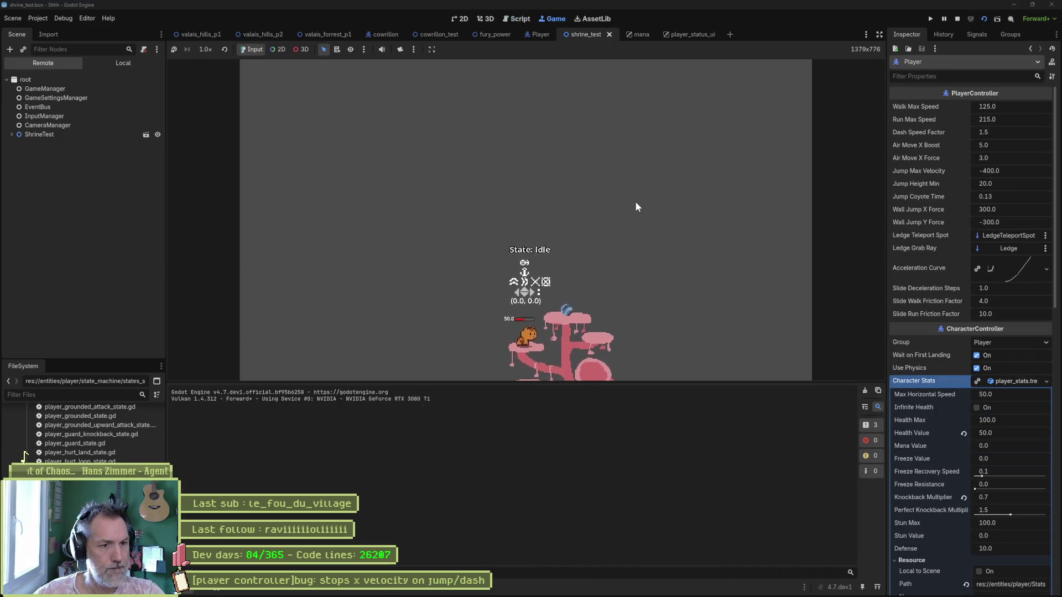
key(Right)
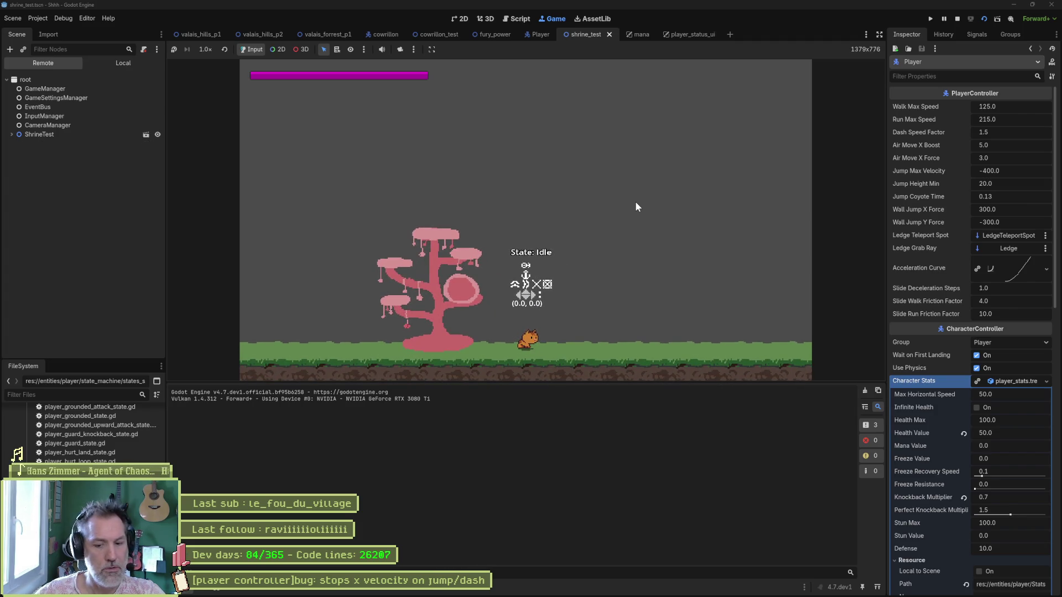
key(F8)
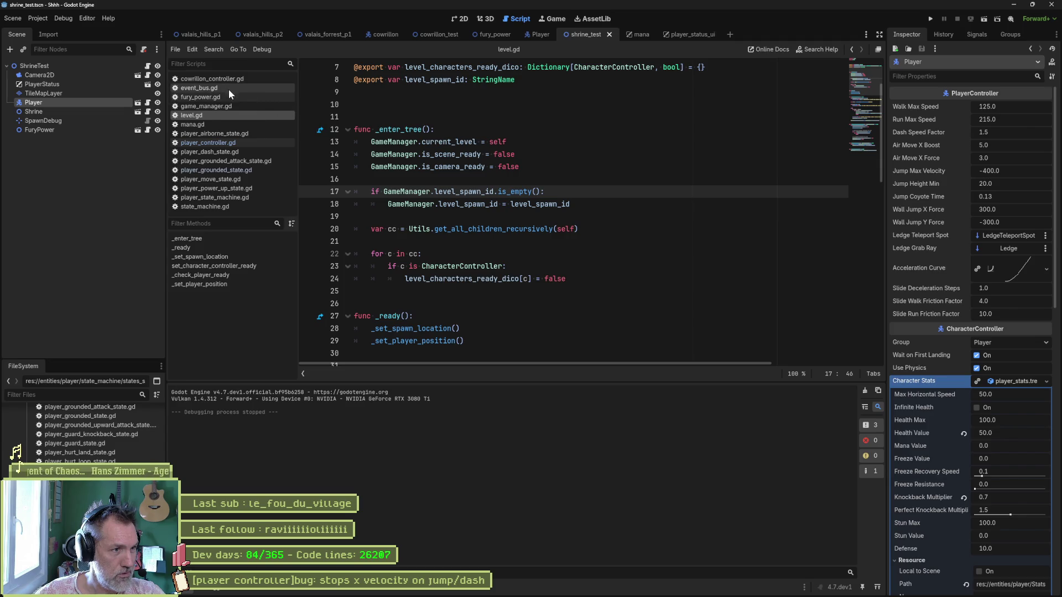
Copy EventBus.power_ups.power_up from line 150 of game_manager.gd.
click(229, 106)
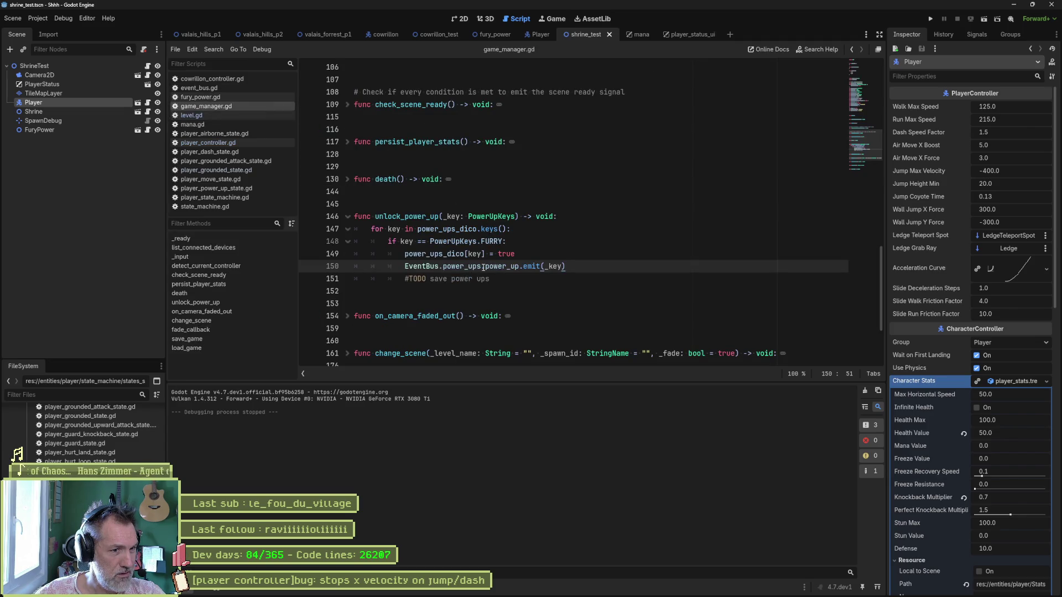
click(530, 253)
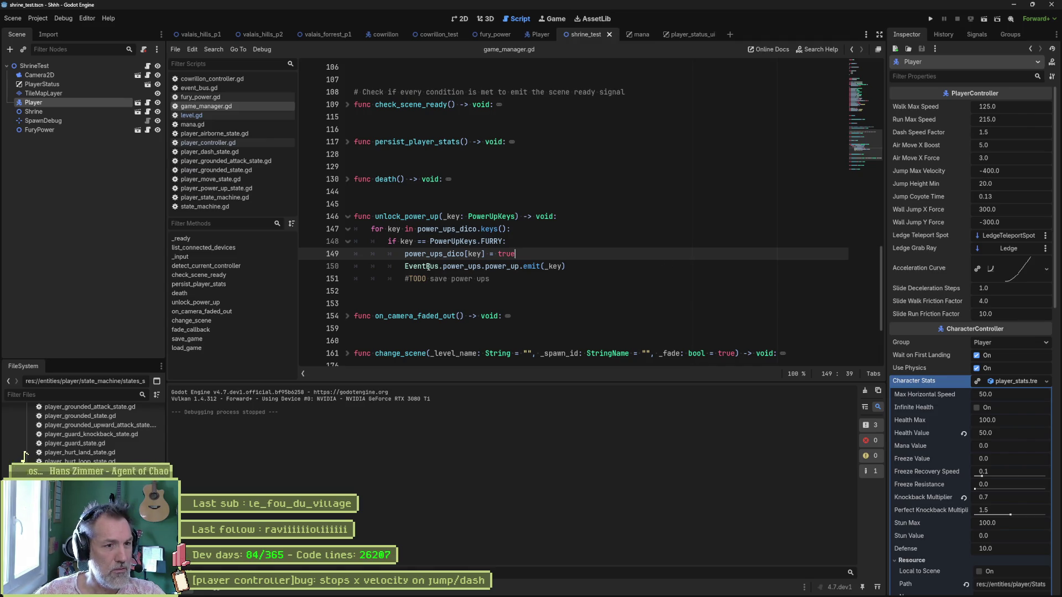
drag(406, 266, 519, 267)
key(ctrl+c)
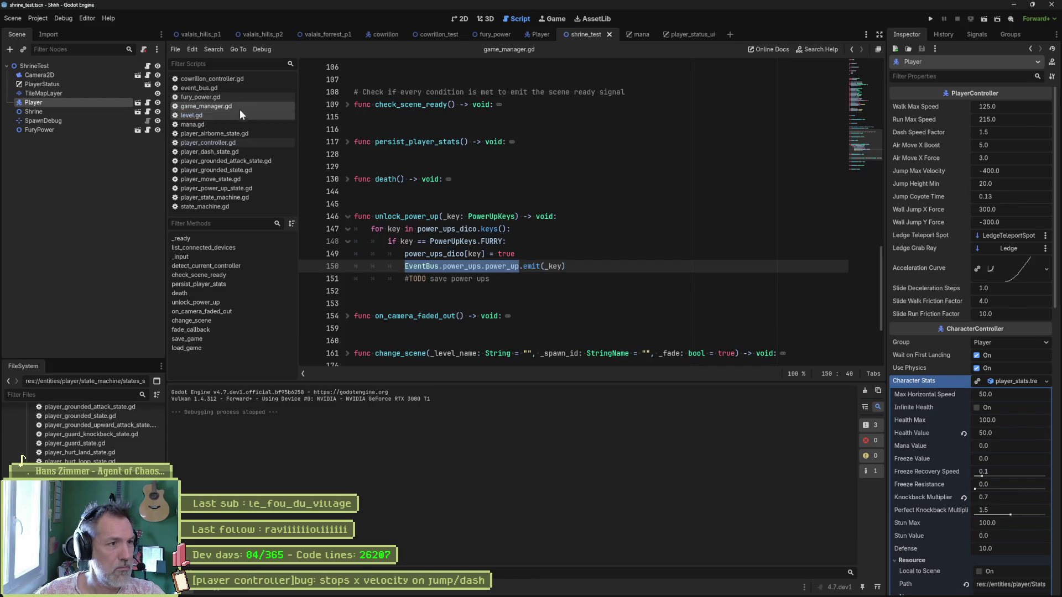
In player_controller.gd's _ready, add EventBus.power_ups.power_up.connect(_on_power_up) after GameManager.player = self.
click(238, 142)
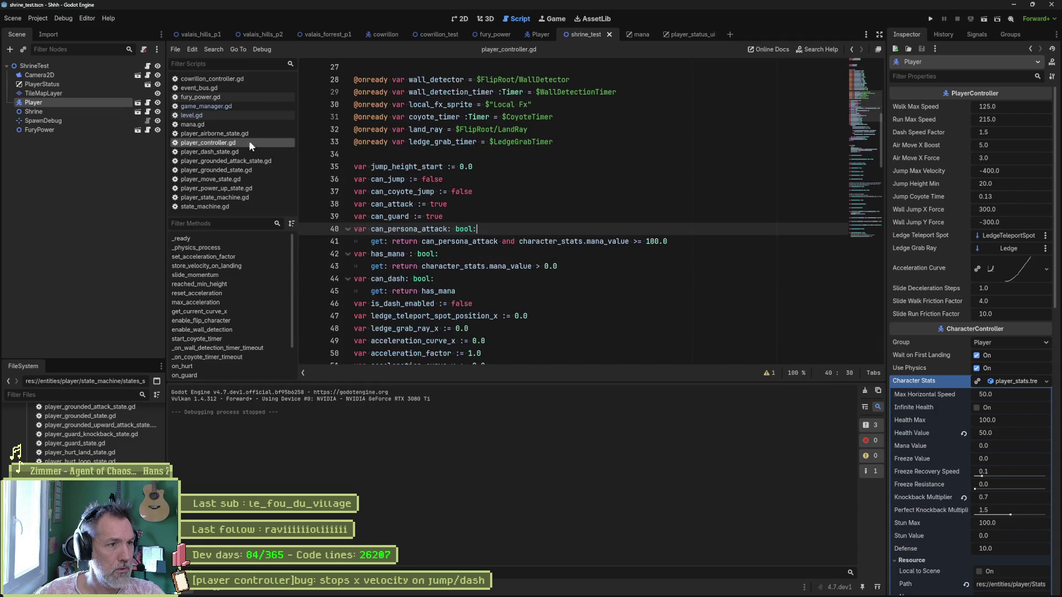
click(281, 240)
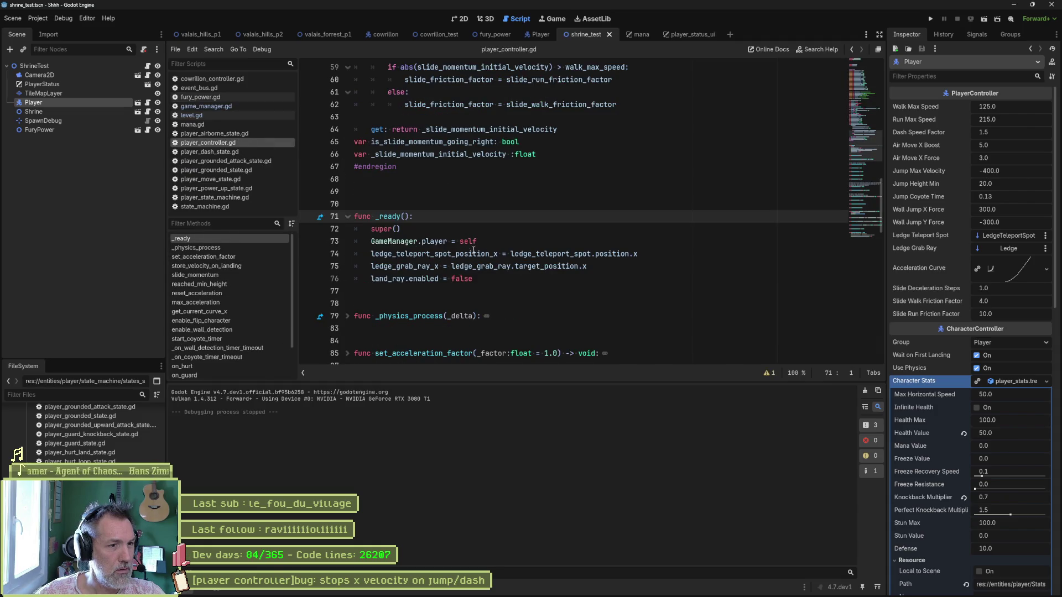
click(528, 241)
key(Return)
key(ctrl+v)
text(.connect(_on_power_up)
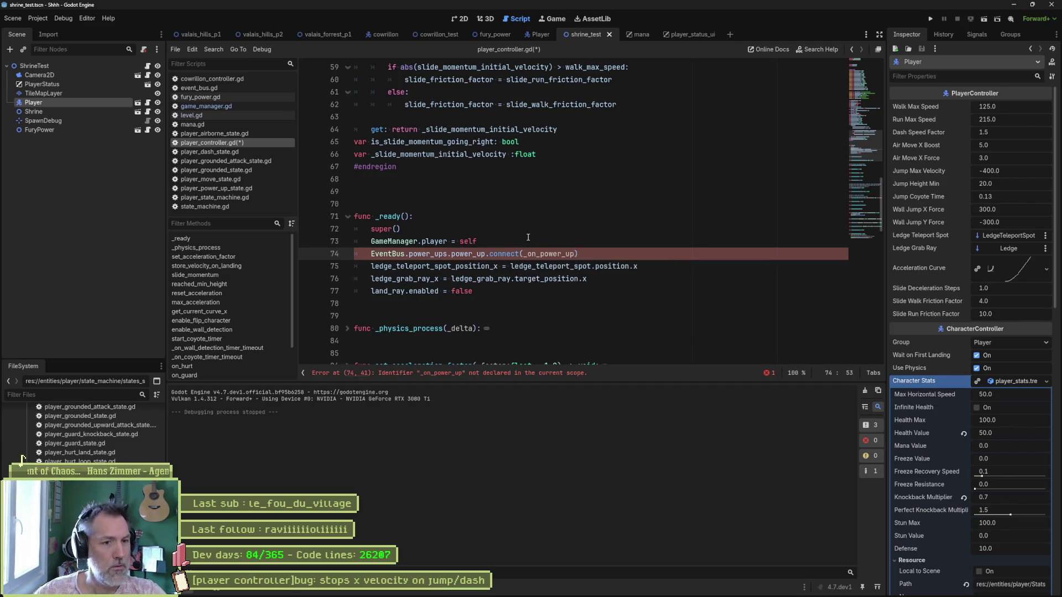
key(ctrl+shift+Left)
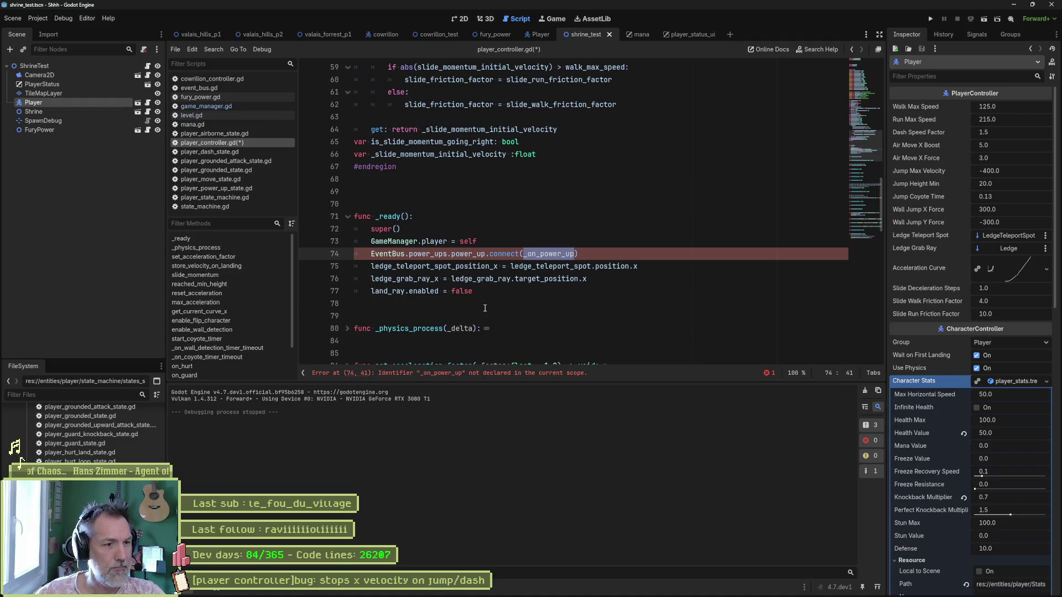
Below _ready, begin a new function declaration 'func _on_power_up(_key: Game'.
click(485, 308)
key(Return)
key(Return)
text(func _on_power_up(_)
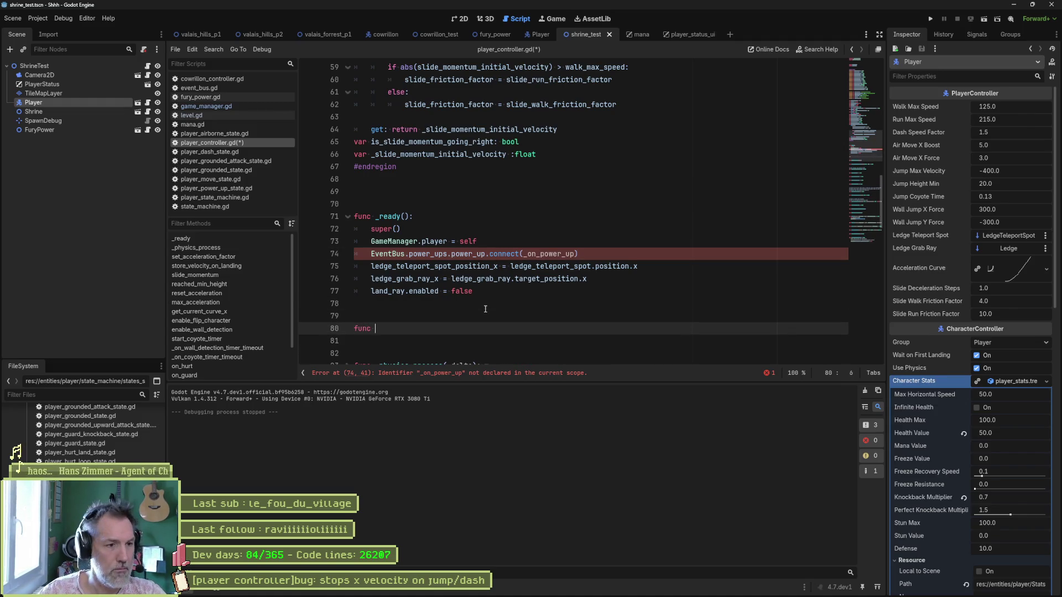
text(key: Gam)
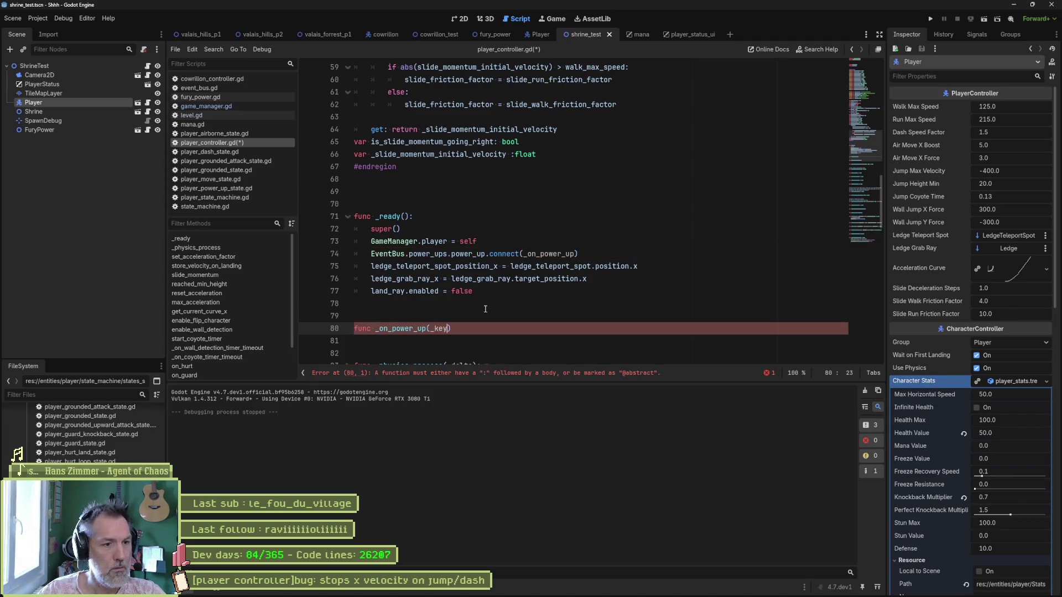
text(e)
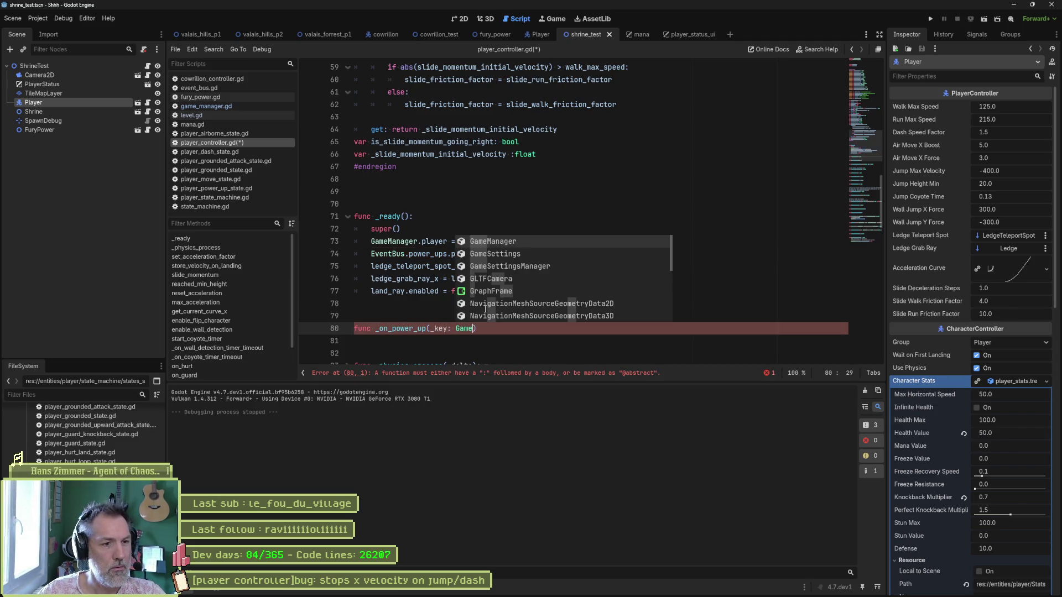
Complete the signature as _on_power_up(_key: GameManager.PowerUpKeys) -> void.
key(Return)
text(.k)
key(BackSpace)
text(P)
key(Return)
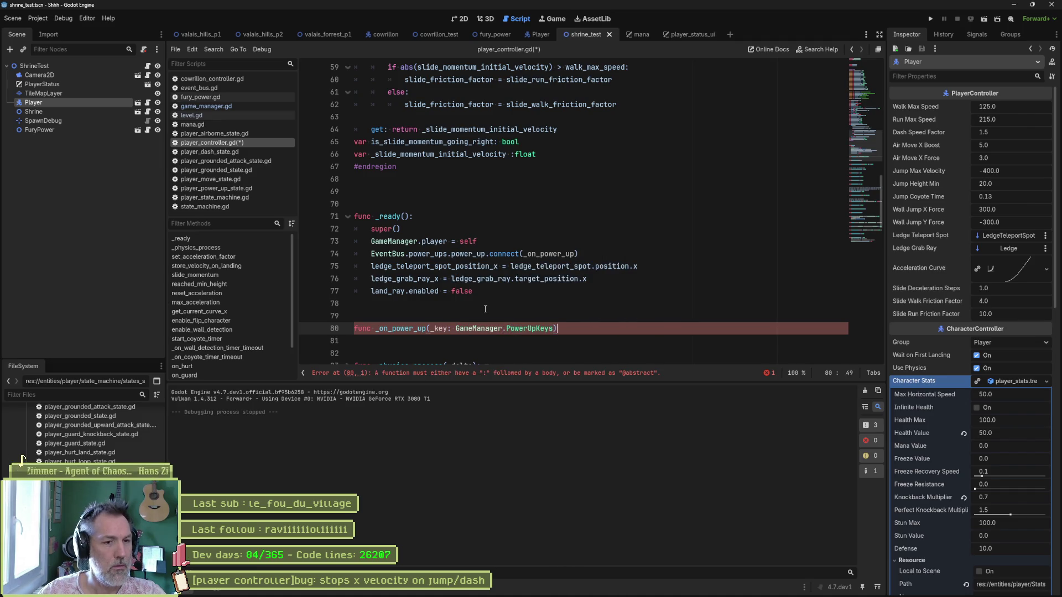
text(> void:)
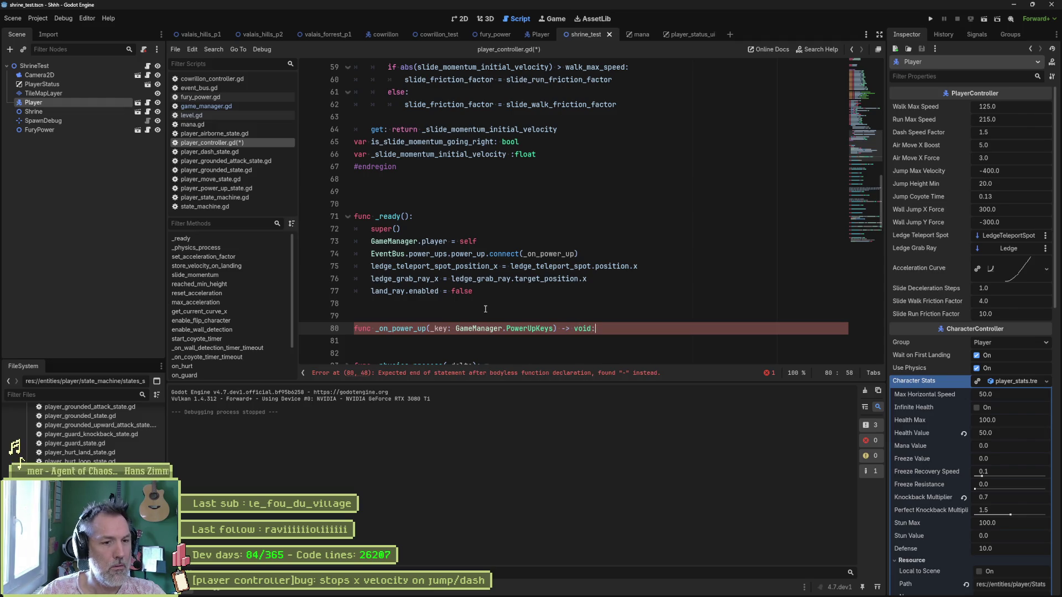
key(Return)
Write the body: can_persona_attack = GameManager.power_ups_dico[_key].
text(can_p)
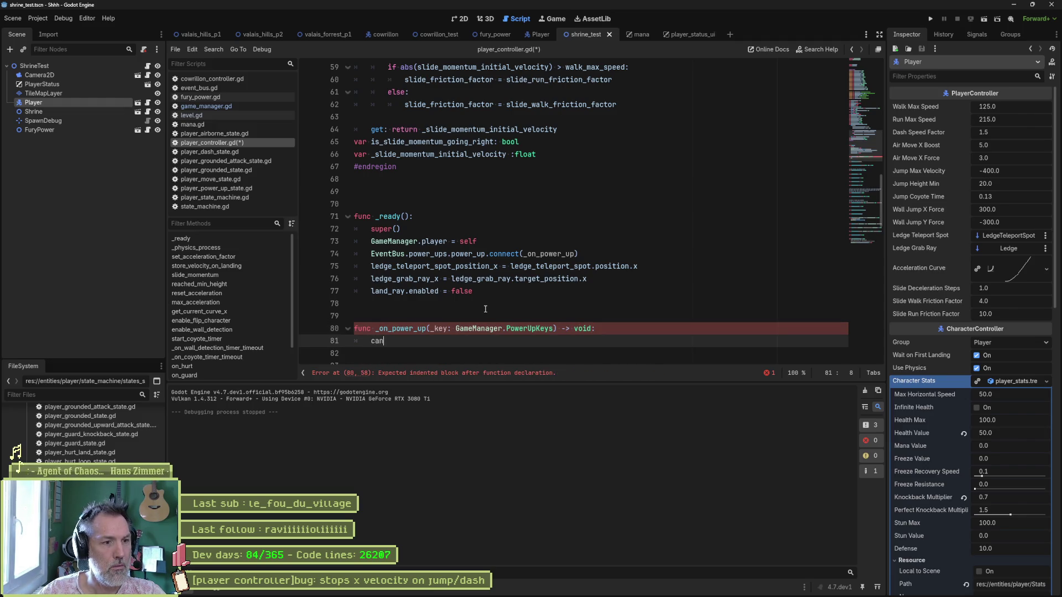
key(Return)
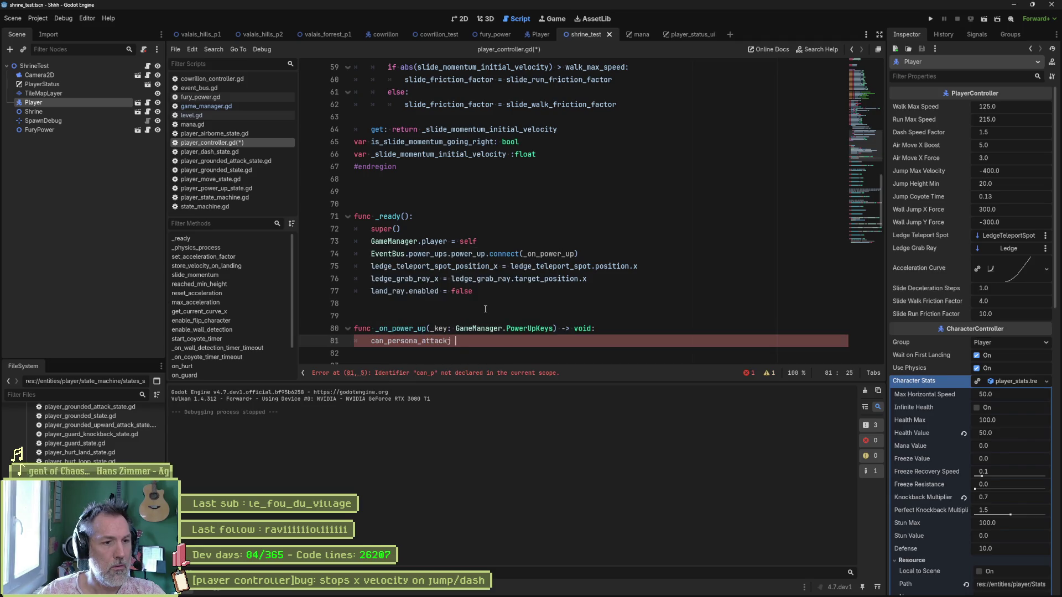
text(j = _)
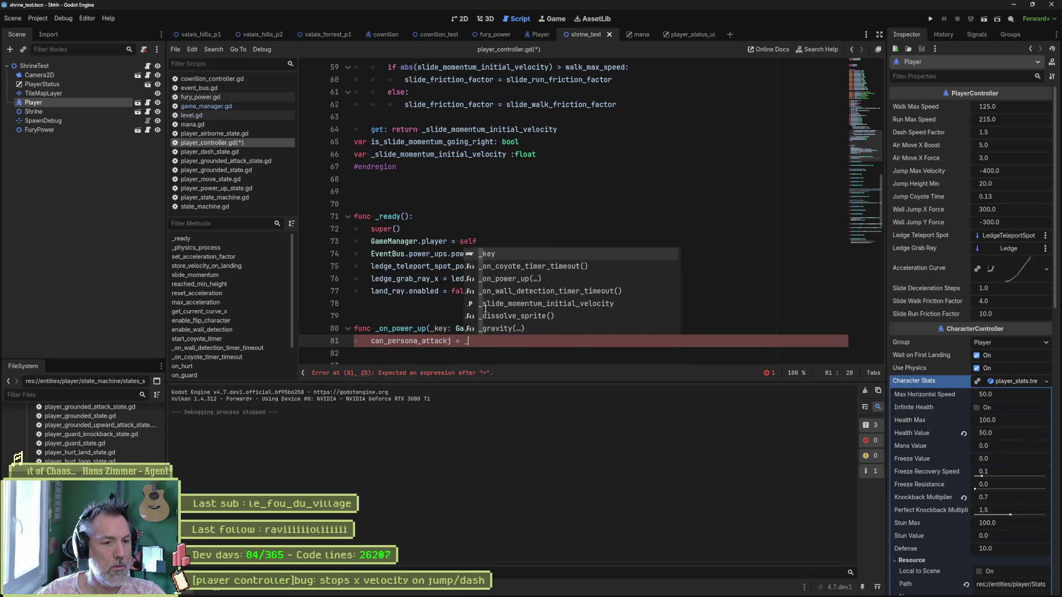
key(BackSpace)
text(Game)
key(Return)
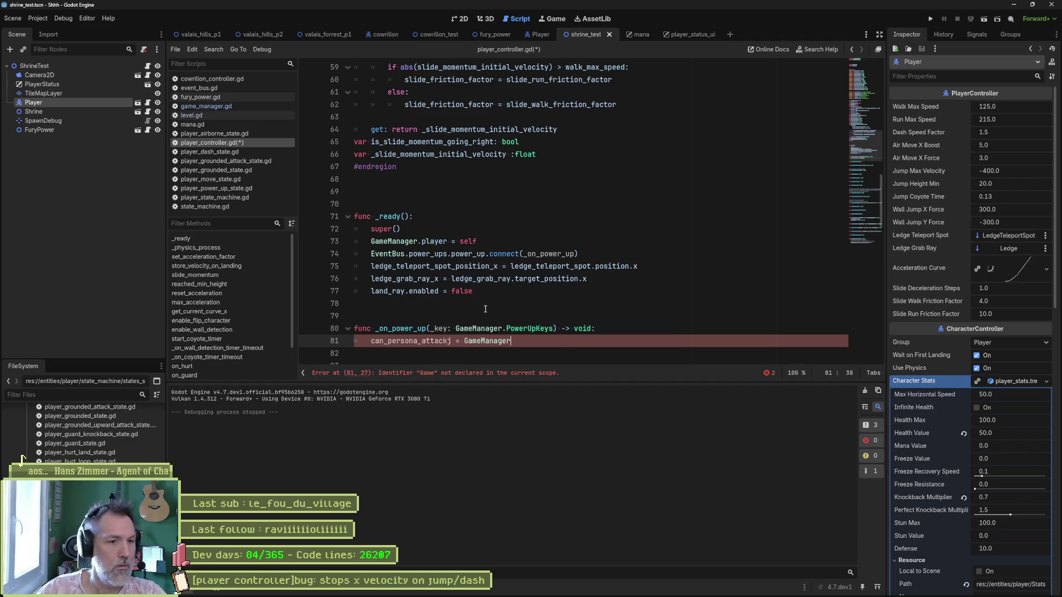
text(.pow)
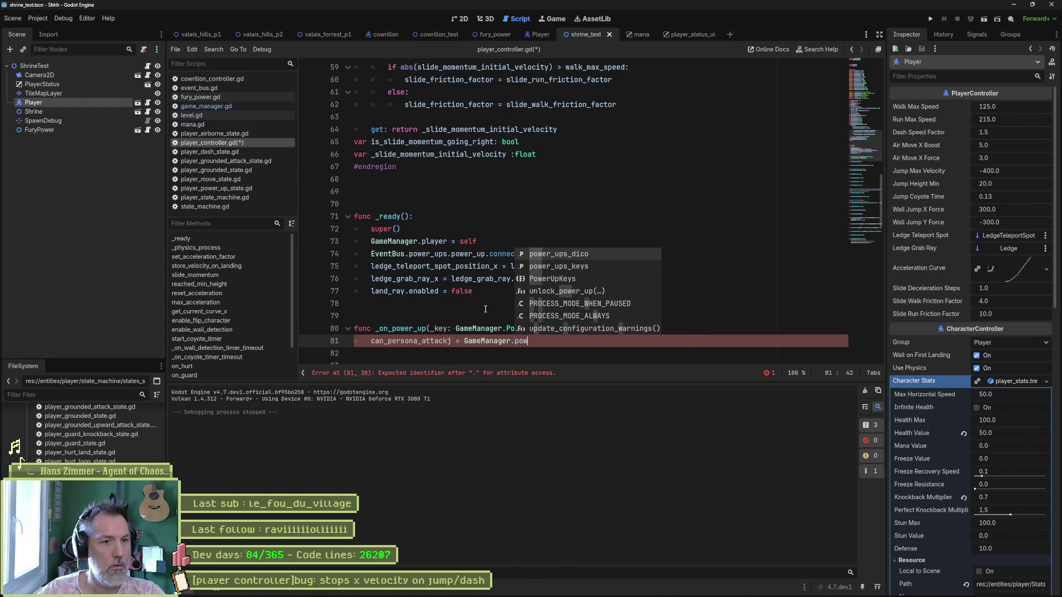
key(Return)
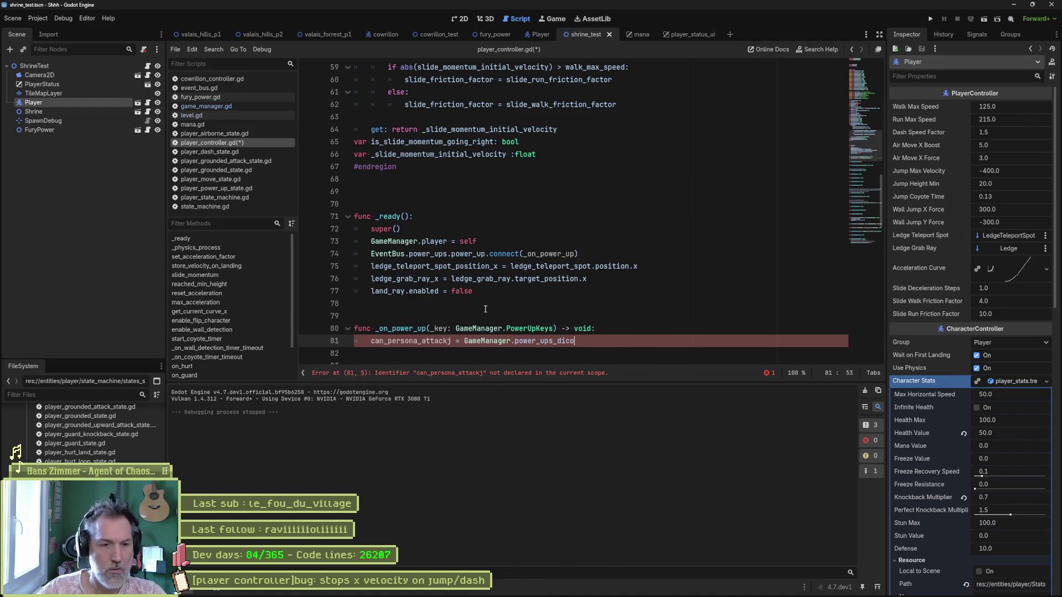
text([_key)
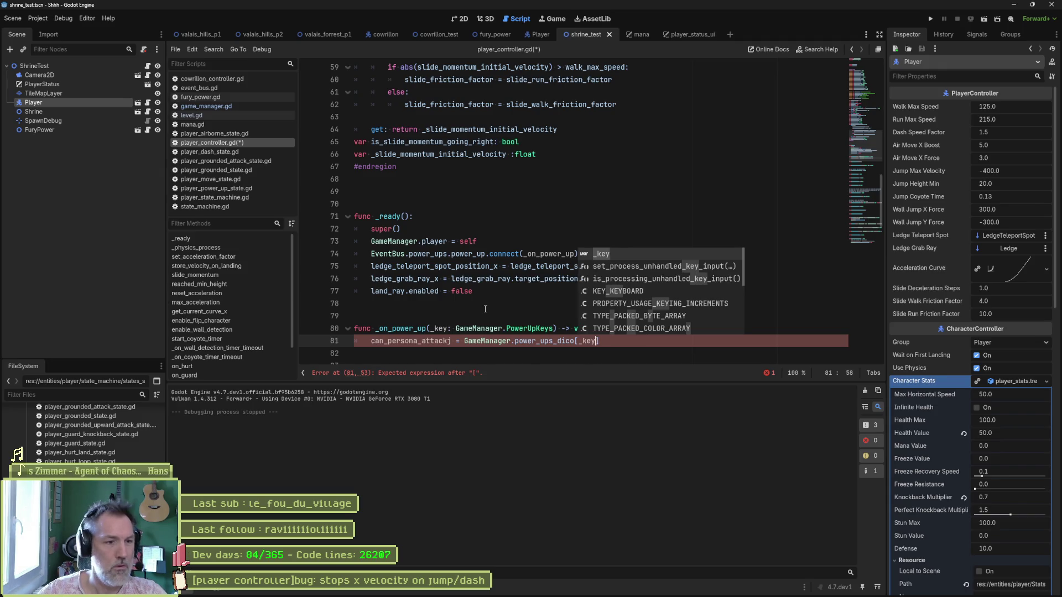
Remove the stray 'j' from can_persona_attack, save, and run the current scene.
click(453, 340)
key(BackSpace)
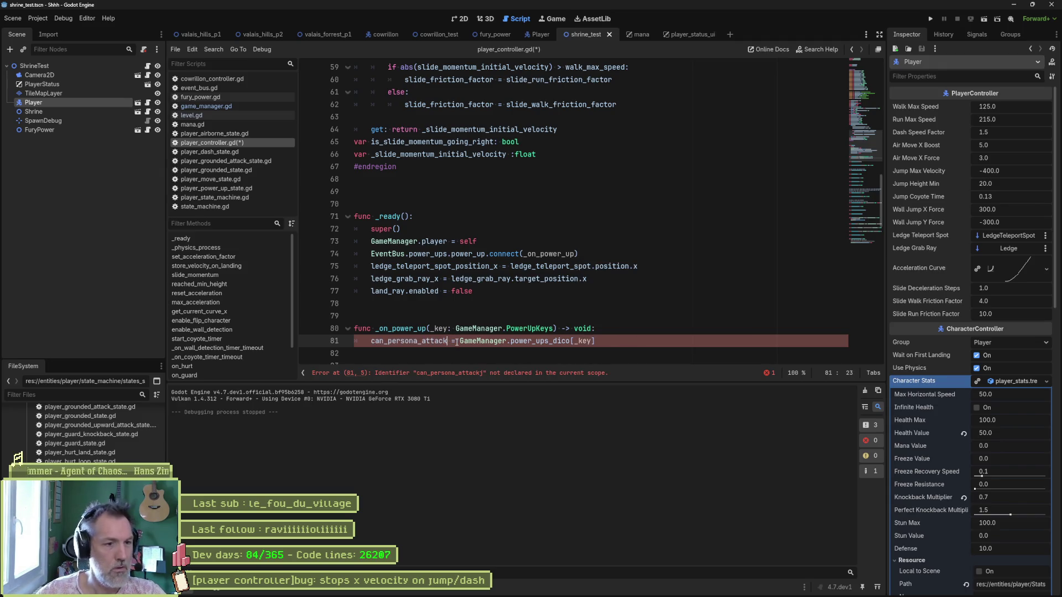
key(ctrl+s)
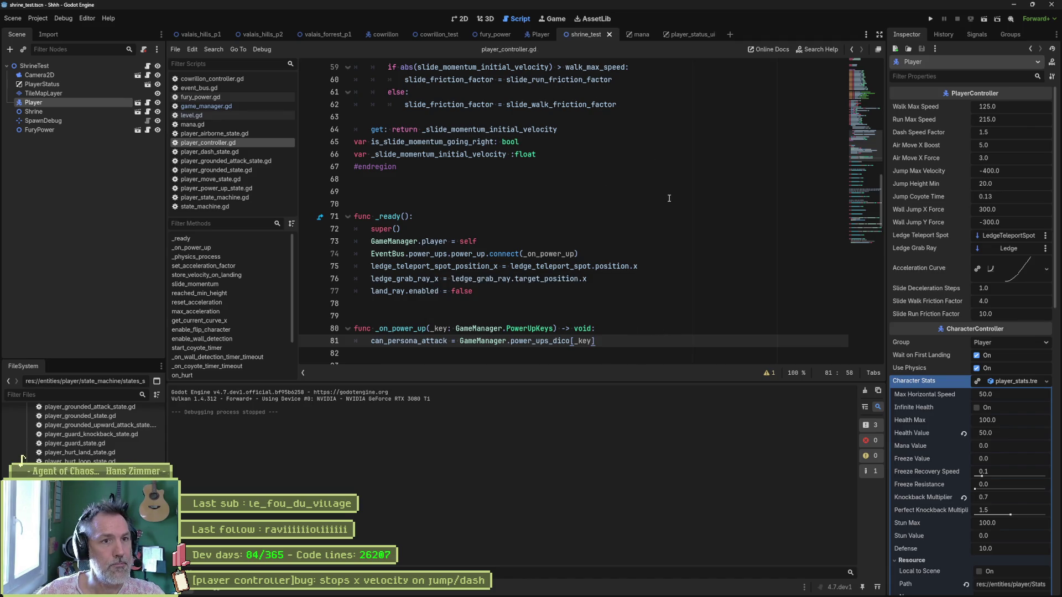
key(F6)
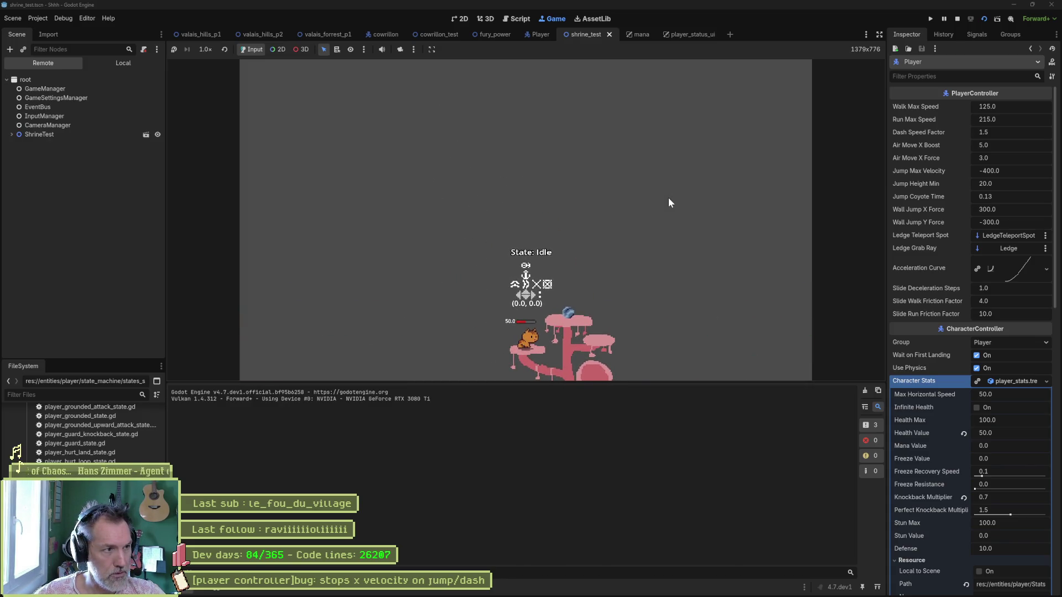
key(Left)
key(space)
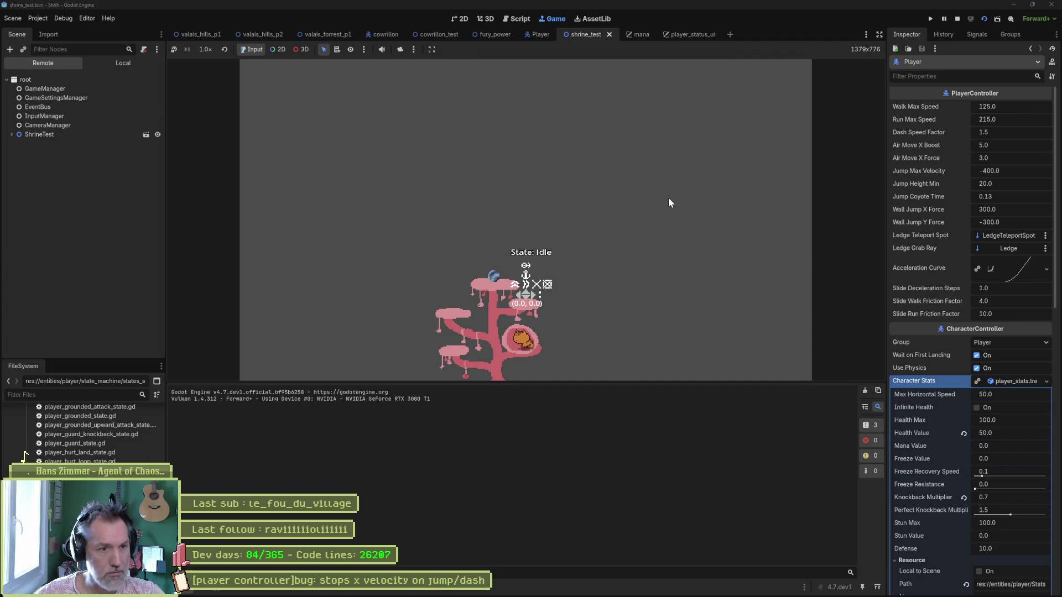
key(Right)
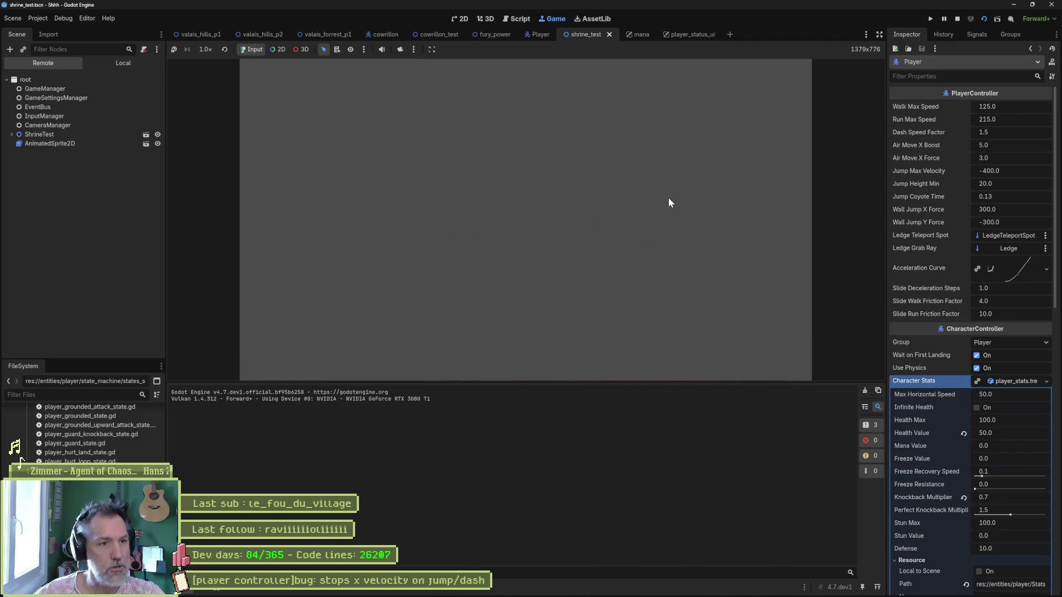
key(F8)
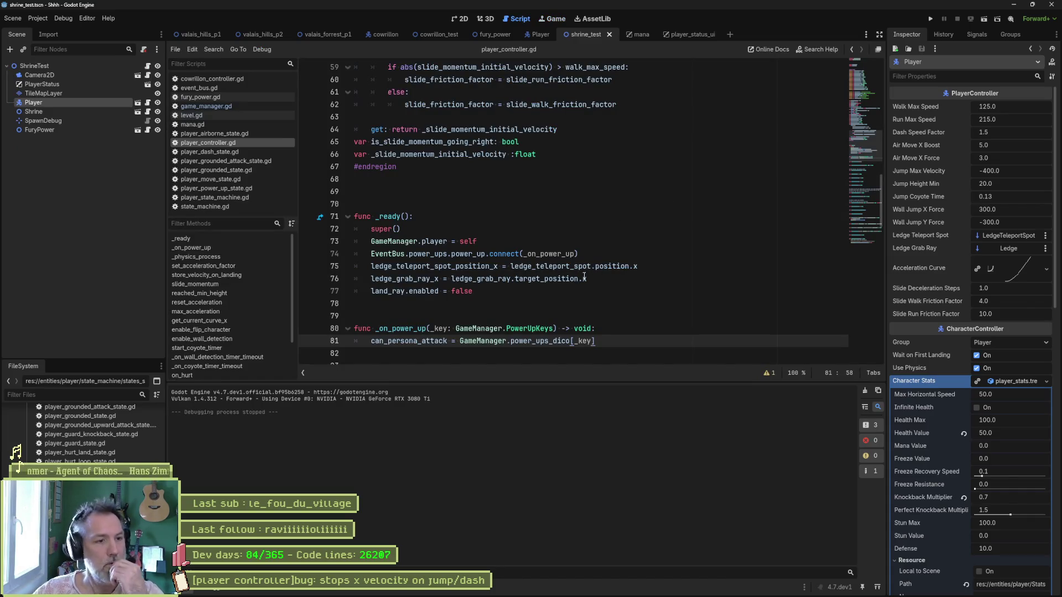
Move the _on_power_up function to just after on_hit, tidy its spacing, and save.
drag(619, 342, 618, 291)
key(ctrl+c)
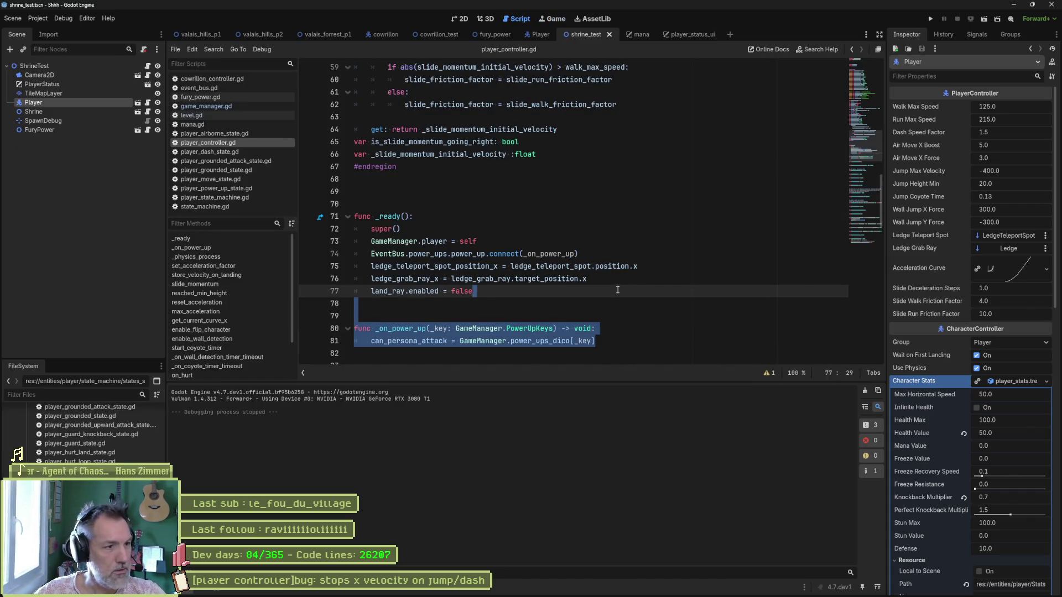
key(BackSpace)
scroll(204, 353, down, 2)
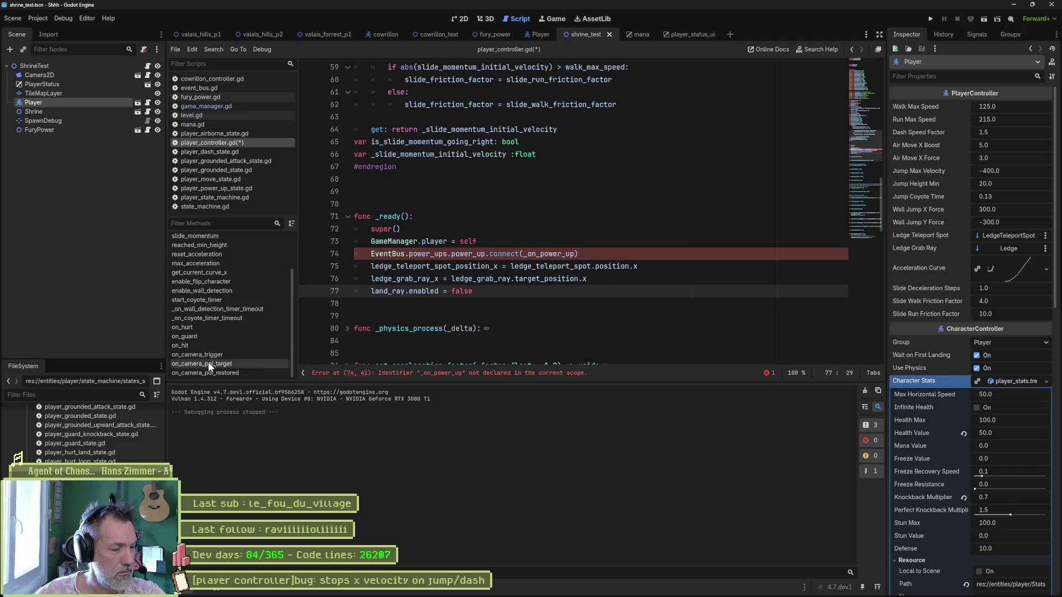
click(207, 372)
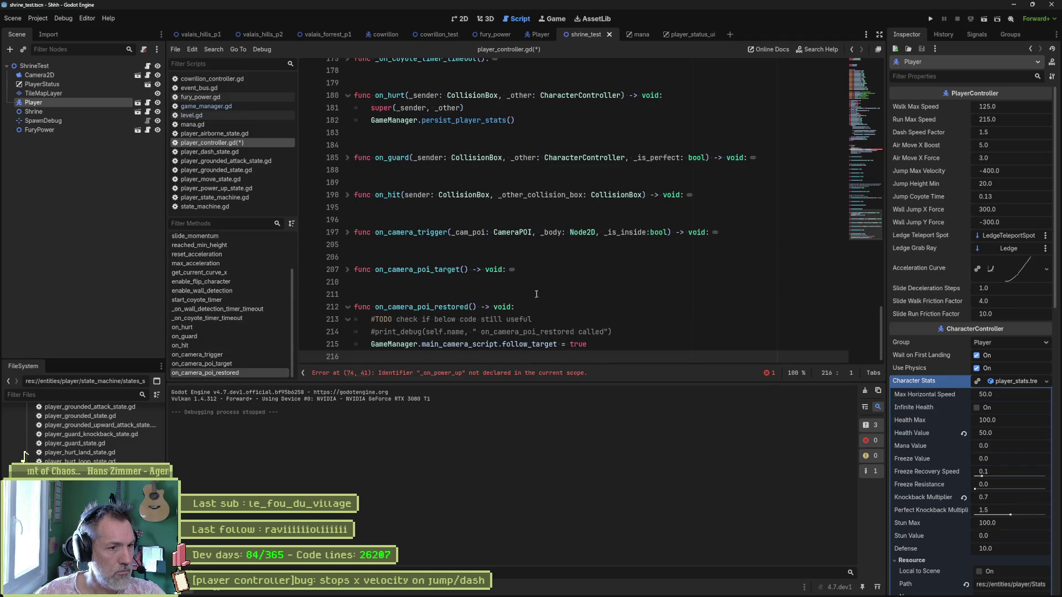
click(391, 209)
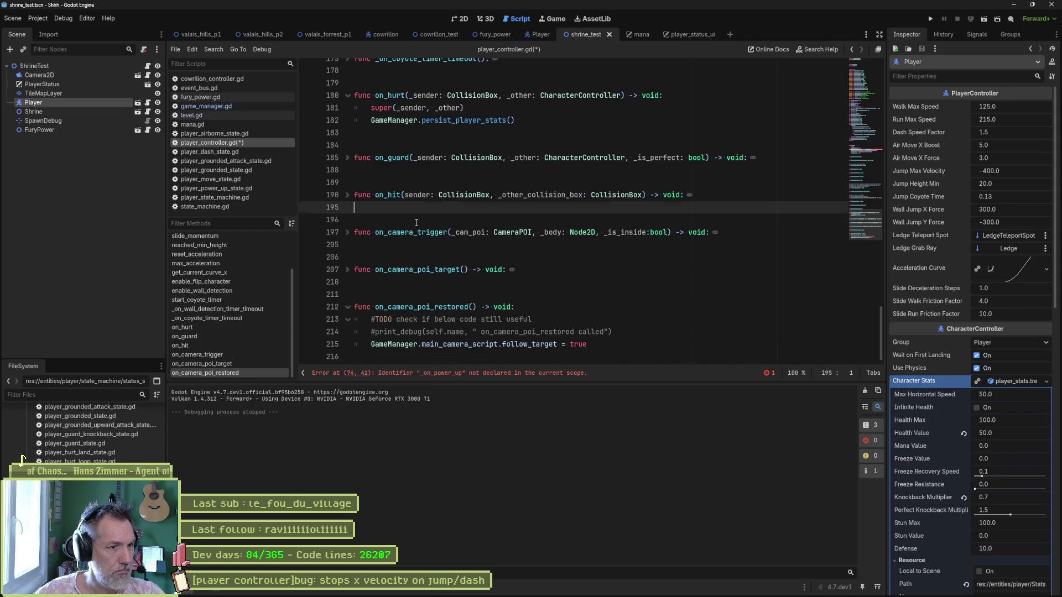
key(ctrl+v)
key(Up)
key(Up)
key(alt+Down)
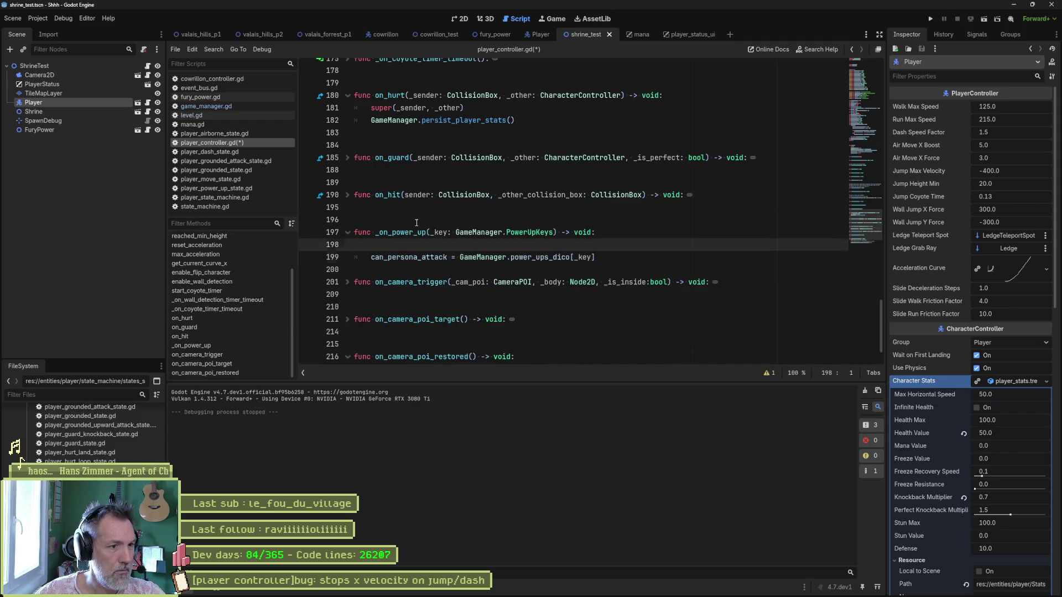
key(alt+Down)
key(ctrl+s)
Close the player_status_ui and mana scene tabs.
drag(854, 204, 877, 67)
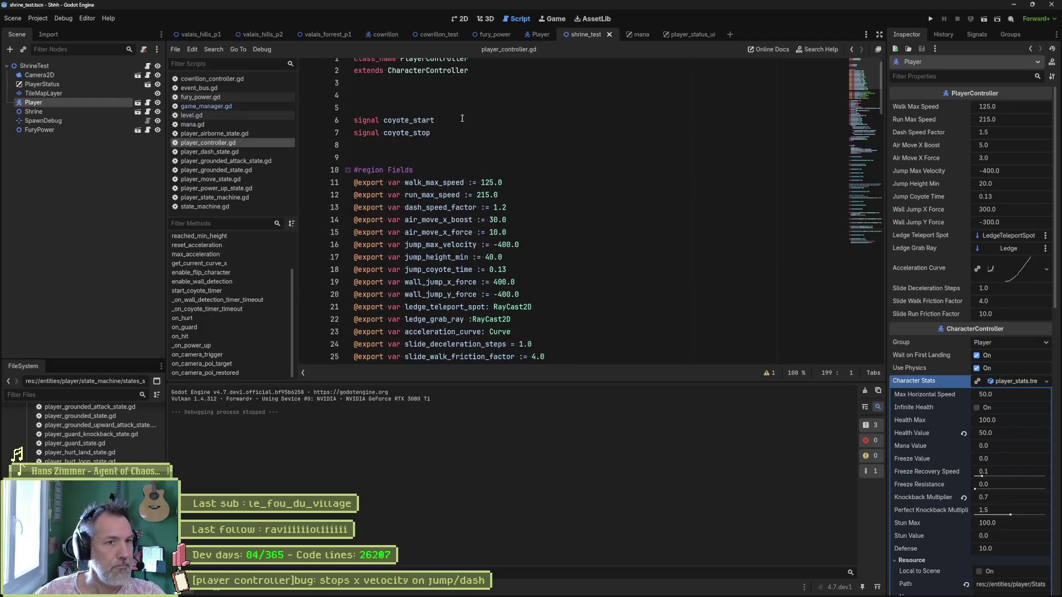
middle_click(695, 34)
middle_click(639, 35)
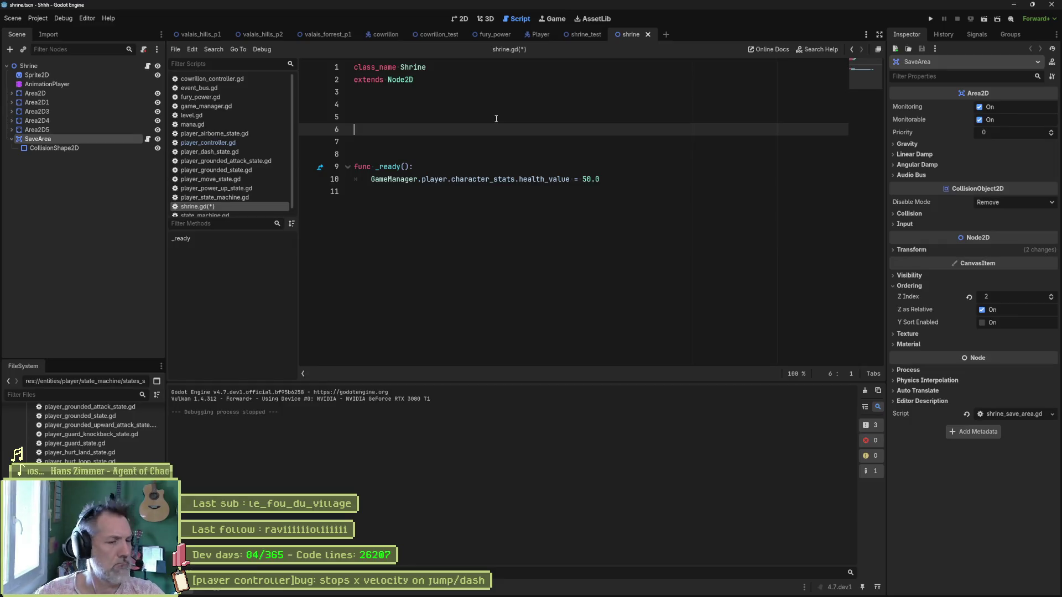
Remove the blank lines above shrine.gd's _ready, save the shrine scene, and inspect _replenish_stats.
key(BackSpace)
key(BackSpace)
key(BackSpace)
key(ctrl+s)
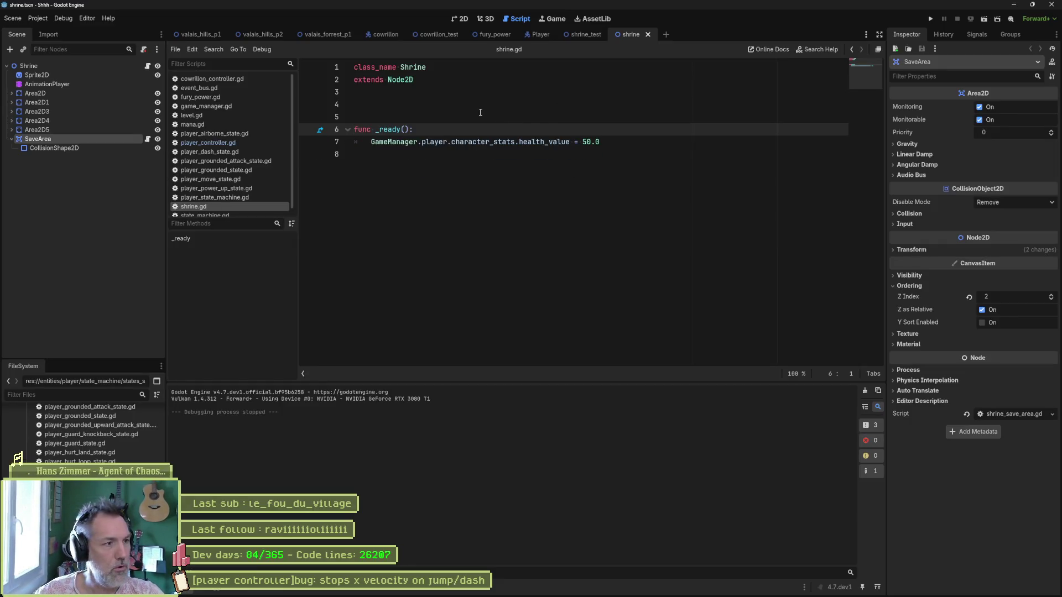
click(147, 139)
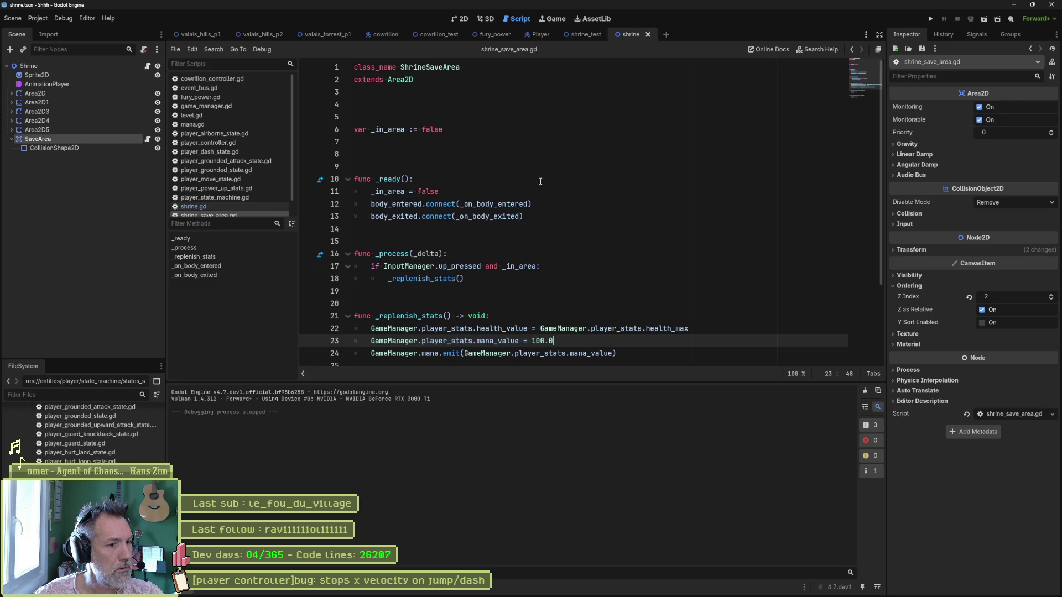
scroll(541, 242, down, 2)
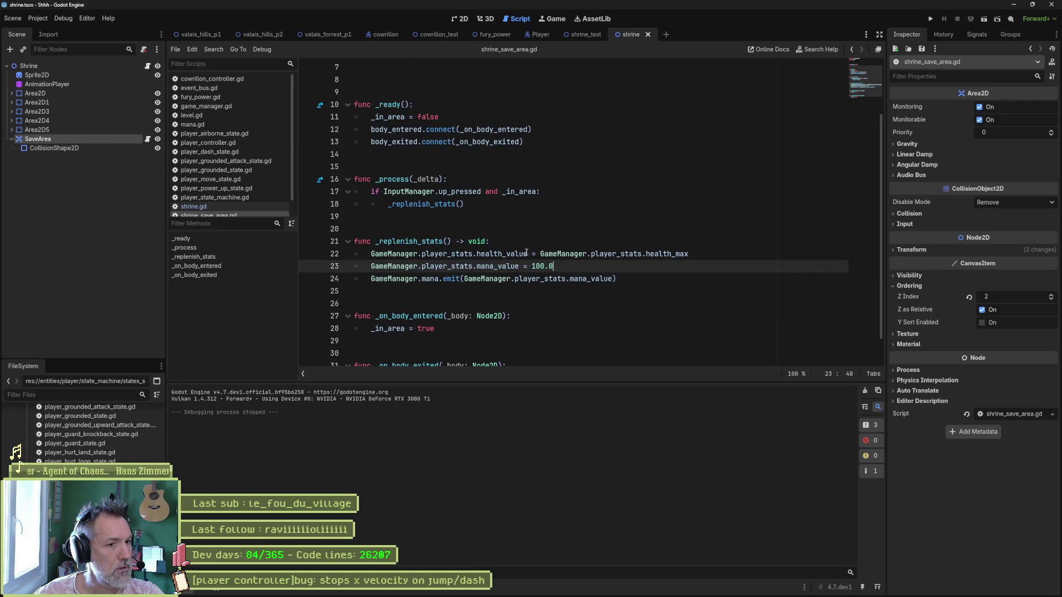
click(571, 237)
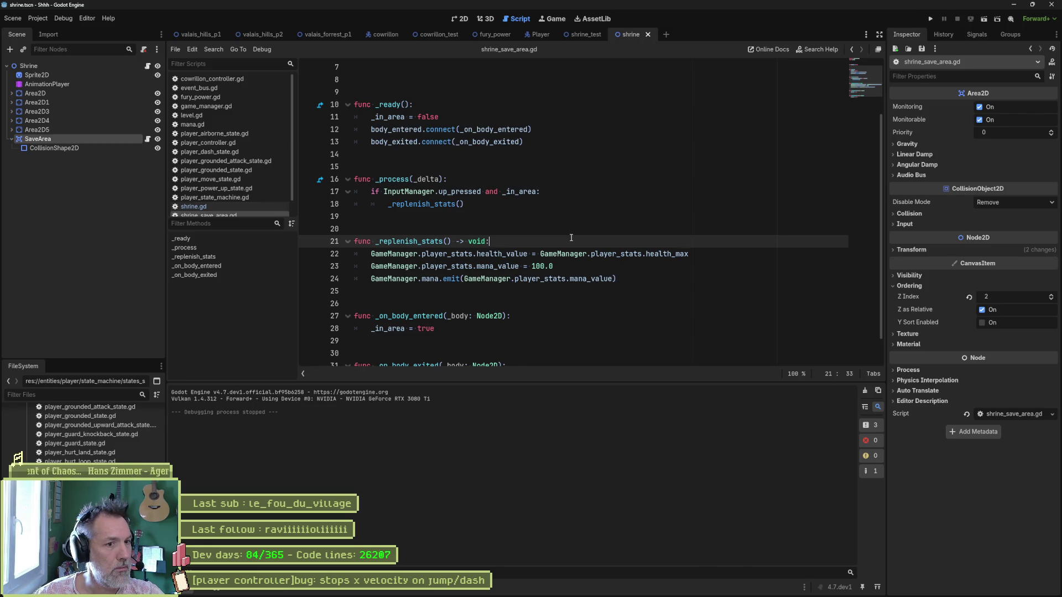
In shrine.gd, add exported replenish_health and replenish_mana variables, both true, and save.
click(147, 66)
click(438, 106)
key(Return)
key(Return)
key(Return)
key(Return)
key(Up)
key(Up)
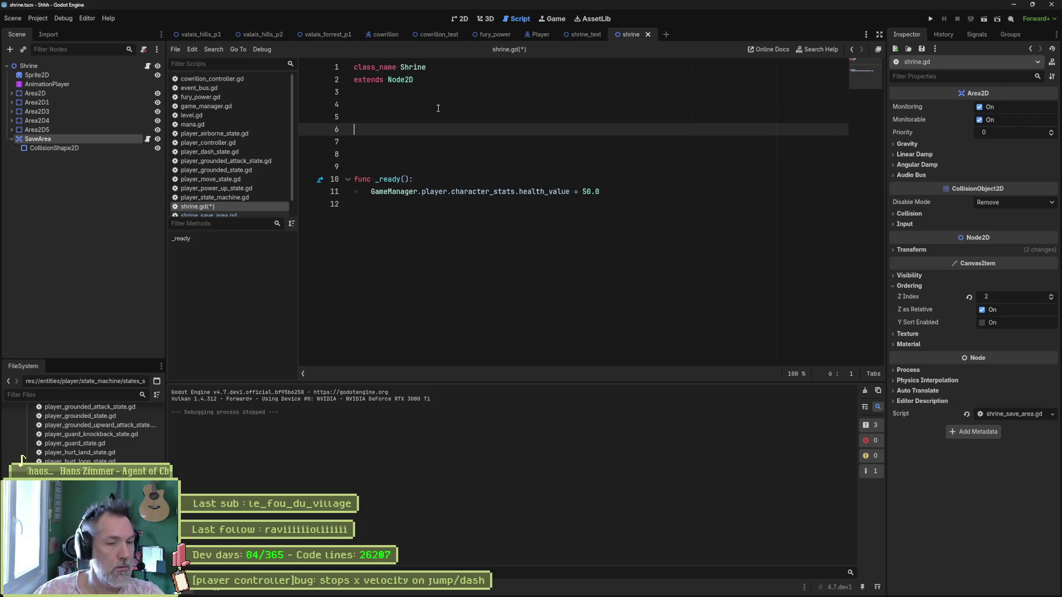
text(@export var re)
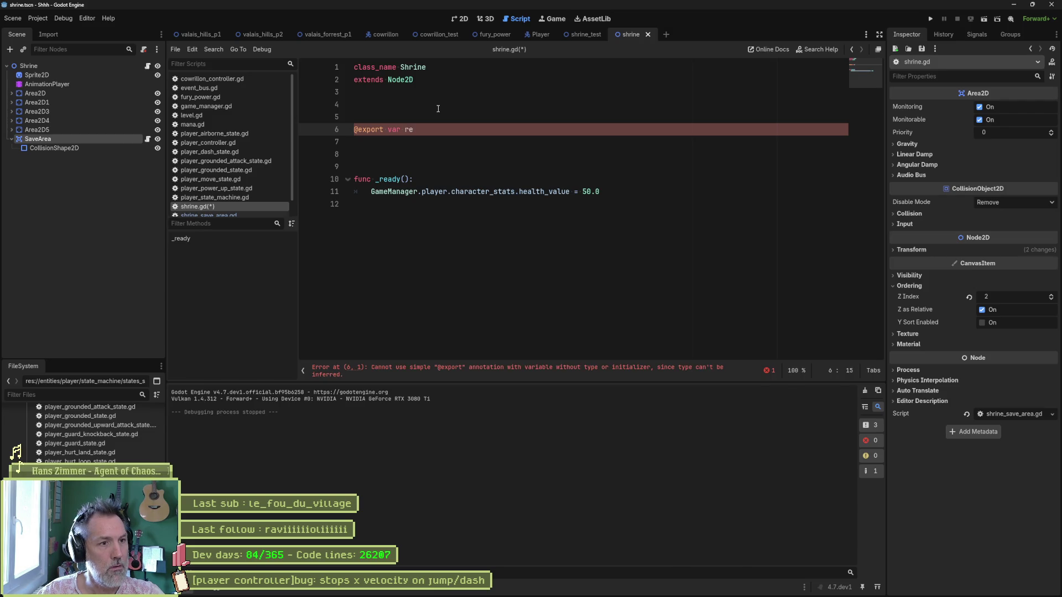
text(nish_health :)
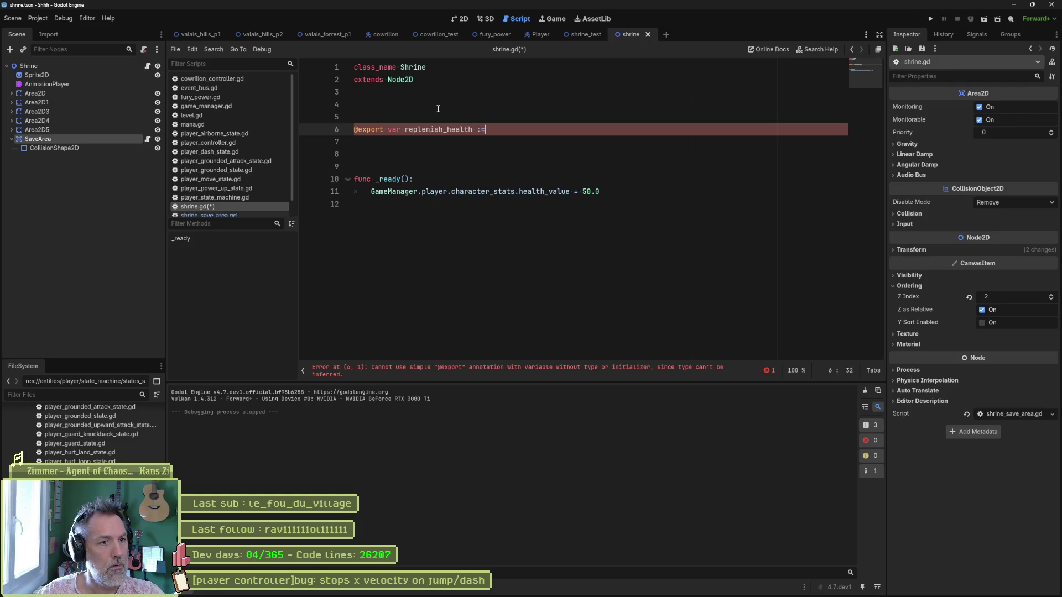
text(= true)
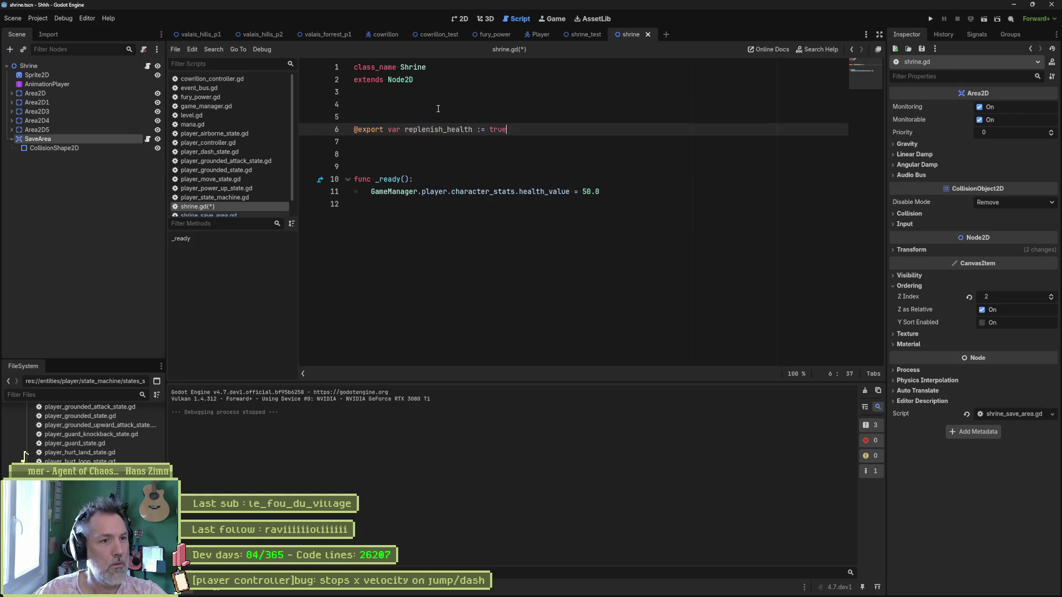
key(ctrl+shift+d)
key(BackSpace)
key(BackSpace)
key(BackSpace)
text(mana)
key(ctrl+s)
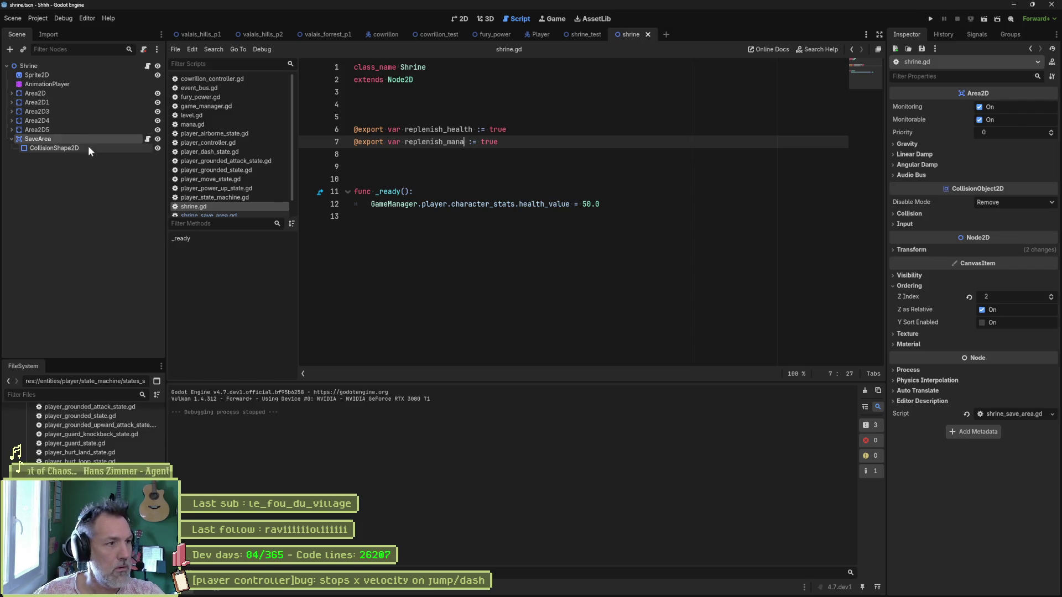
click(147, 139)
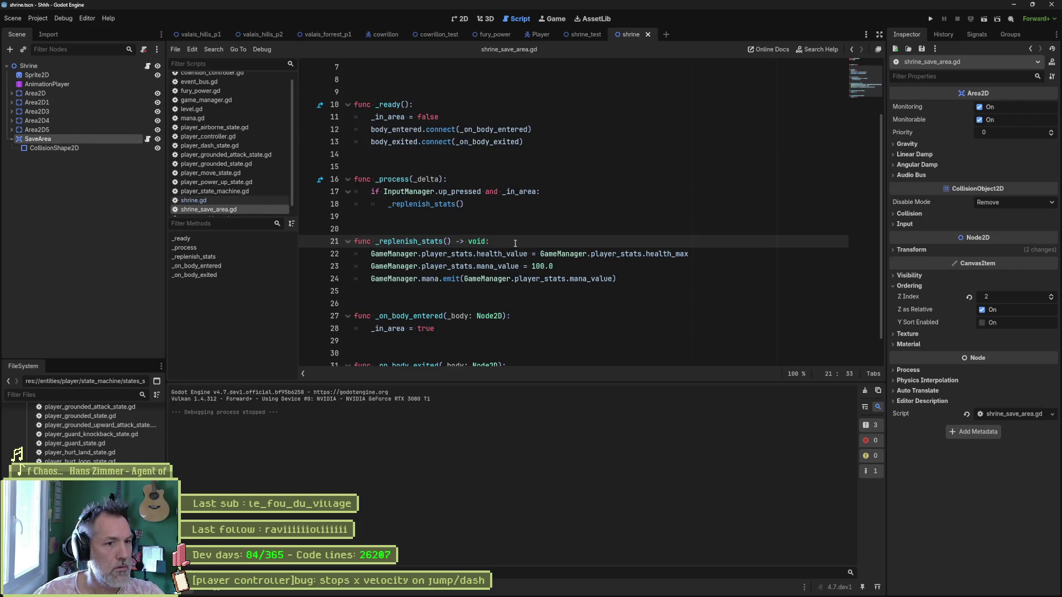
key(Return)
text(f repl)
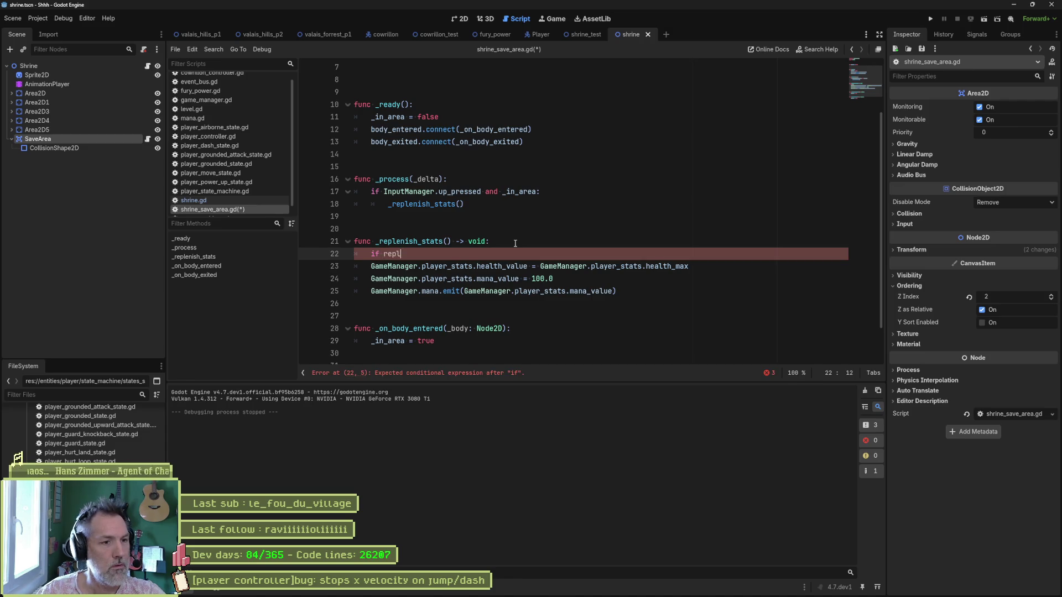
key(Down)
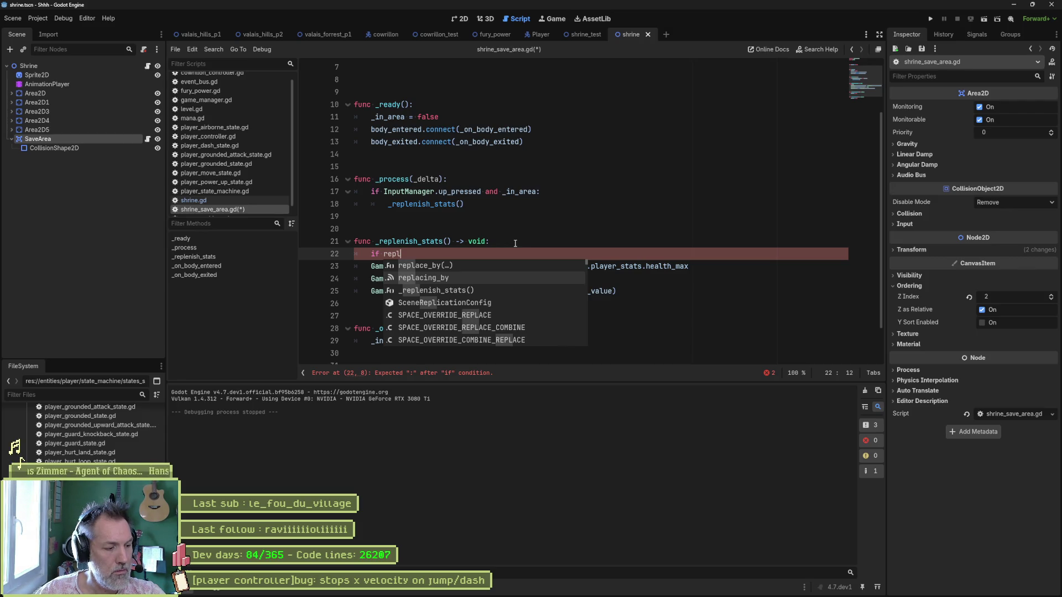
key(BackSpace)
key(BackSpace)
key(BackSpace)
key(BackSpace)
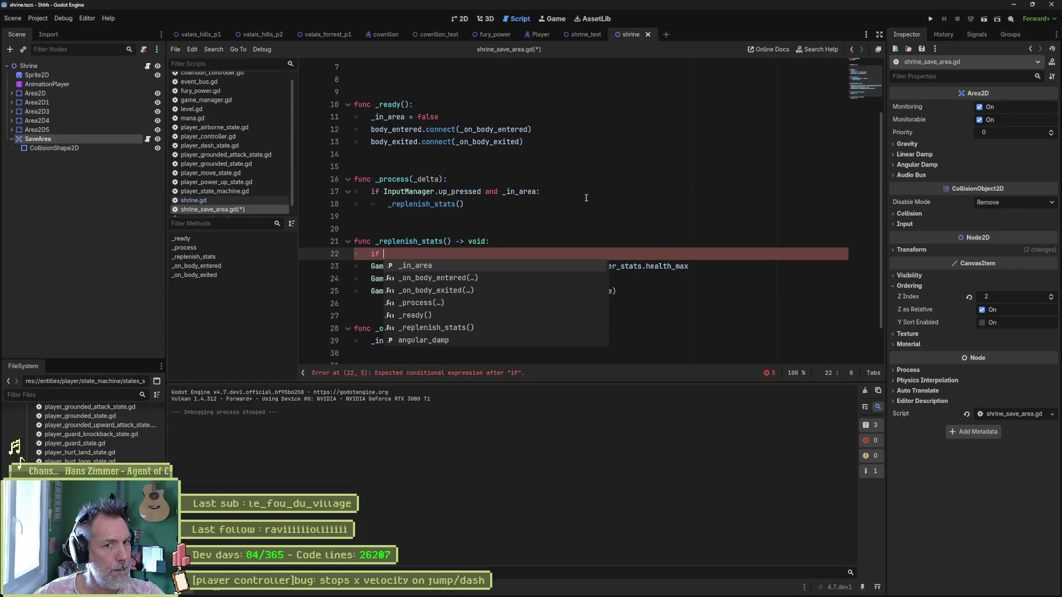
scroll(865, 61, up, 3)
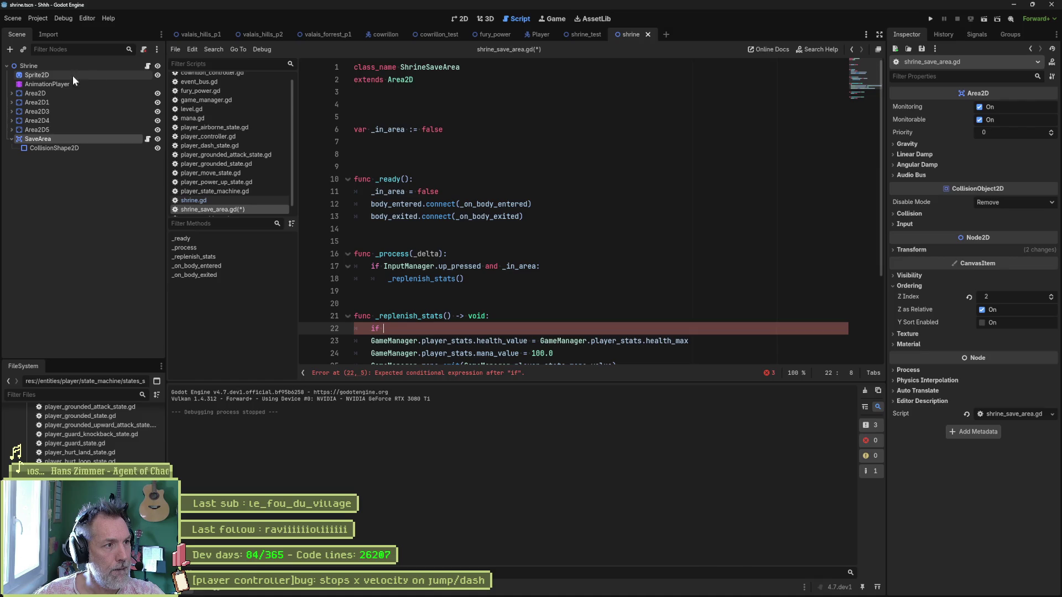
mouse_move(39, 67)
mouse_down()
mouse_move(415, 154)
mouse_move(423, 118)
mouse_up()
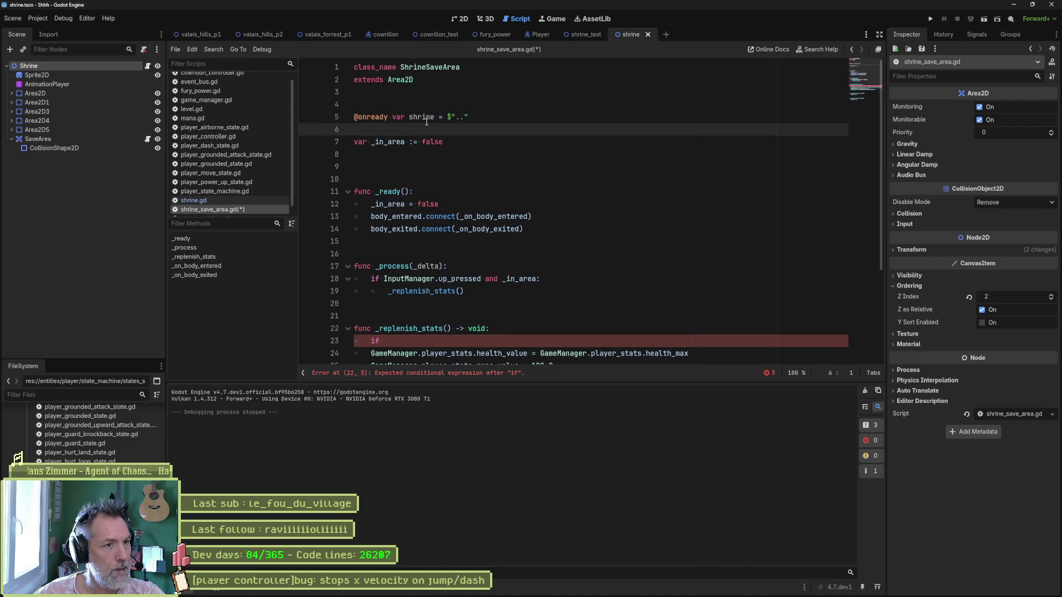
double_click(421, 117)
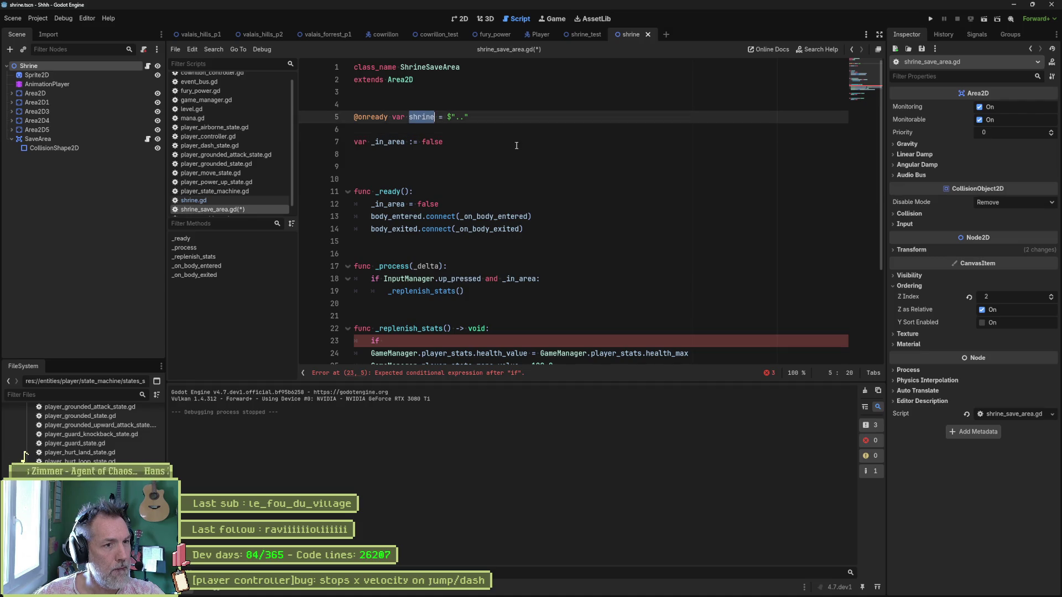
scroll(456, 265, down, 4)
Wrap the health refill line in an if shrine.replenish_health check.
click(426, 208)
text(shrine.re)
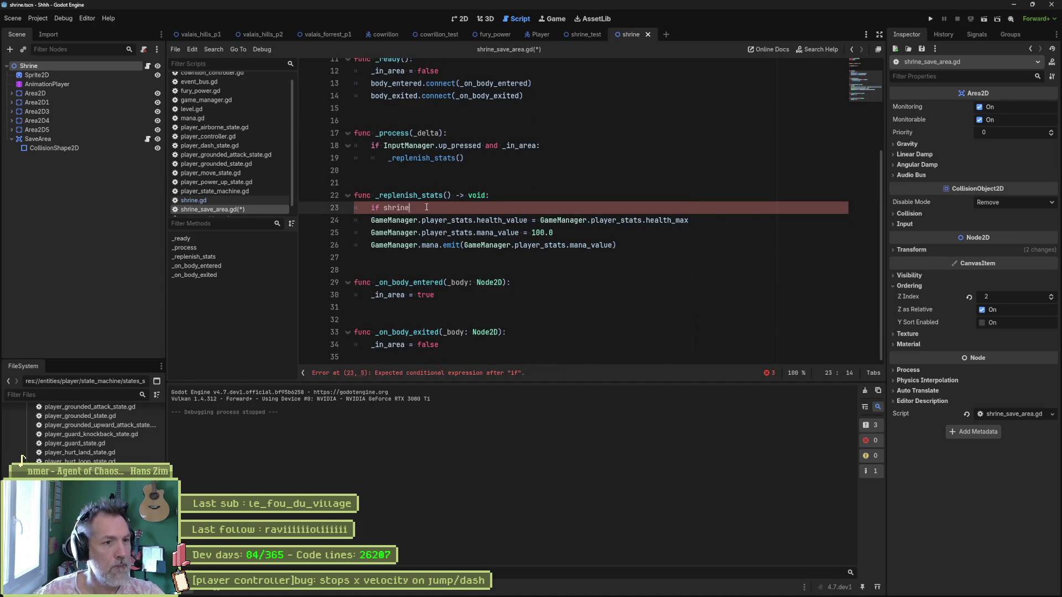
text(plenish_health:)
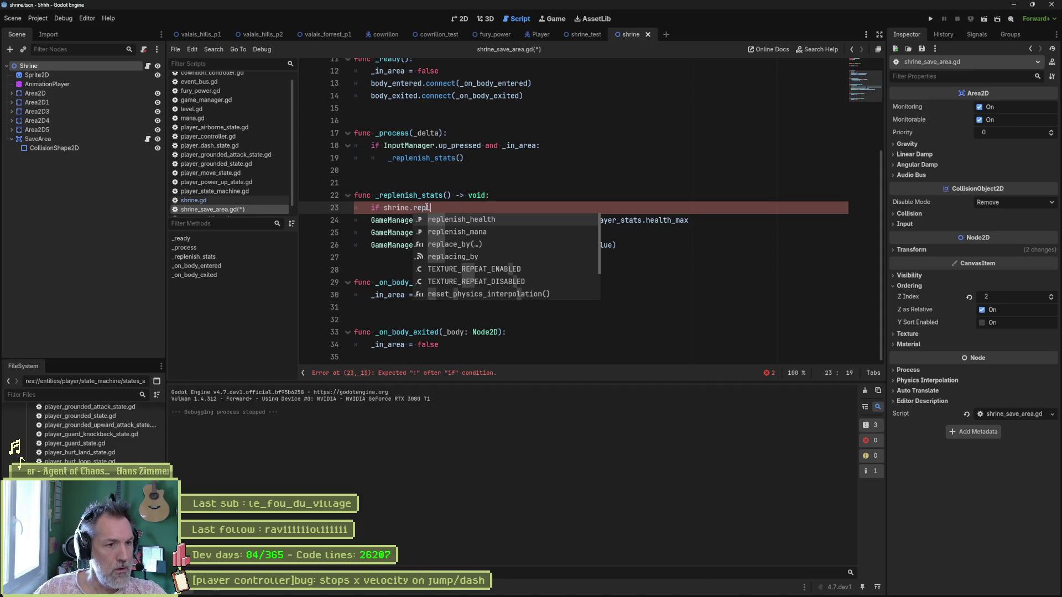
key(Return)
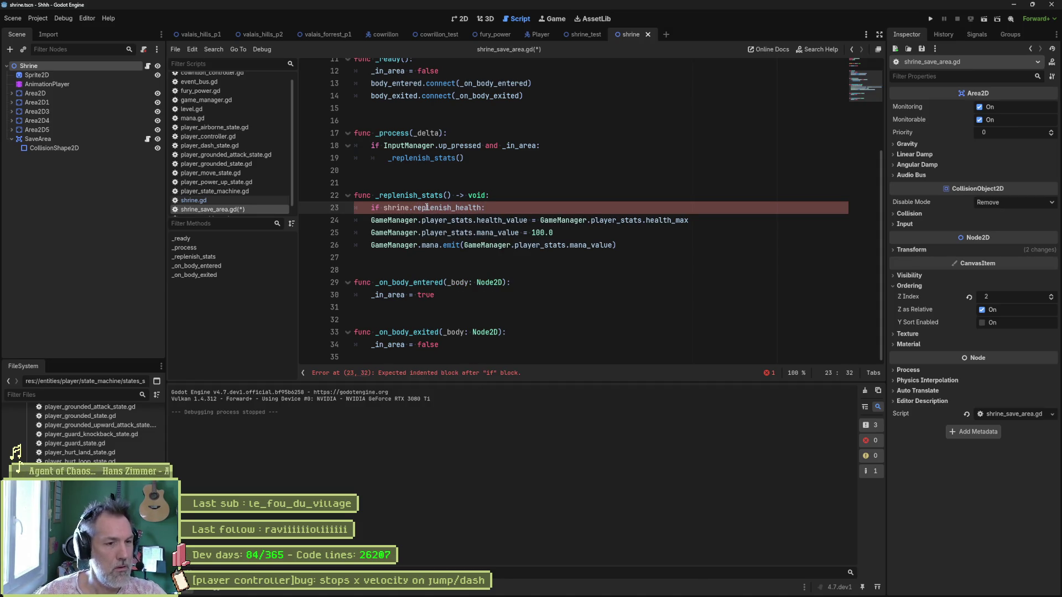
key(Down)
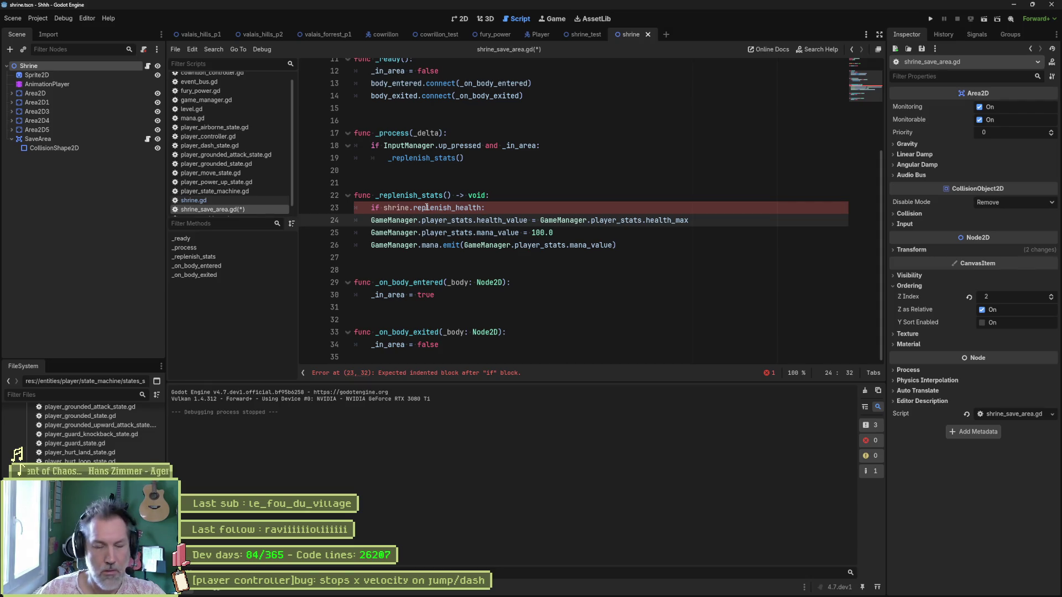
key(Tab)
Wrap the mana refill in if shrine.replenish_mana, separate the two checks, and save.
key(Down)
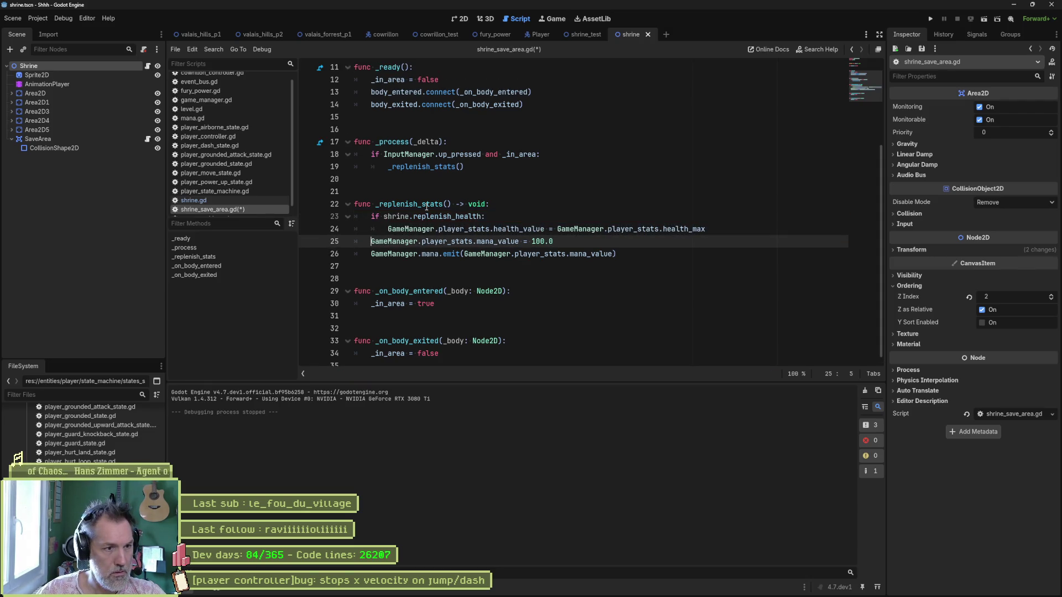
key(Return)
key(Tab)
key(Up)
text(if shrine.re)
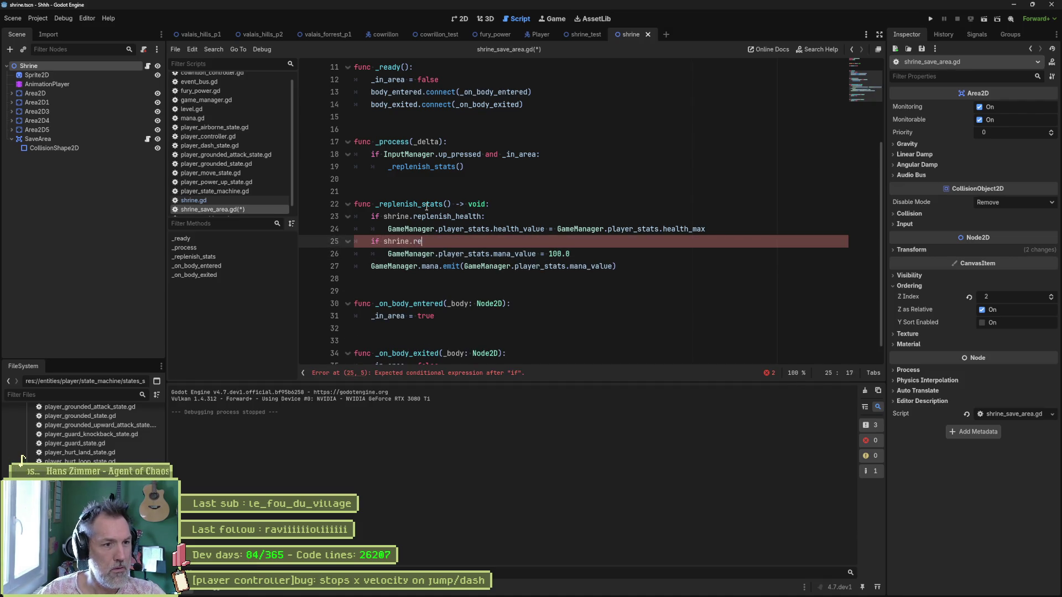
text(pl)
key(Down)
key(Return)
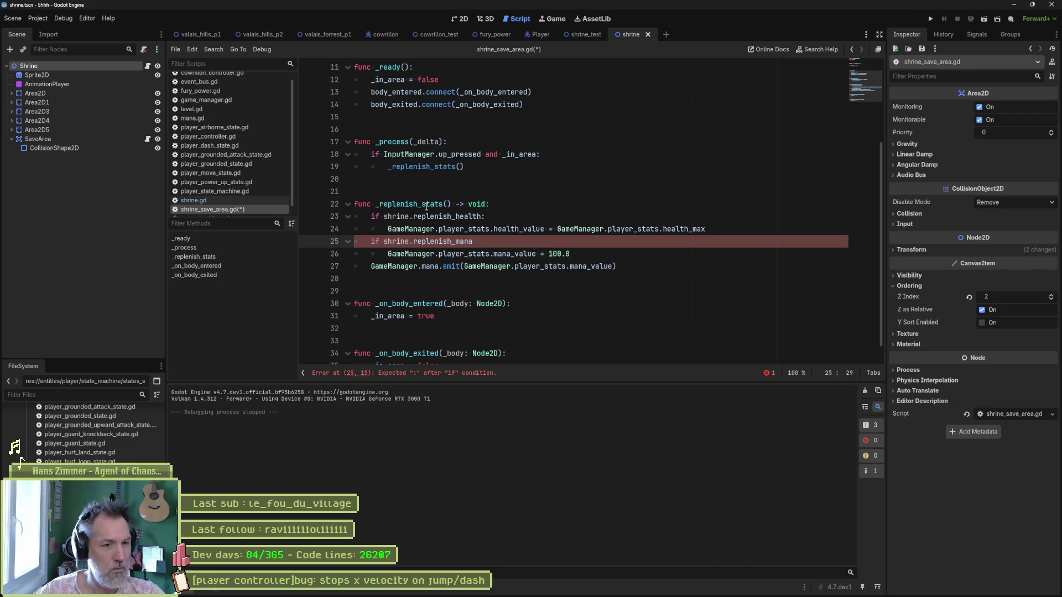
click(369, 266)
key(Tab)
key(ctrl+s)
click(730, 232)
key(Return)
key(BackSpace)
key(BackSpace)
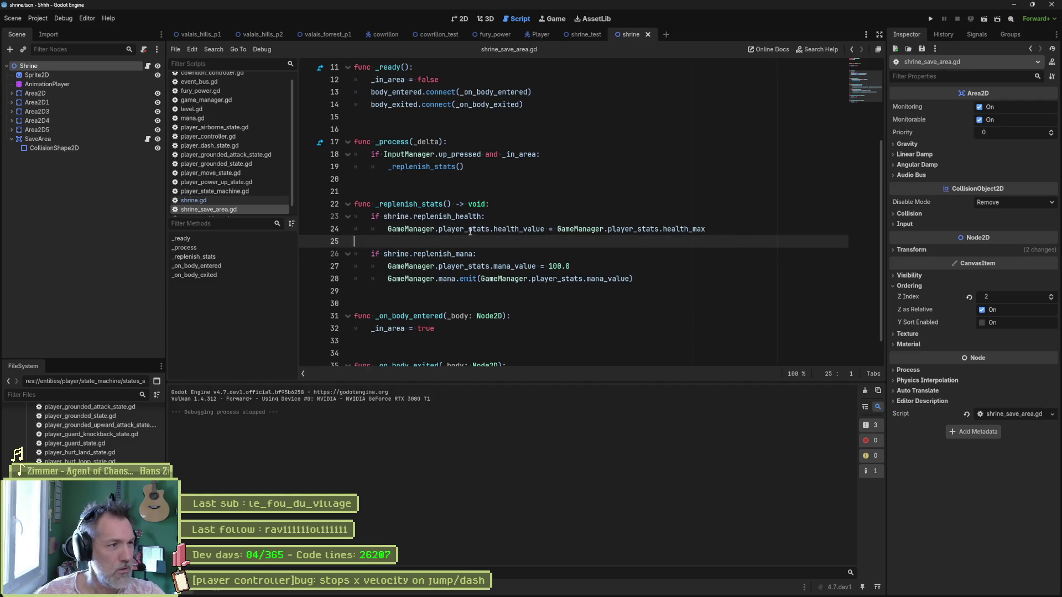
click(577, 33)
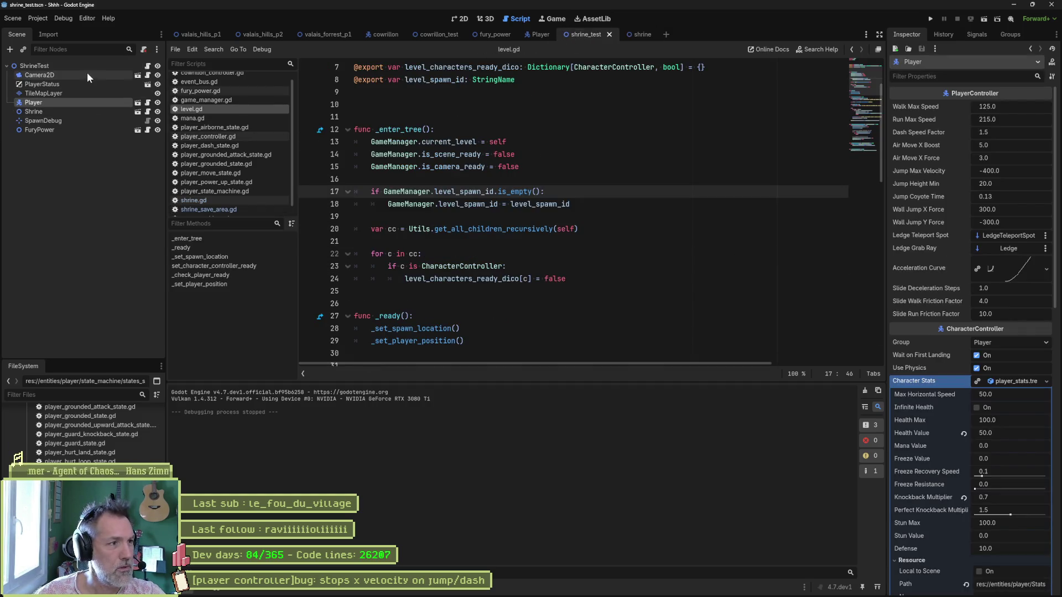
click(461, 19)
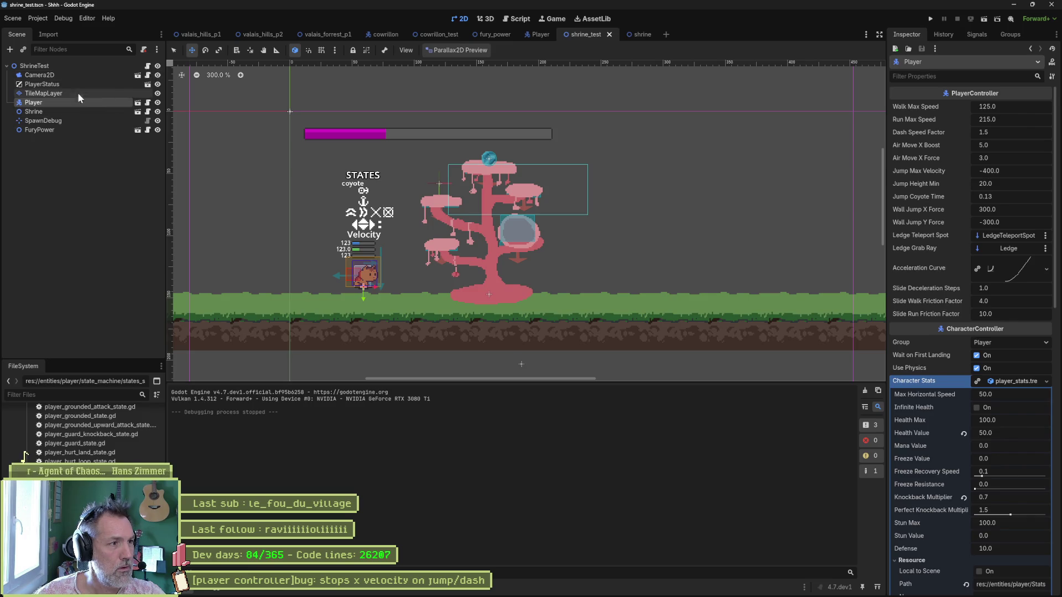
click(69, 110)
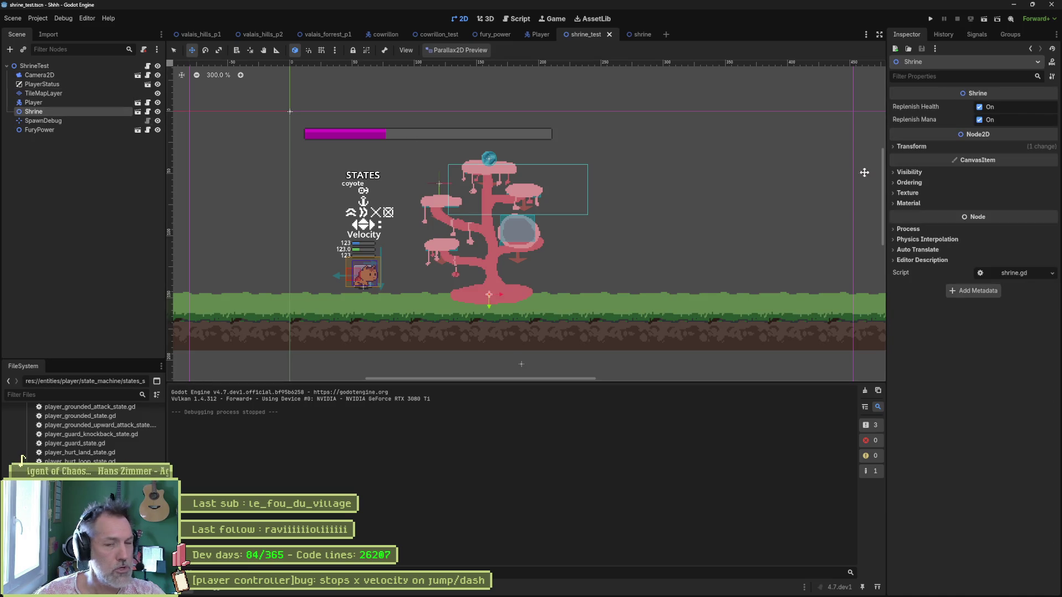
click(978, 120)
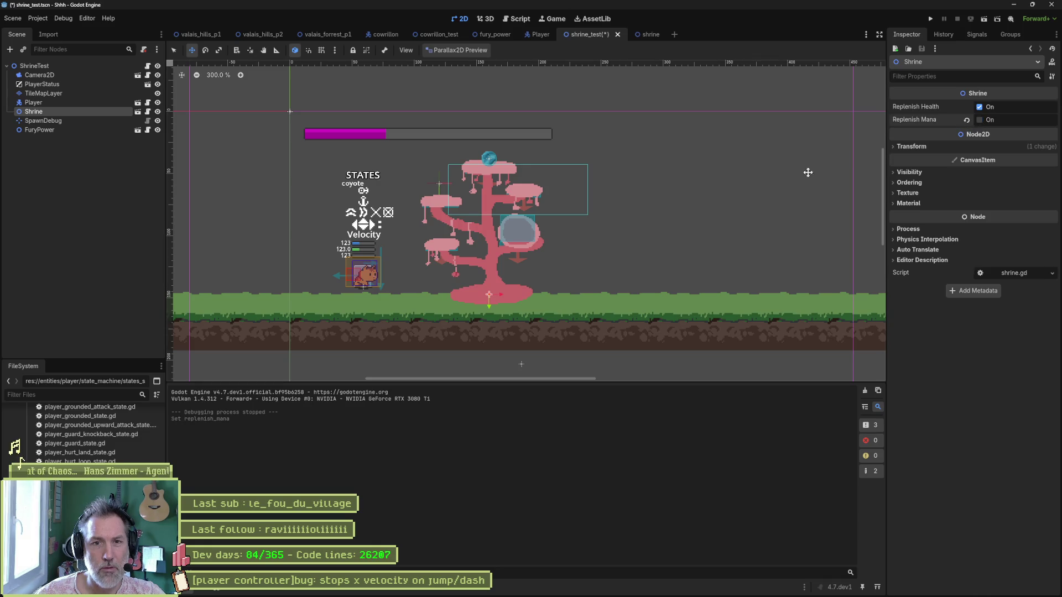
key(F6)
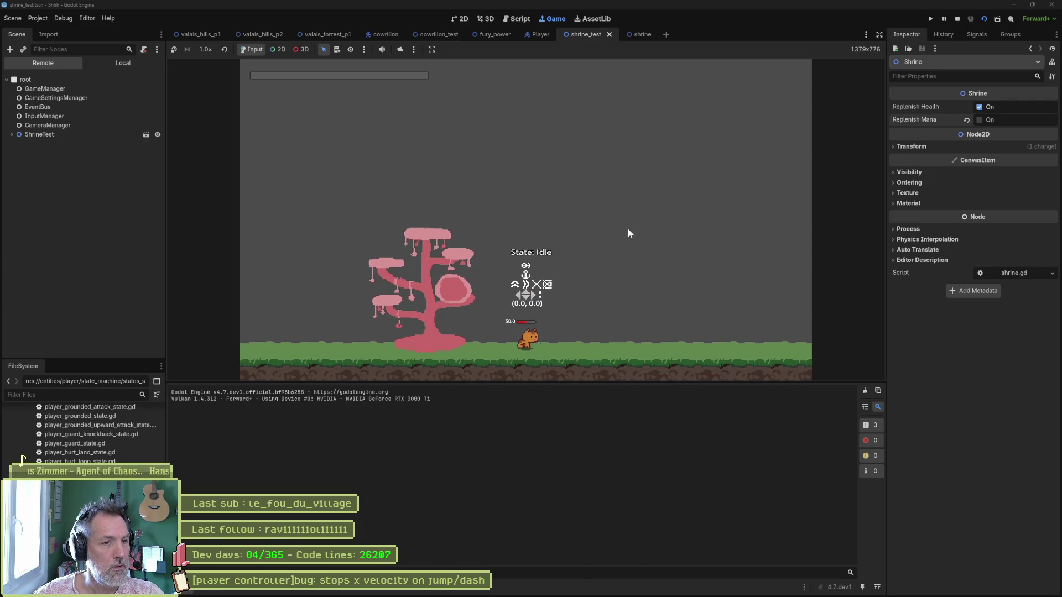
key(space)
key(Right)
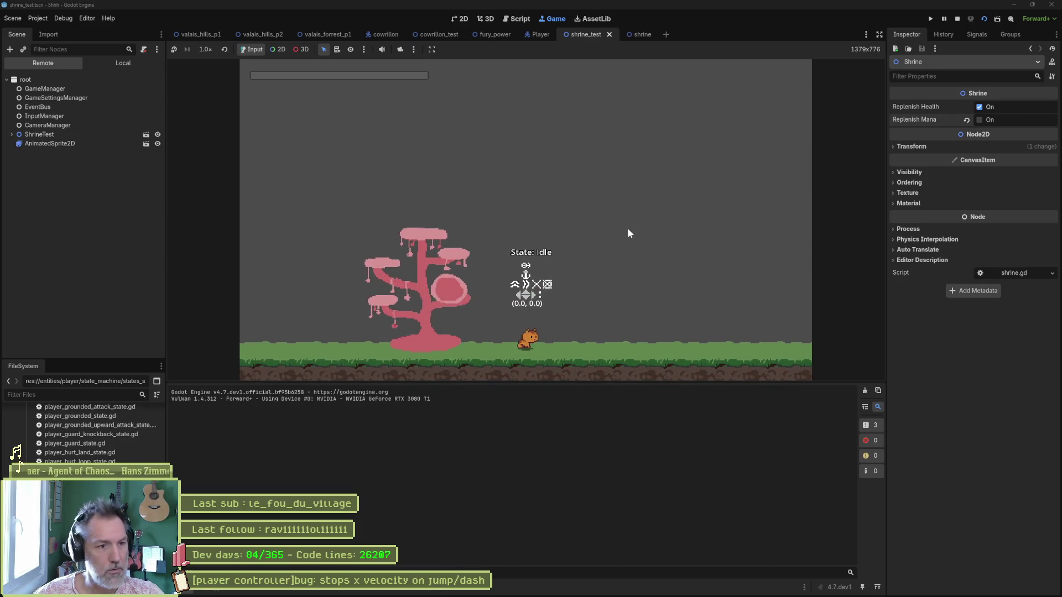
key(F8)
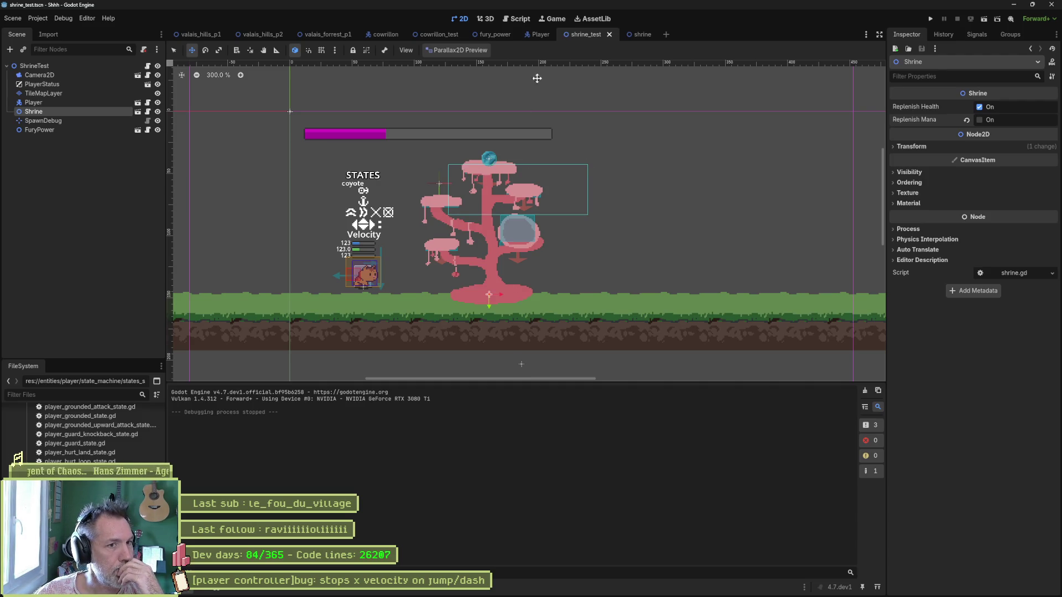
click(639, 35)
scroll(559, 169, down, 2)
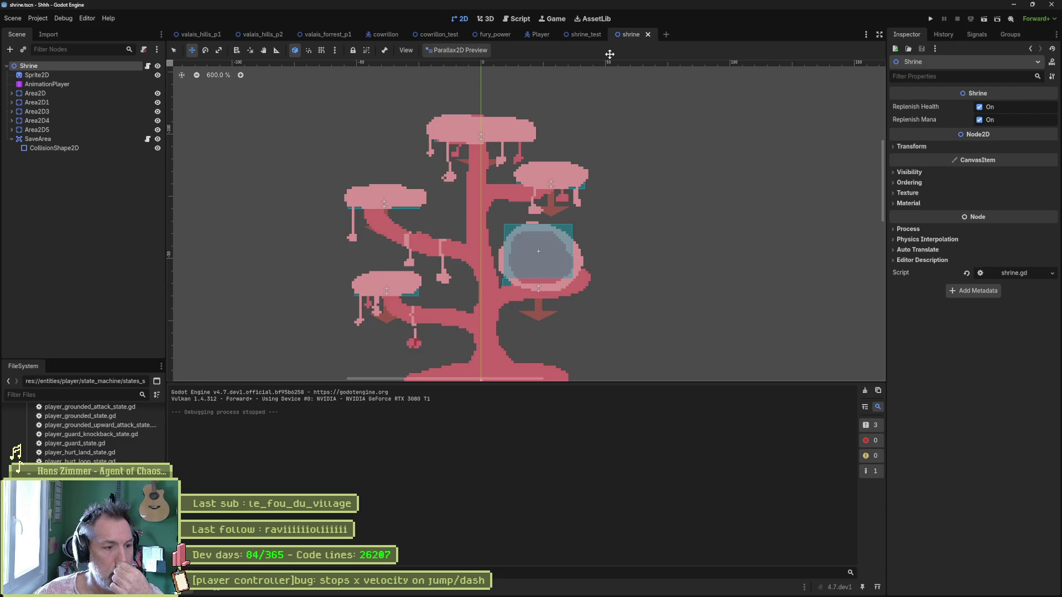
mouse_move(588, 42)
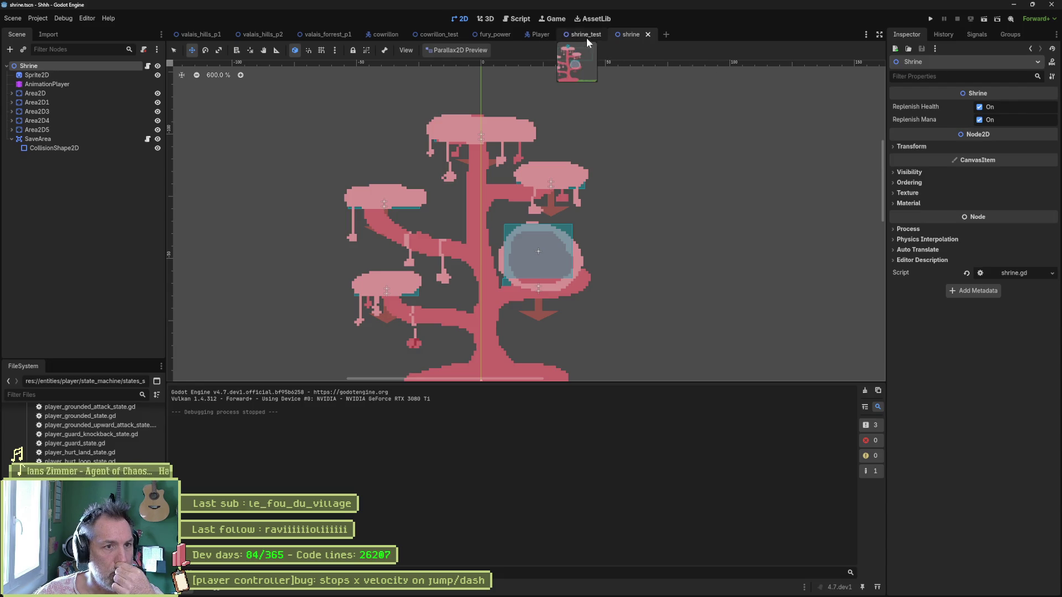
In valais_forrest_p1, select the Shrine node and move it further right in the level.
click(312, 36)
scroll(326, 176, down, 3)
mouse_move(327, 180)
mouse_down()
mouse_move(459, 183)
mouse_move(431, 185)
mouse_up()
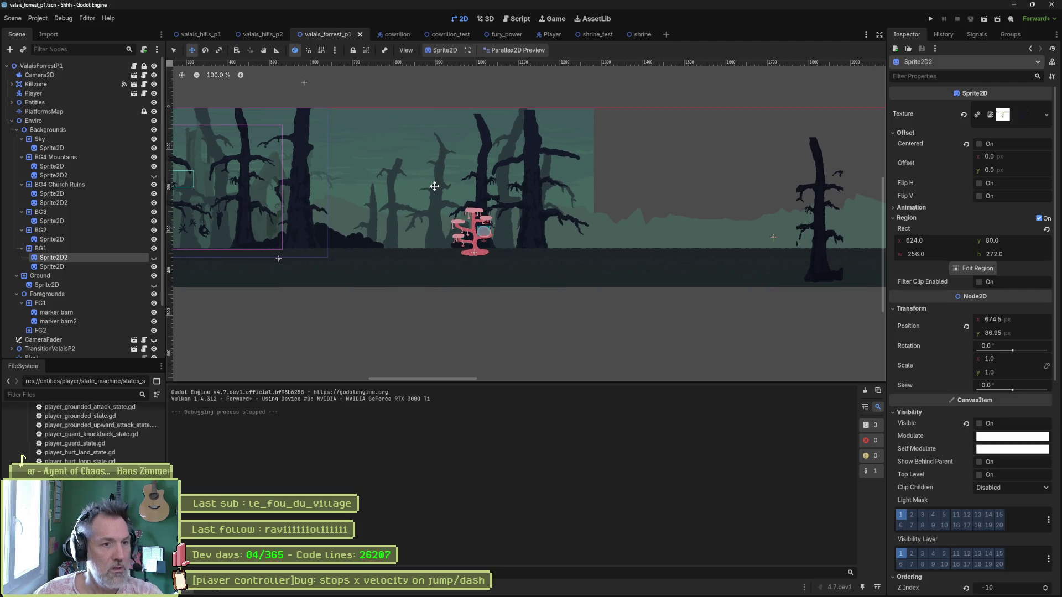
scroll(608, 196, right, 5)
drag(498, 184, 655, 185)
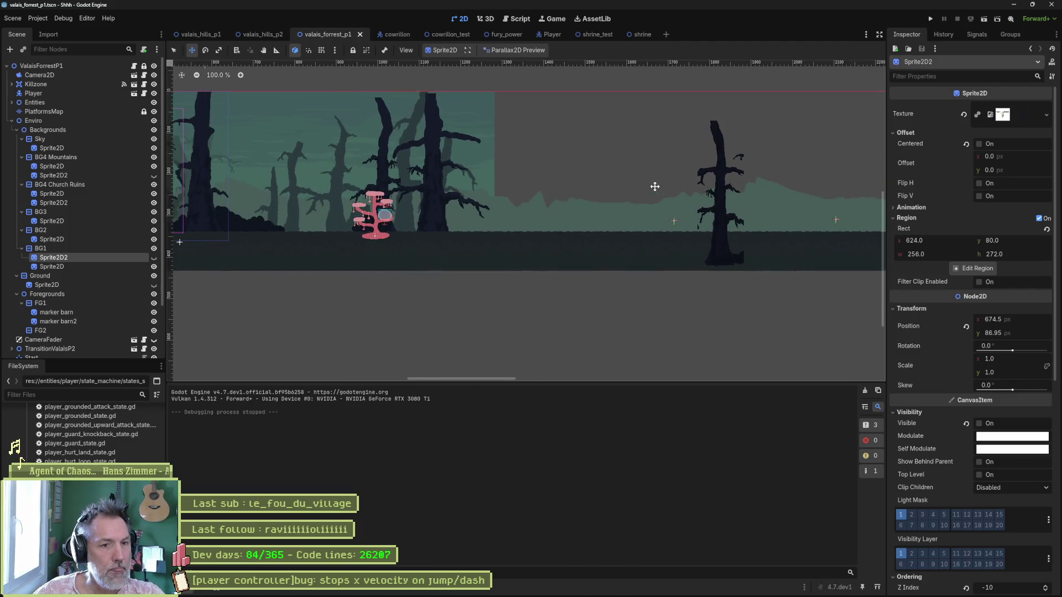
key(q)
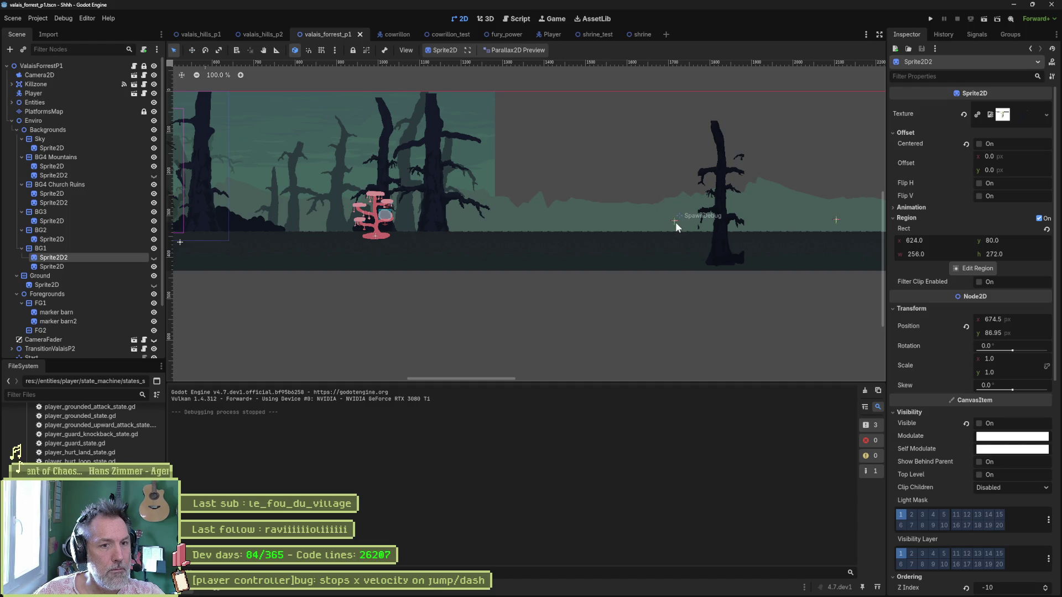
click(12, 121)
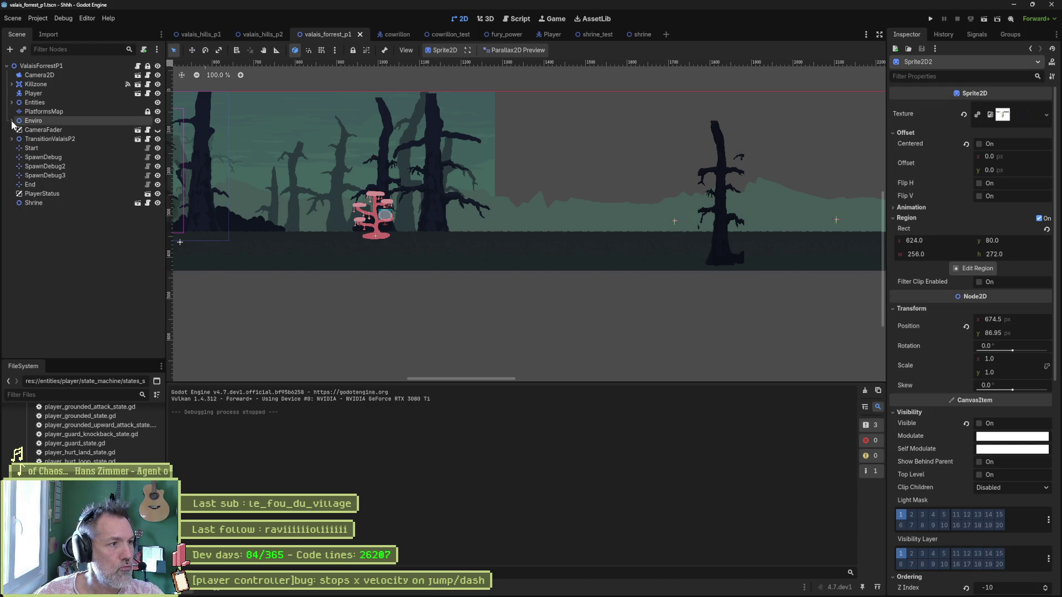
click(34, 202)
key(w)
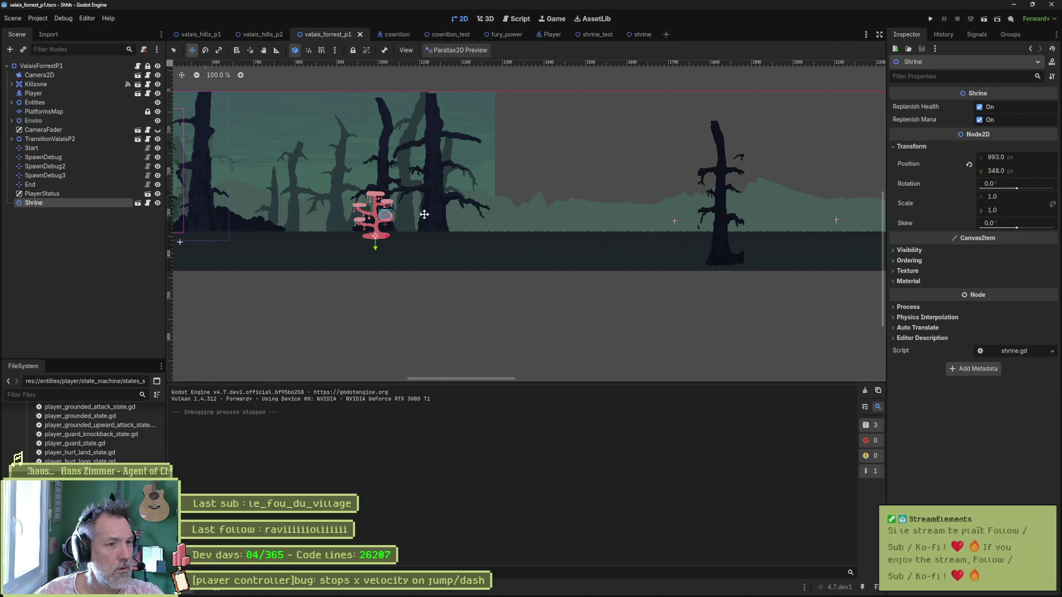
mouse_move(390, 235)
mouse_down()
mouse_move(691, 238)
mouse_move(633, 220)
mouse_up()
Set the level root's Spawn to SpawnDebug, then run and stop the level.
click(675, 218)
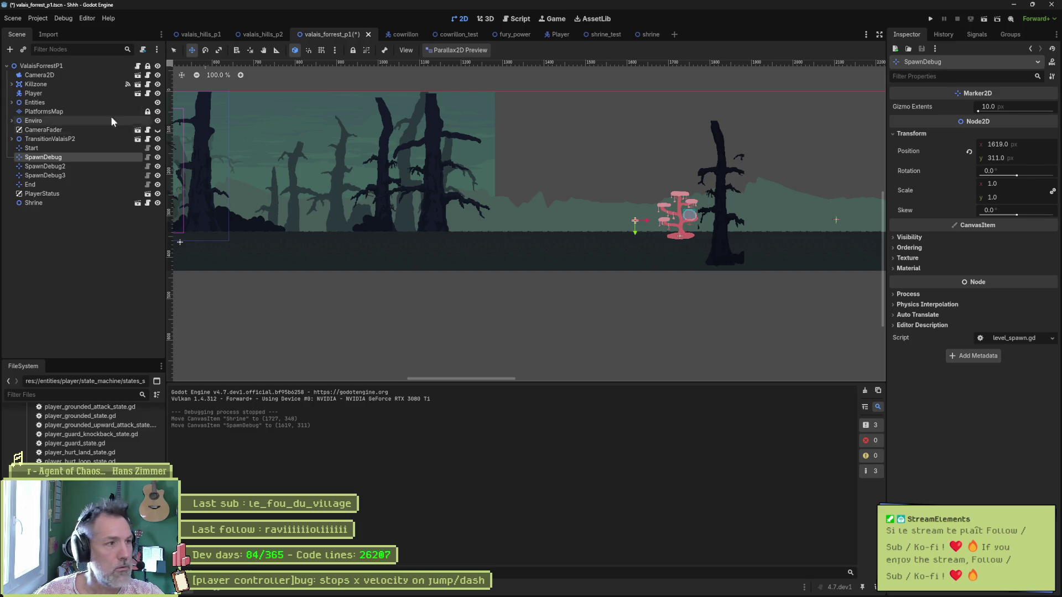
click(66, 66)
click(953, 133)
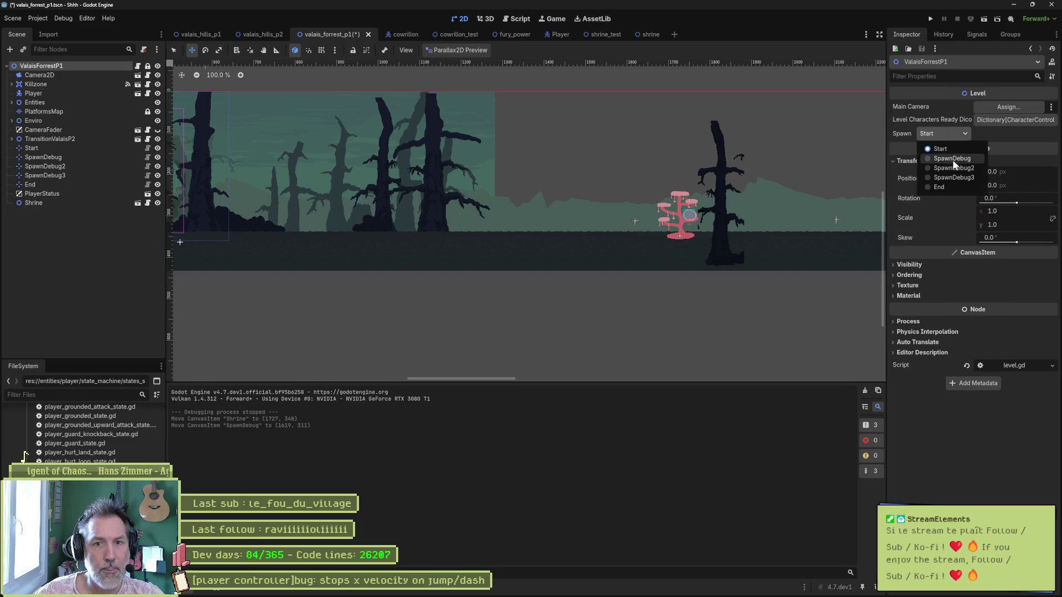
click(952, 159)
key(F5)
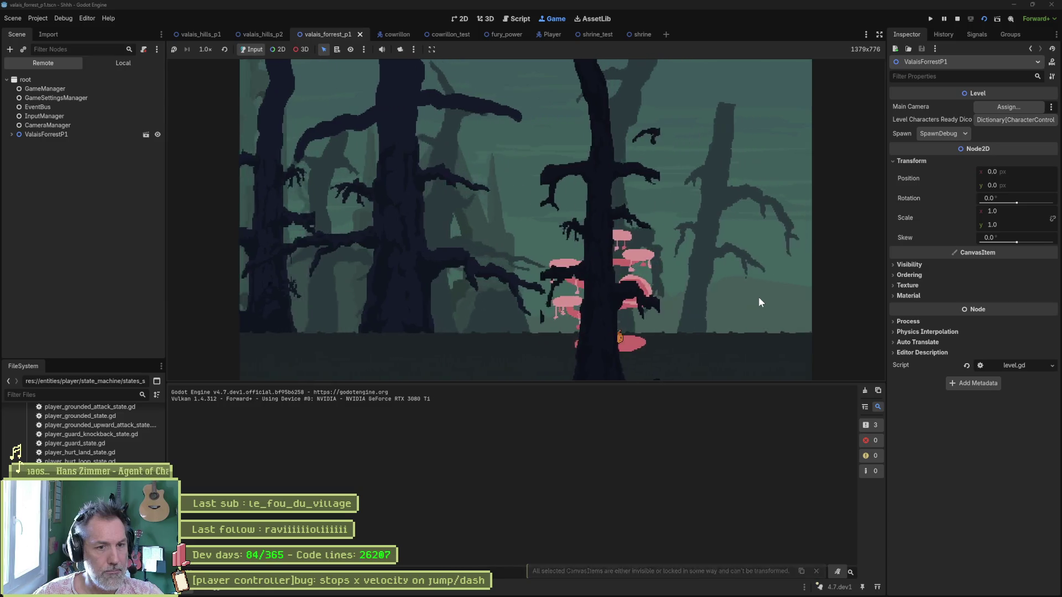
key(F8)
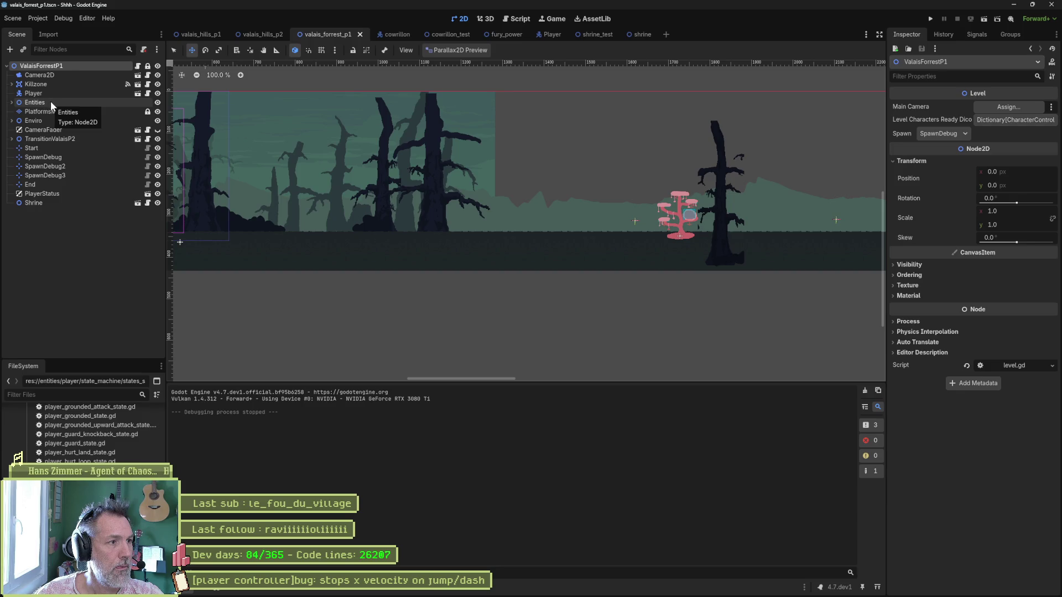
Nudge the Shrine slightly left to position 1583, 348.
click(34, 203)
click(481, 51)
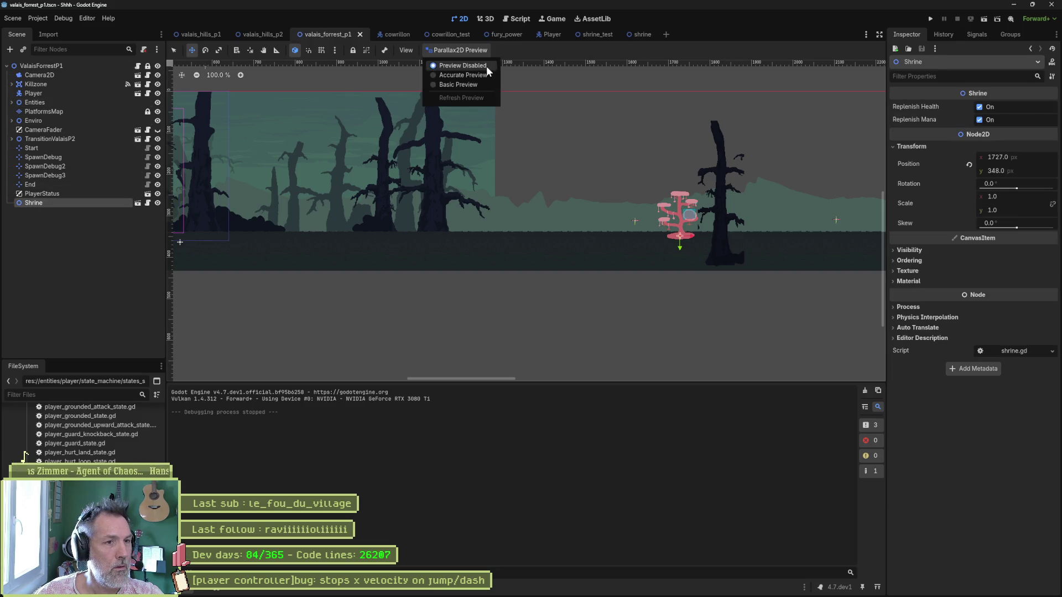
scroll(704, 216, up, 3)
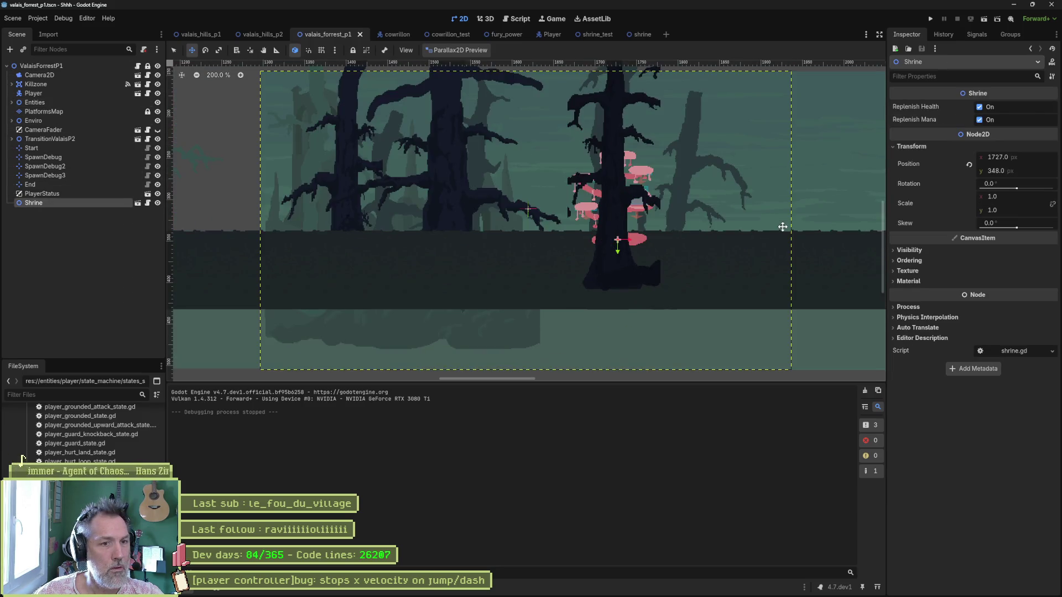
drag(606, 315, 485, 314)
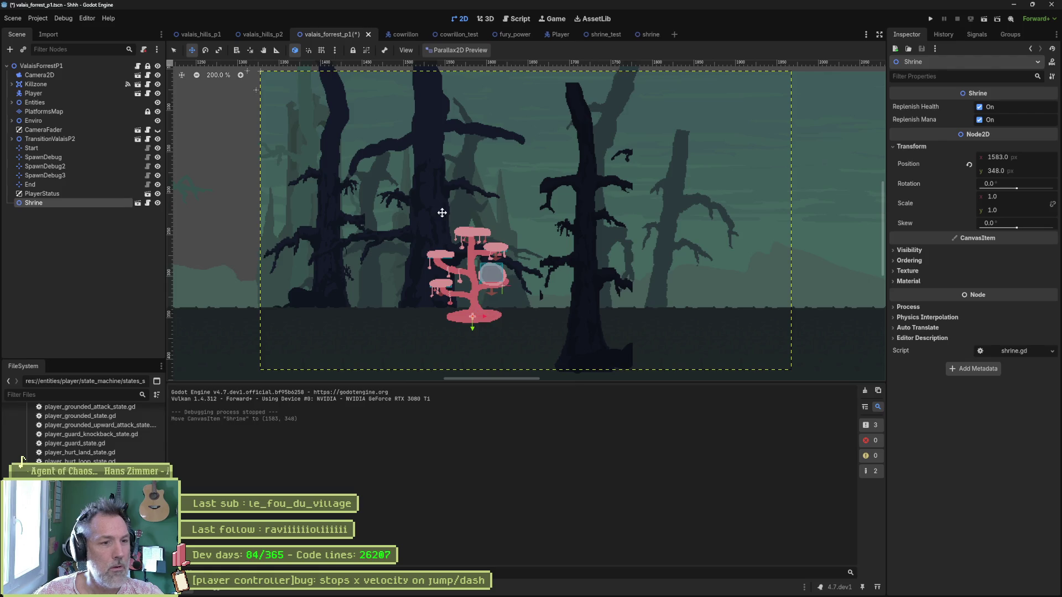
click(80, 221)
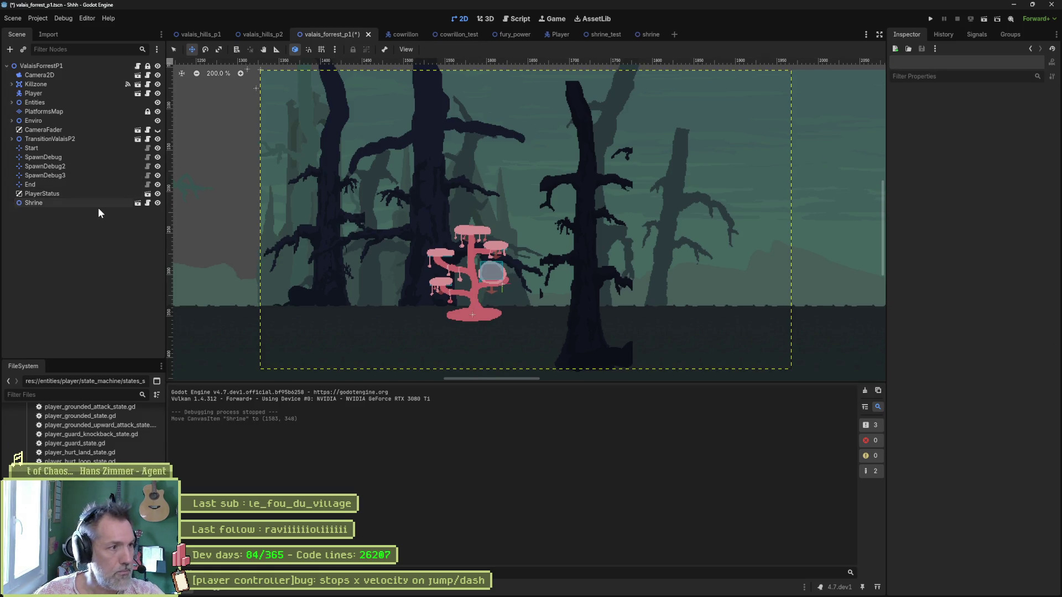
key(ctrl+shift+a)
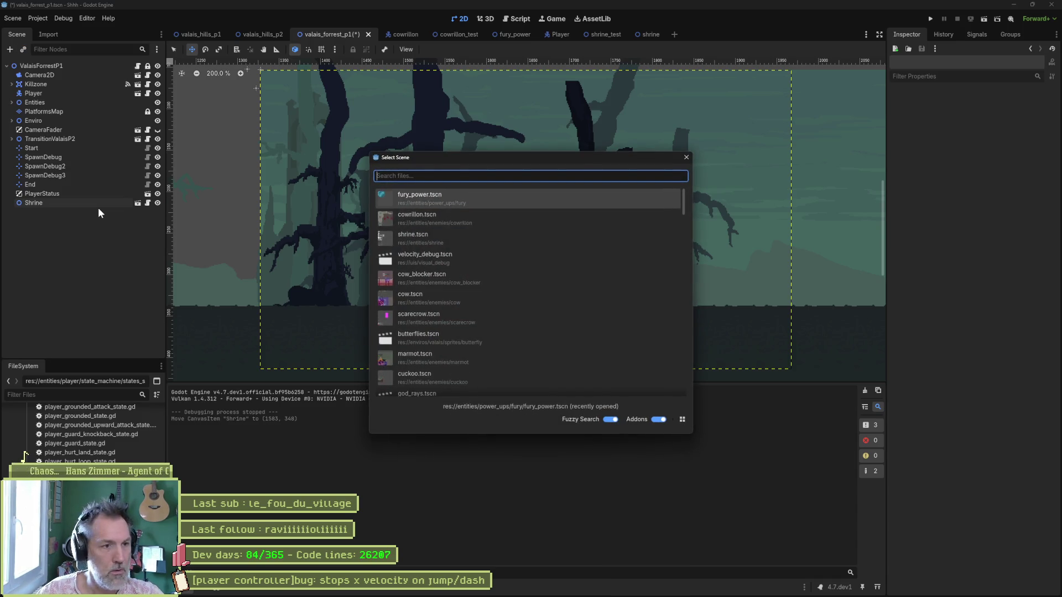
Instance fury_power.tscn into the forest level and drag FuryPower over toward the shrine.
key(Return)
scroll(227, 218, down, 8)
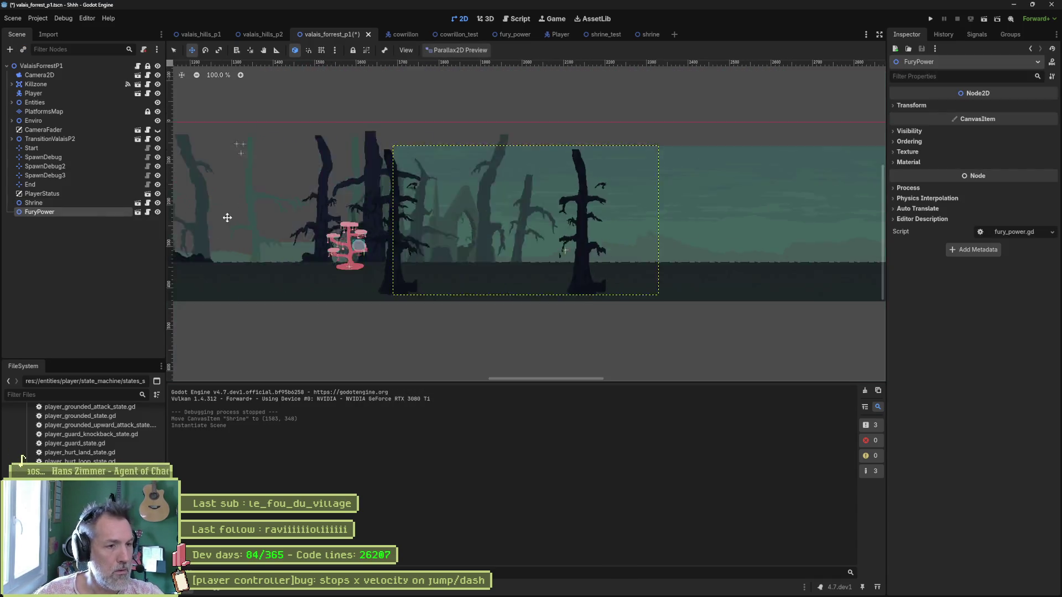
mouse_move(232, 218)
mouse_down()
mouse_move(390, 232)
mouse_move(351, 236)
mouse_move(267, 230)
mouse_move(436, 229)
mouse_up()
Place FuryPower on top of the shrine at 1583, 236, then save and run the level.
scroll(443, 246, up, 5)
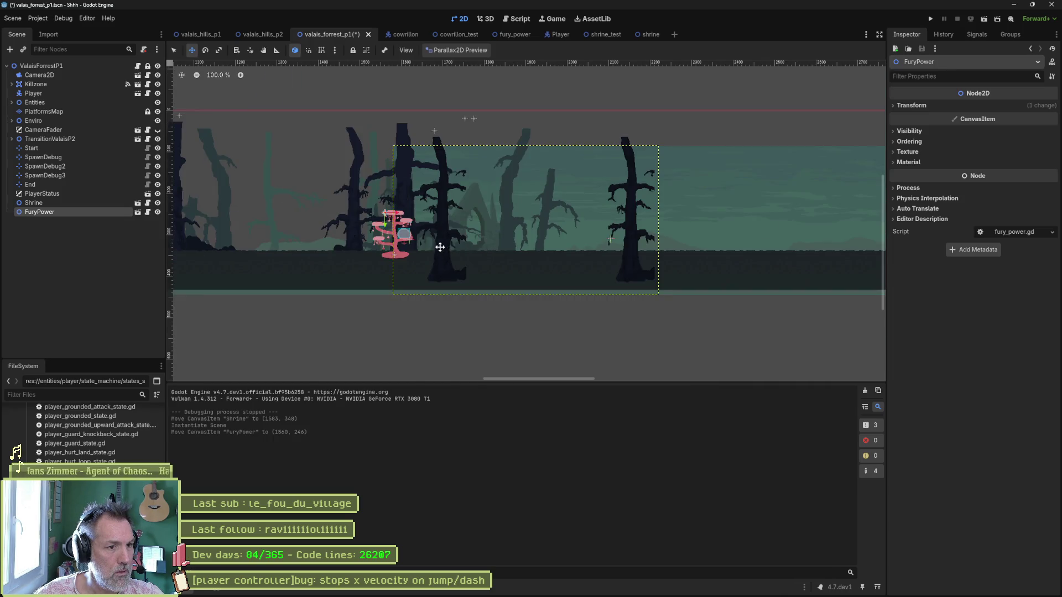
scroll(437, 247, up, 3)
scroll(430, 243, left, 2)
scroll(457, 239, up, 2)
scroll(436, 200, down, 2)
drag(408, 184, 432, 174)
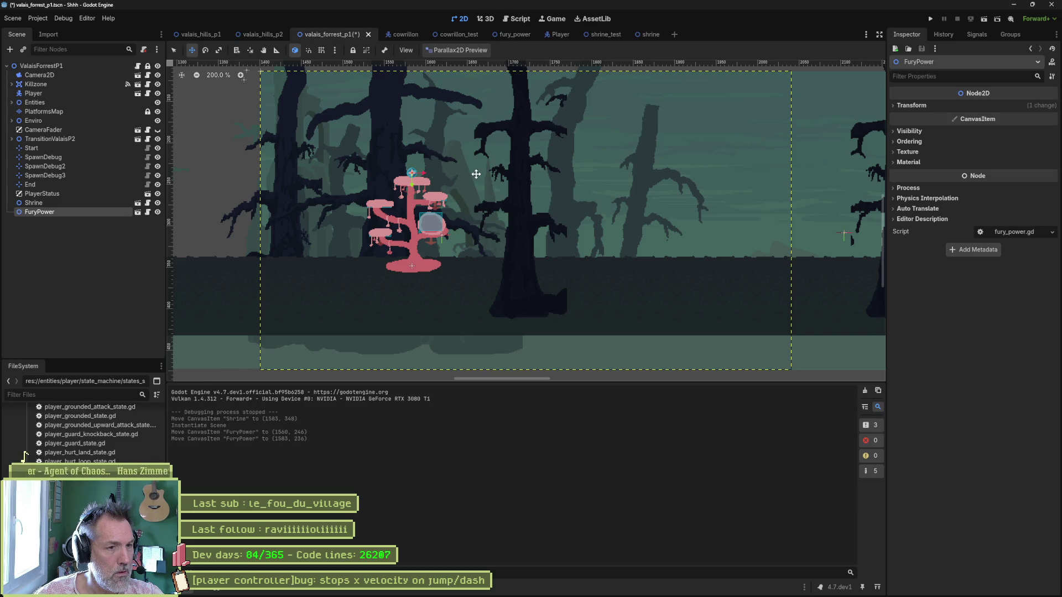
key(F6)
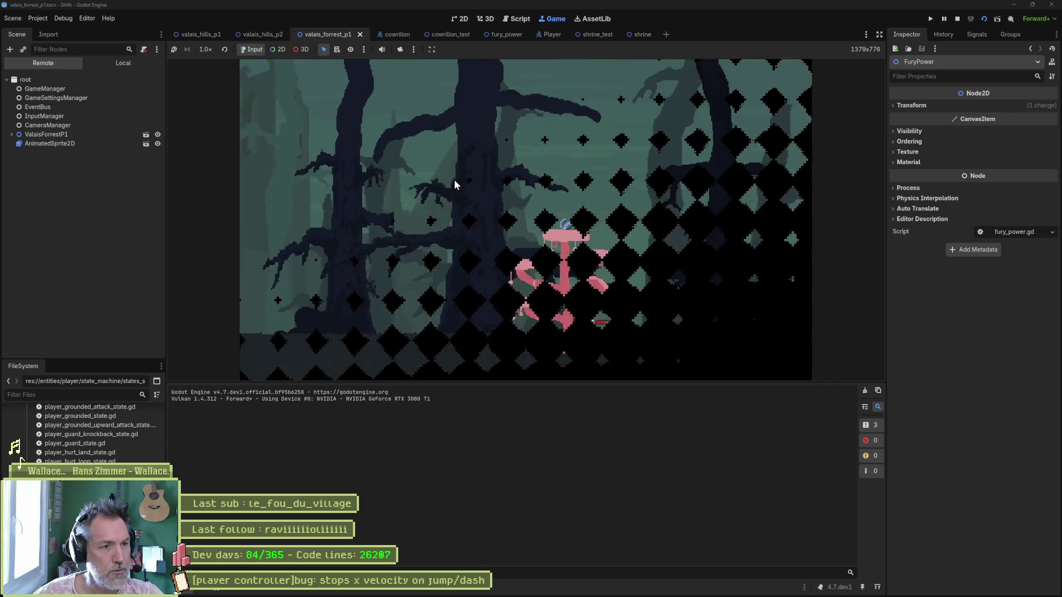
Move the player left onto the shrine and jump to collect the fury power-up.
key(Left)
key(space)
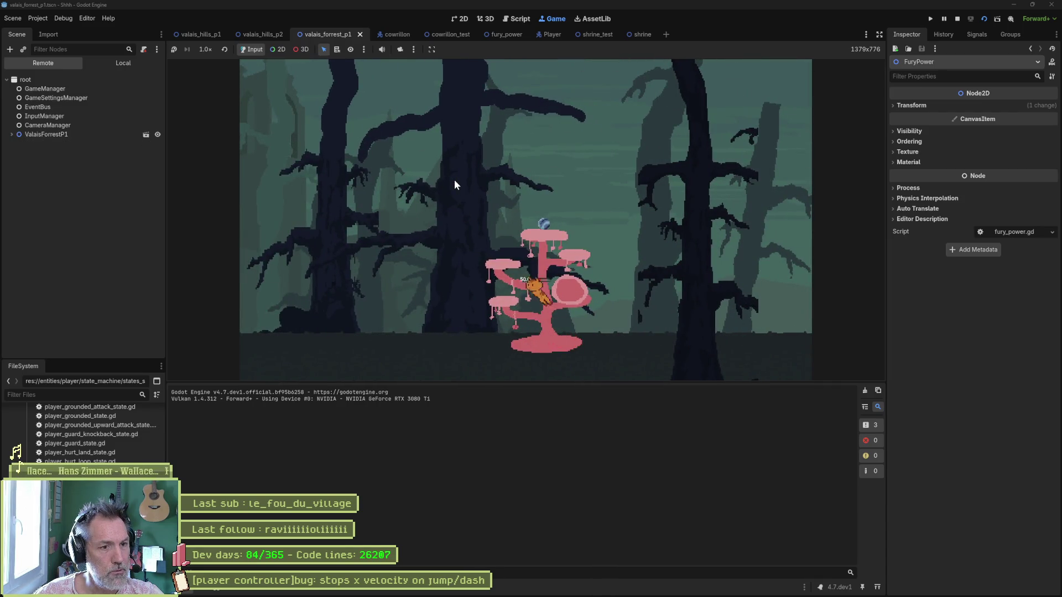
key(space)
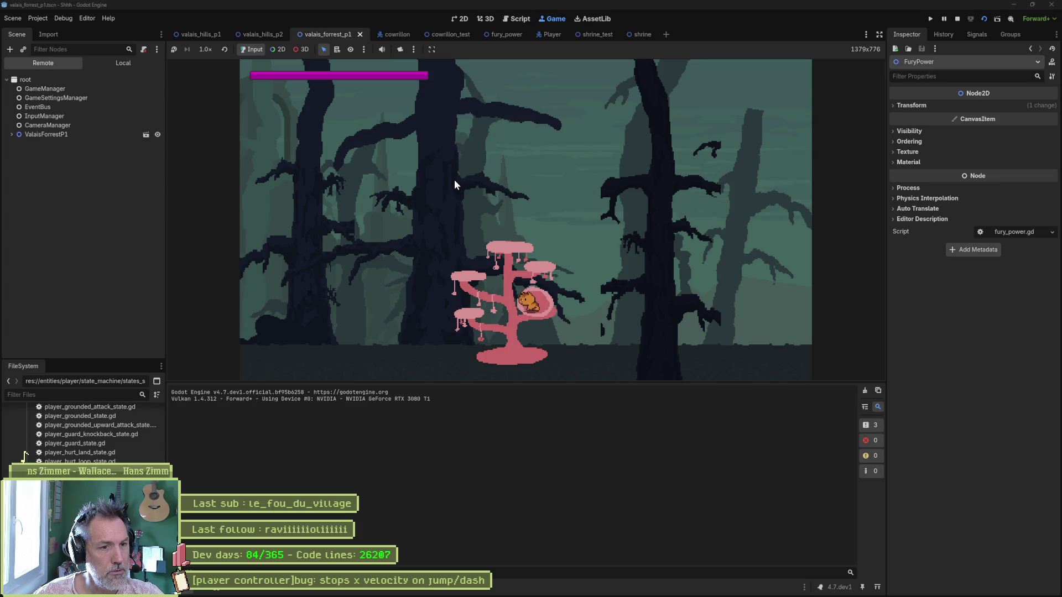
Run right through the forest toward the bell skull, then stop the playtest.
key(Right)
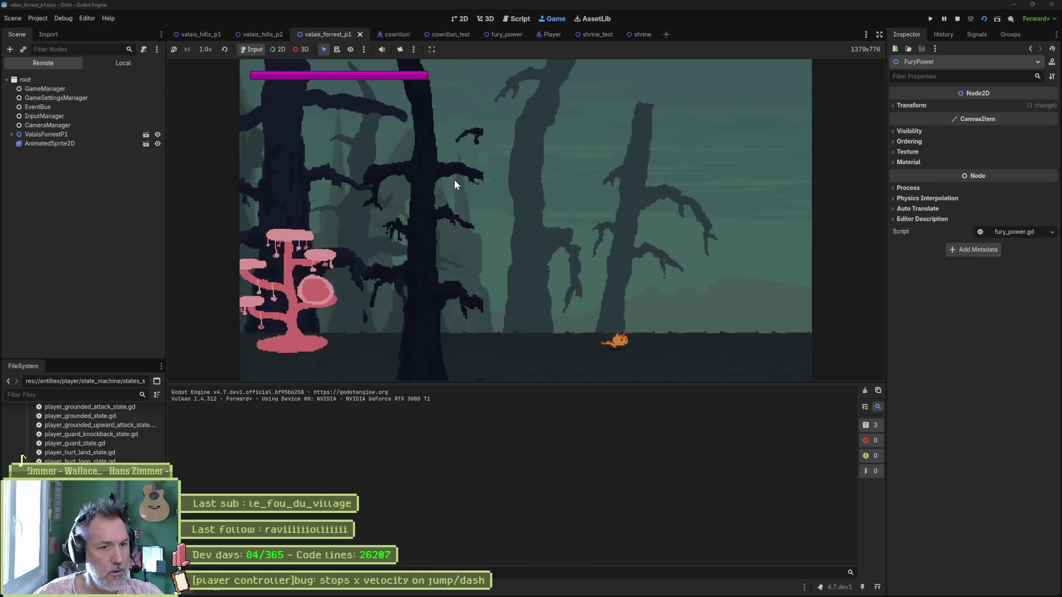
key(Right)
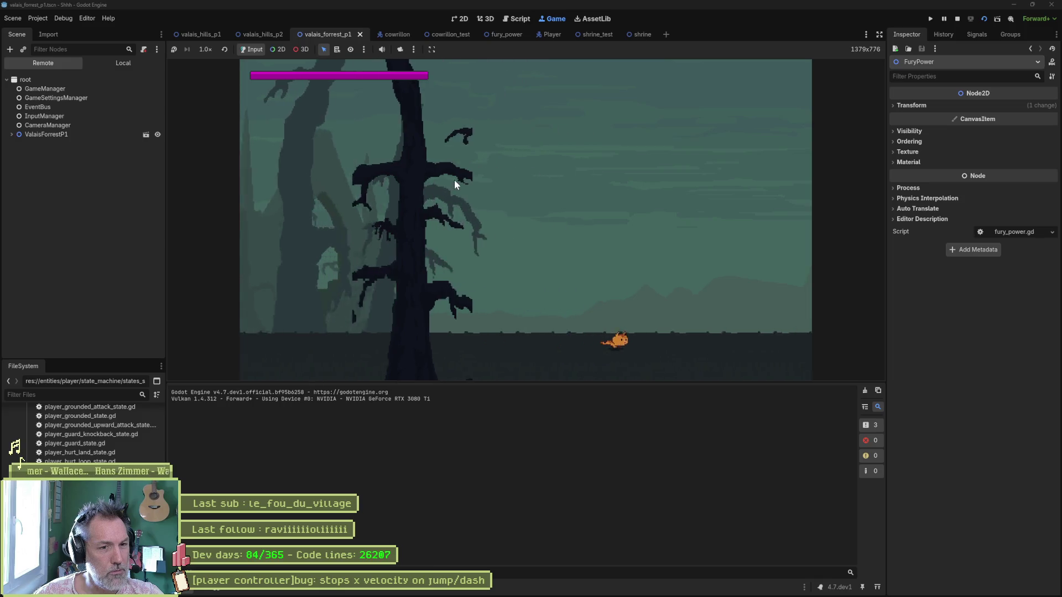
key(Right)
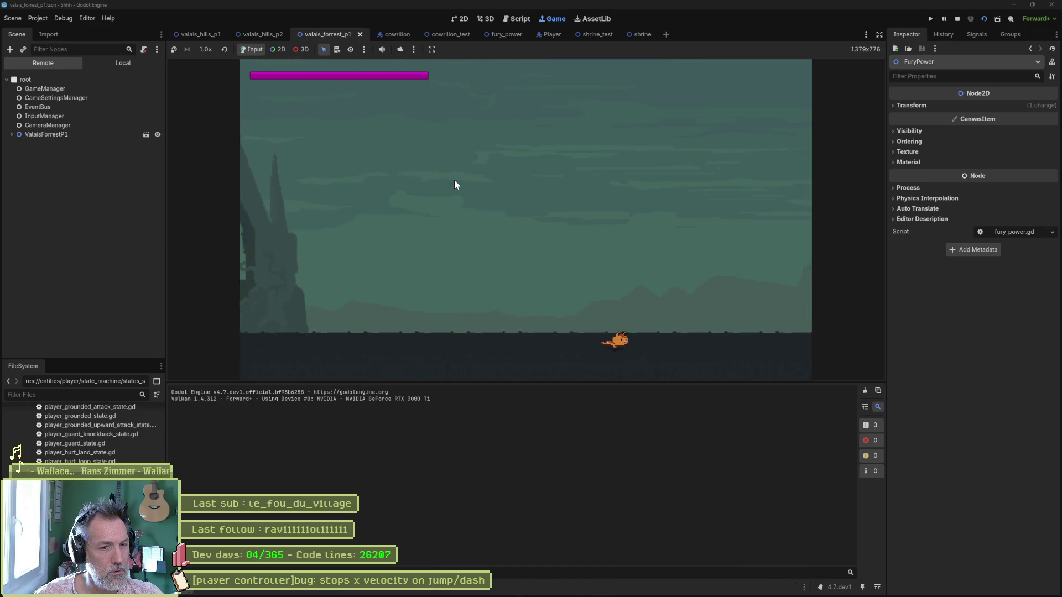
key(f)
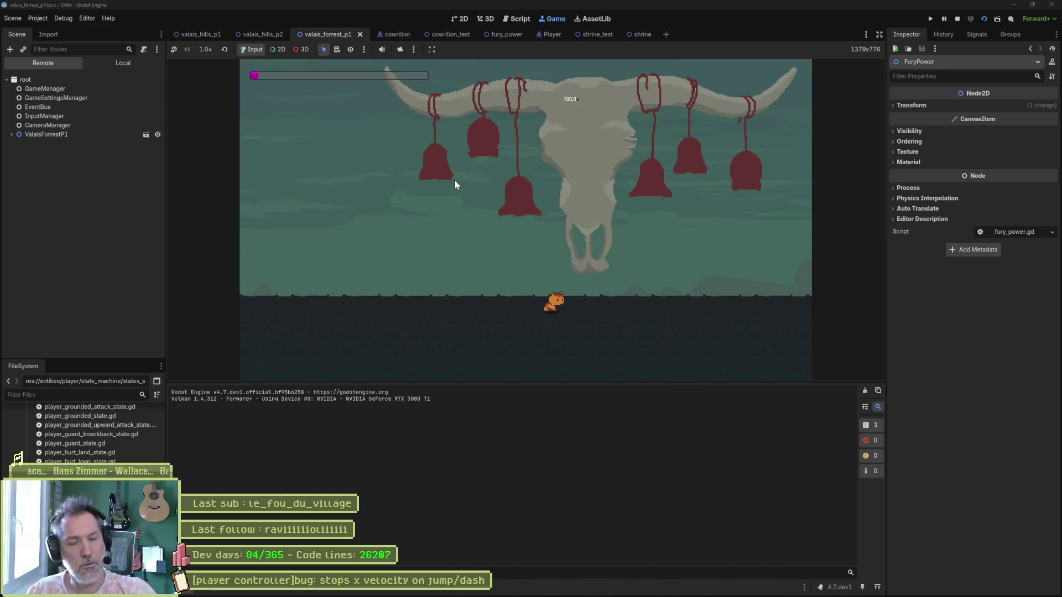
key(F8)
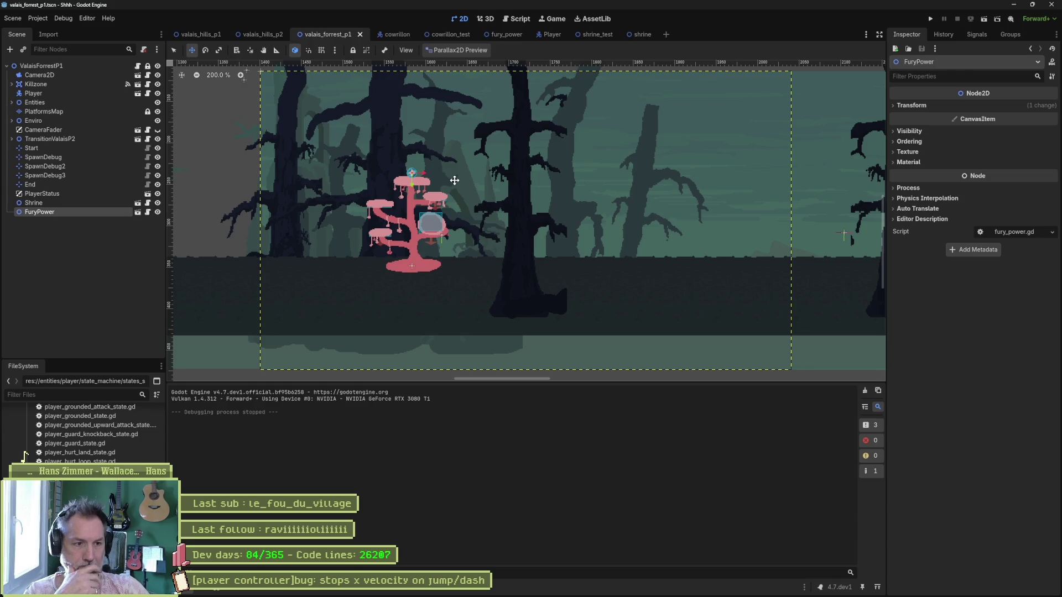
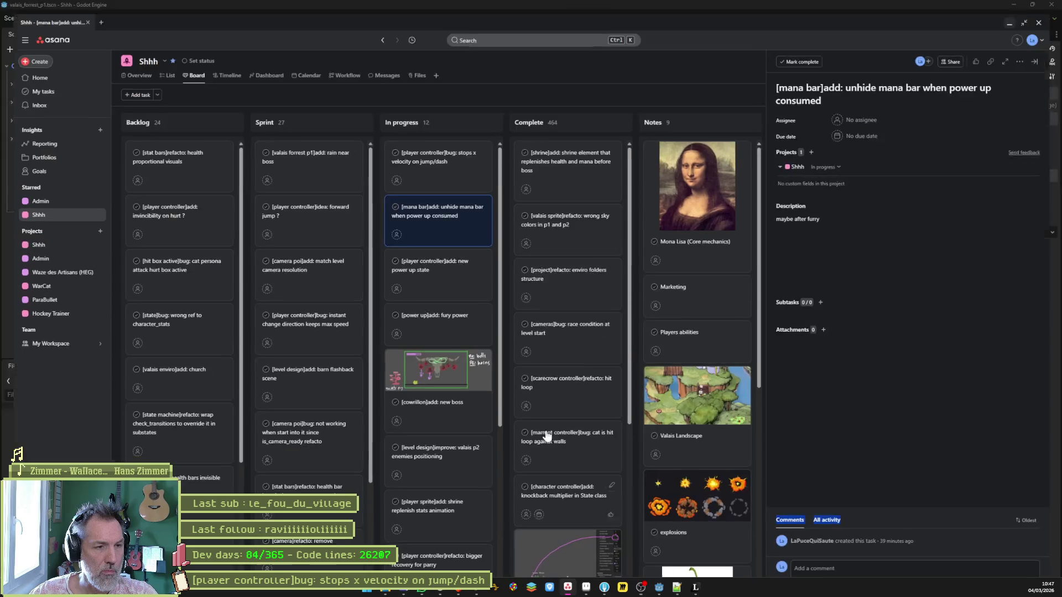
Select the mana bar task title in Asana, then bring up Fork's full commit history.
click(568, 588)
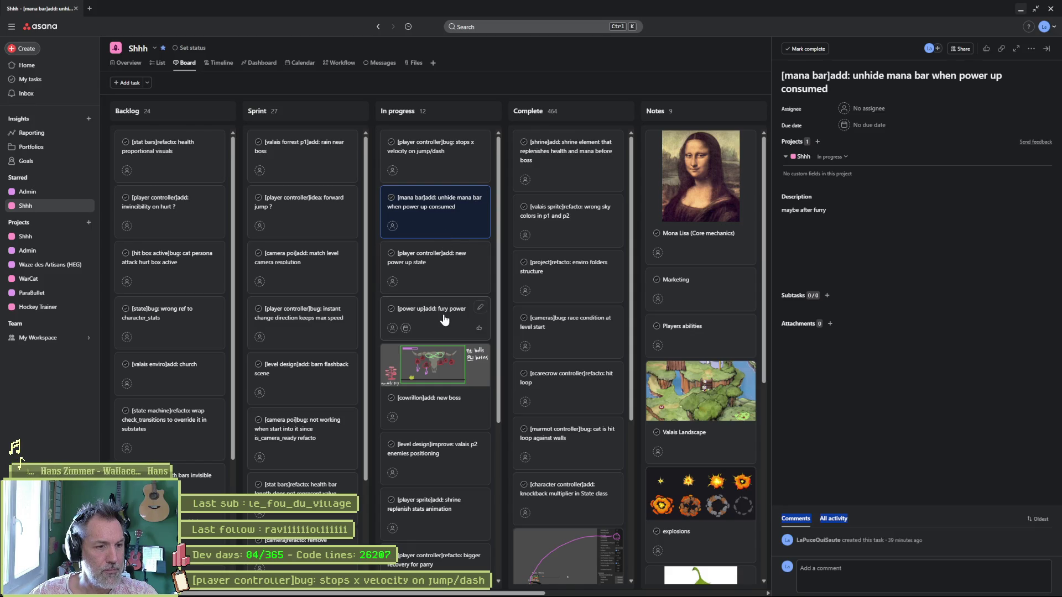
triple_click(830, 82)
mouse_move(585, 594)
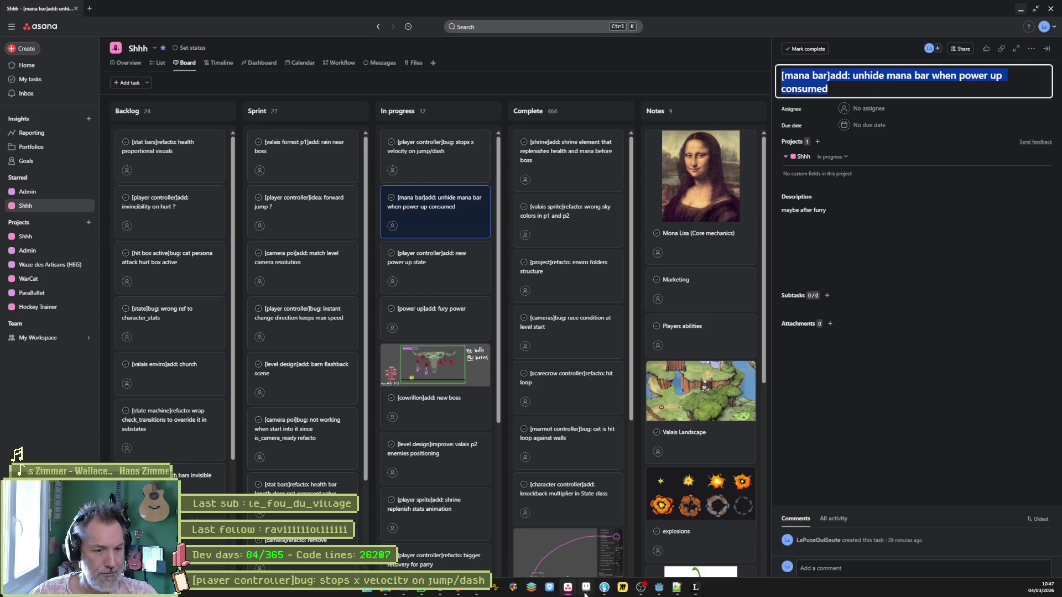
click(586, 587)
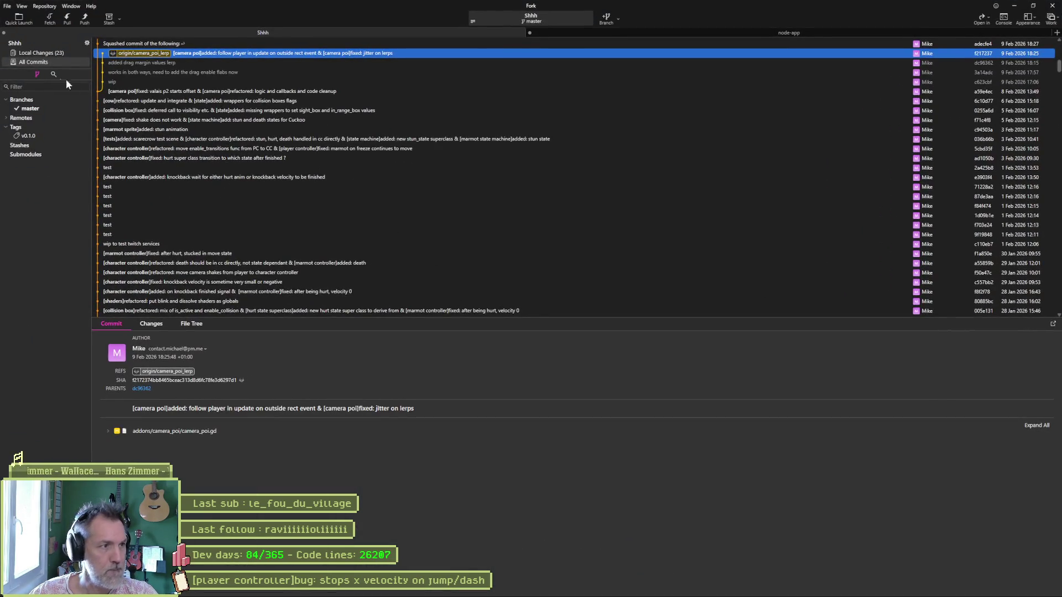
Show the 23 local changes and inspect player_controller.gd's diff with the new _on_power_up function.
click(41, 52)
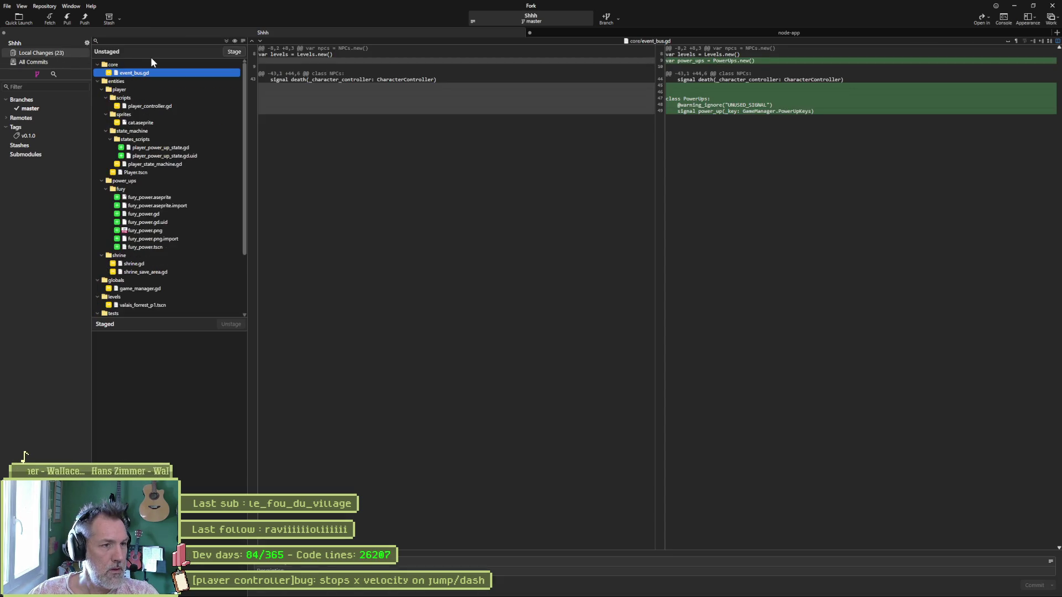
click(174, 105)
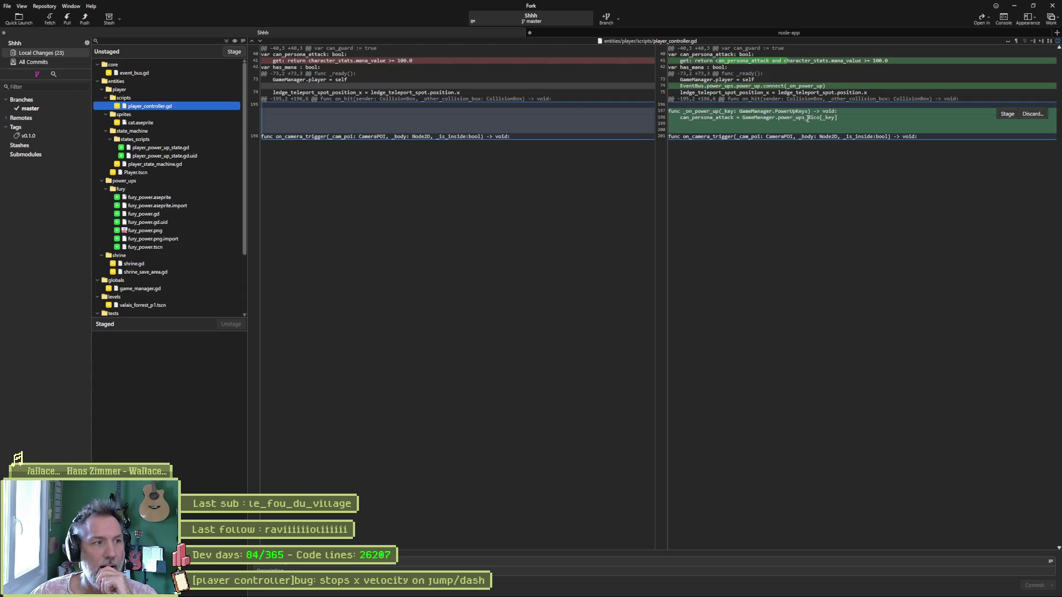
mouse_move(587, 594)
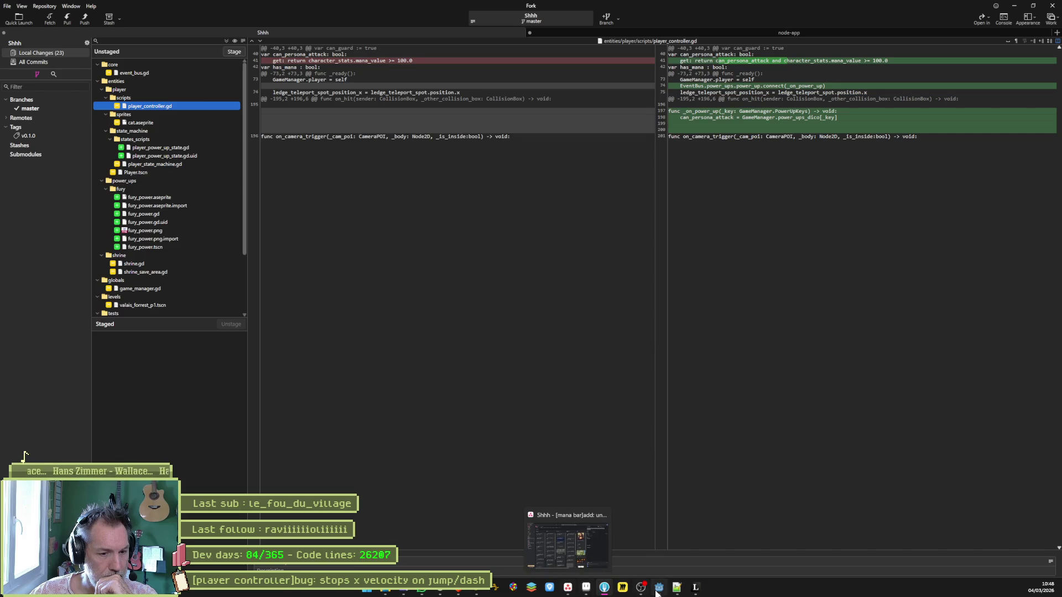
click(570, 545)
Open player_controller.gd in the Script workspace at the _on_power_up method.
click(518, 19)
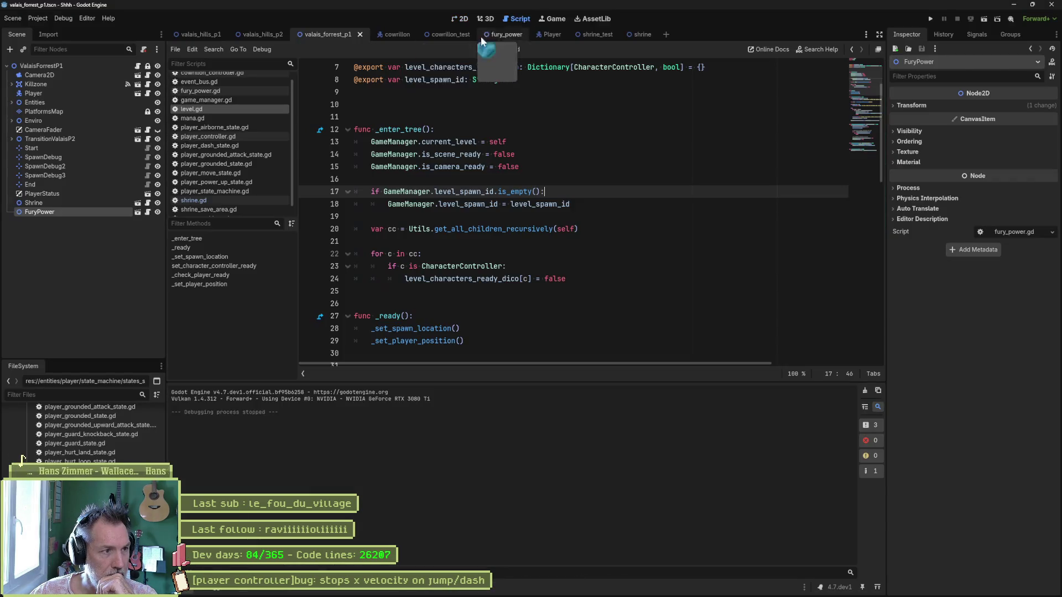
click(258, 136)
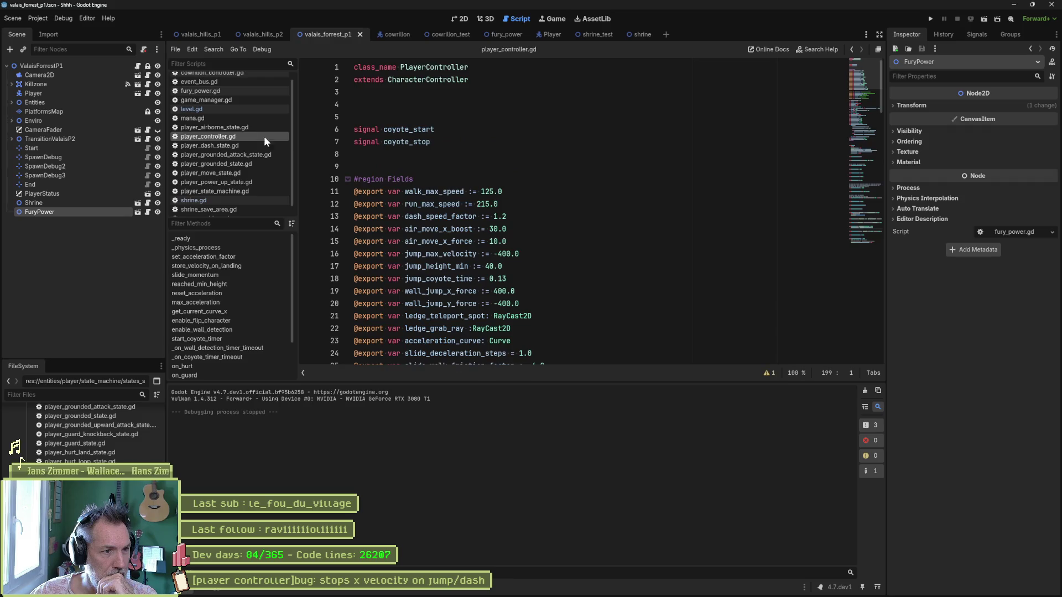
scroll(227, 343, down, 3)
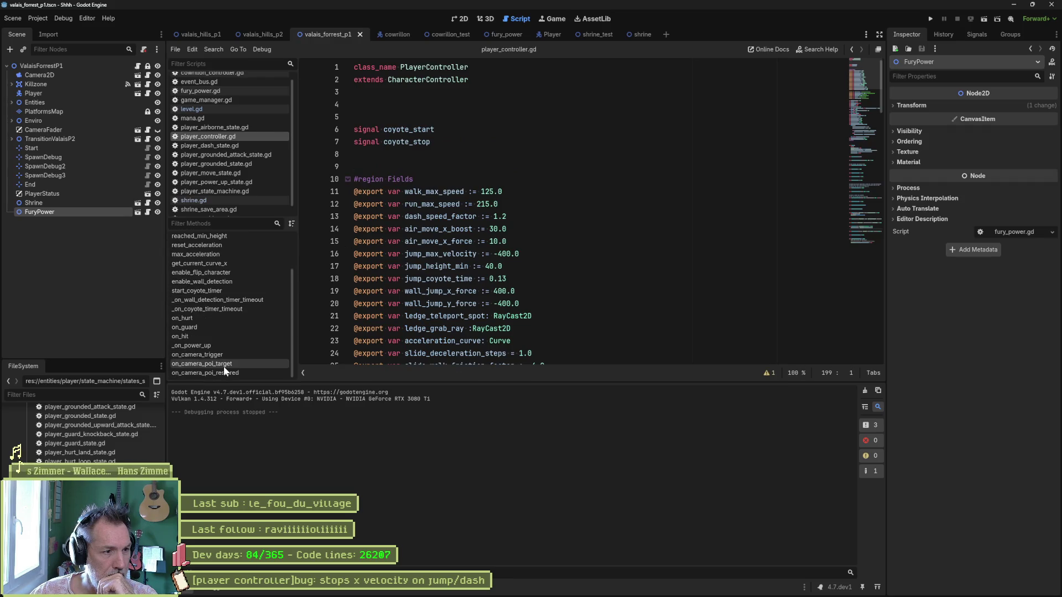
click(224, 355)
click(224, 345)
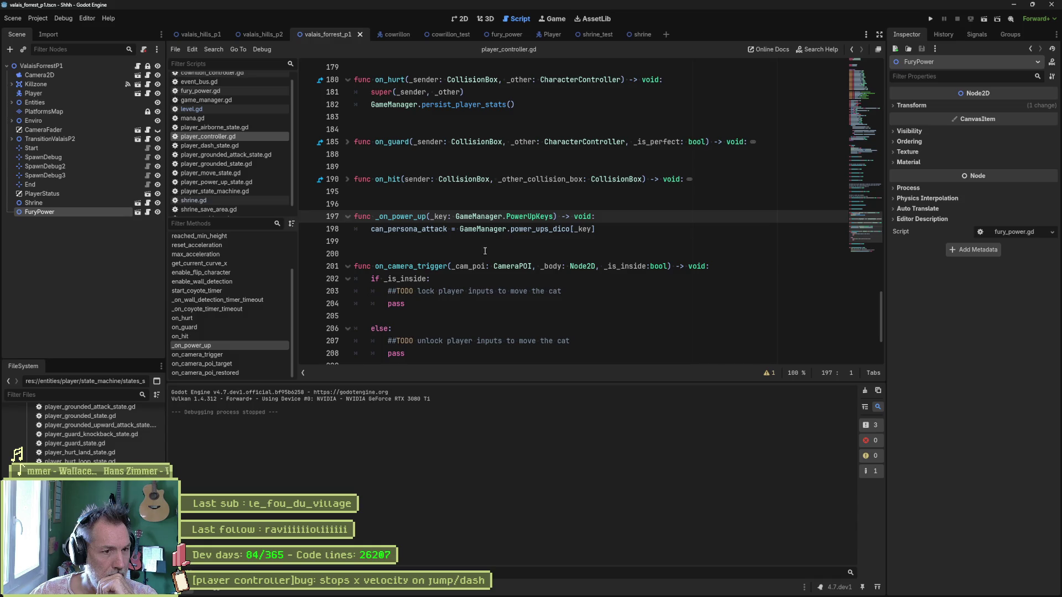
click(603, 230)
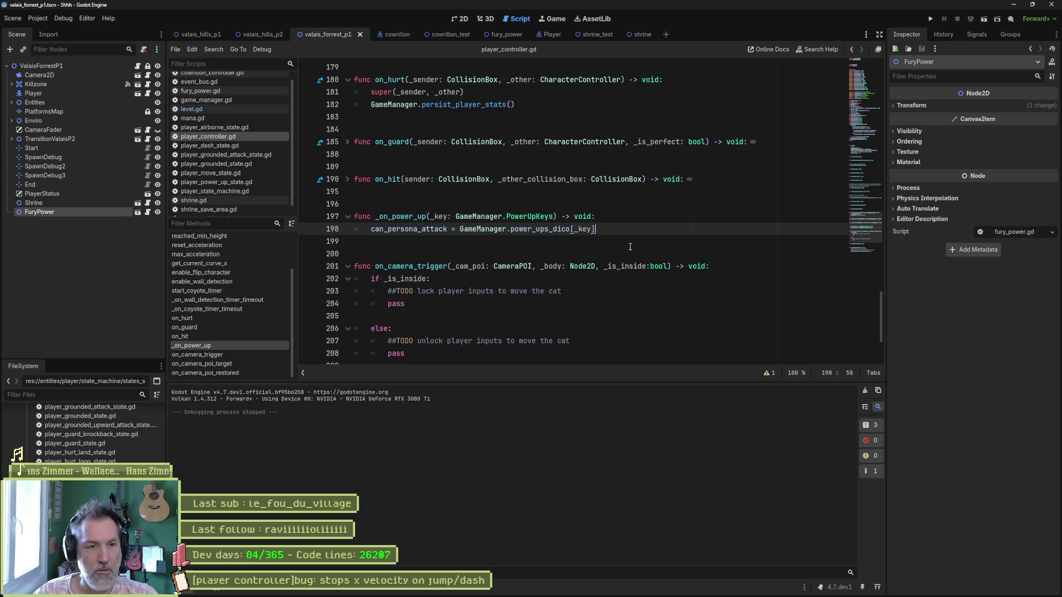
Insert 'if _key == GameManager.PowerUpKeys.FURRY:' above the can_persona_attack assignment.
key(ctrl+Left)
key(ctrl+Left)
key(ctrl+Left)
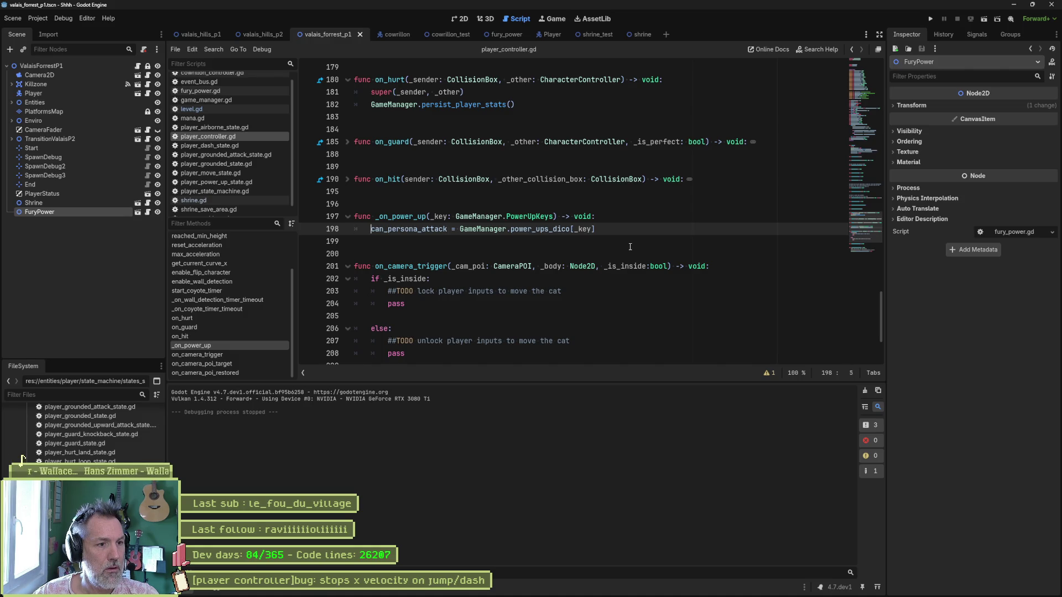
key(ctrl+shift+Return)
text(if _key)
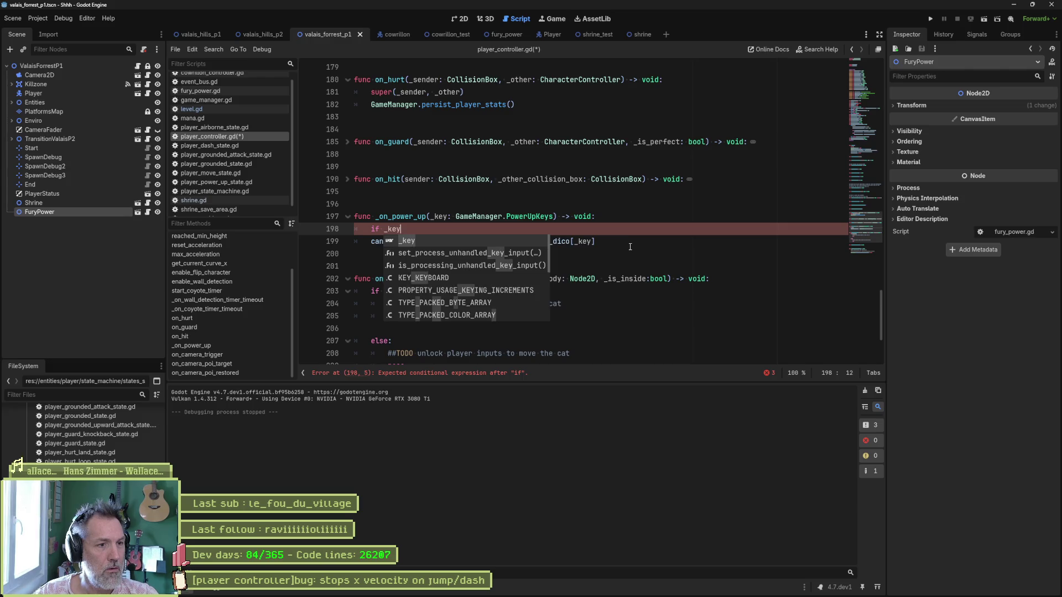
key(Return)
text(== Game)
key(Return)
text(.Po)
key(Return)
text(F)
key(Return)
Indent the can_persona_attack assignment under the FURRY check and run the game.
key(Page_Up)
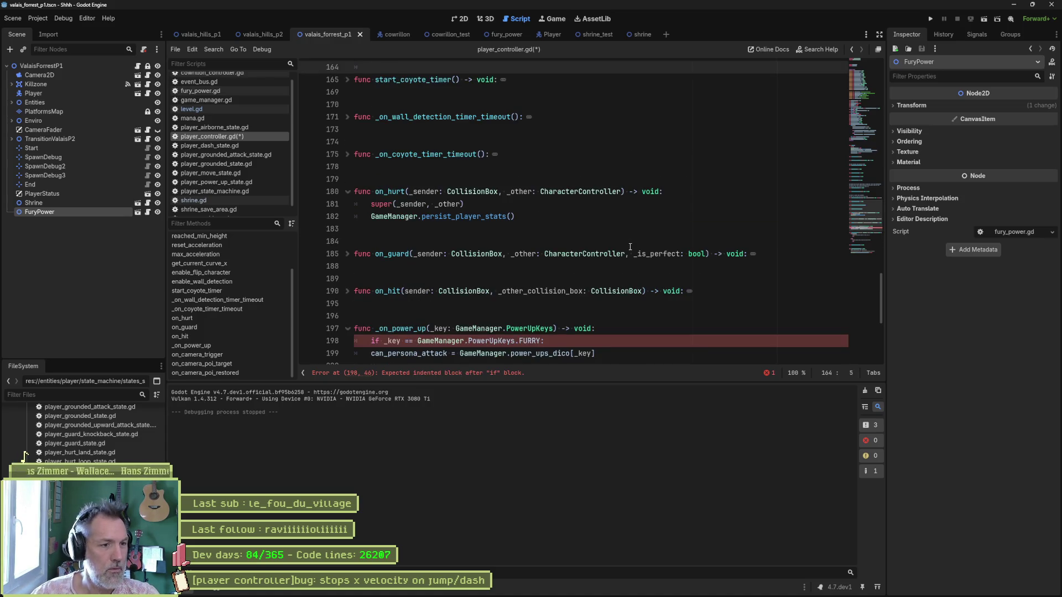
click(437, 349)
key(Home)
key(Tab)
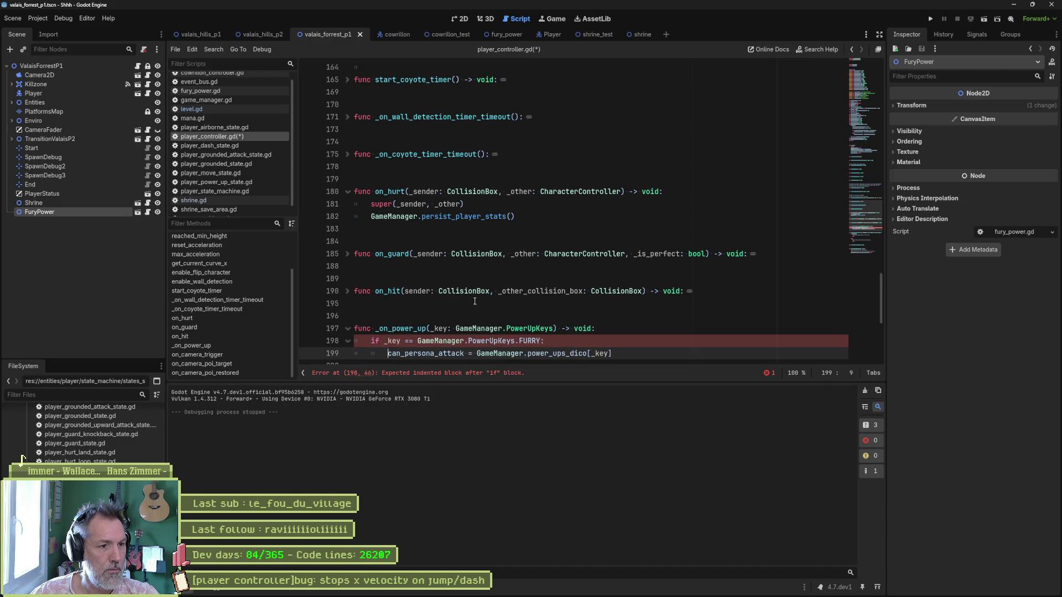
scroll(721, 280, down, 1)
scroll(720, 281, down, 1)
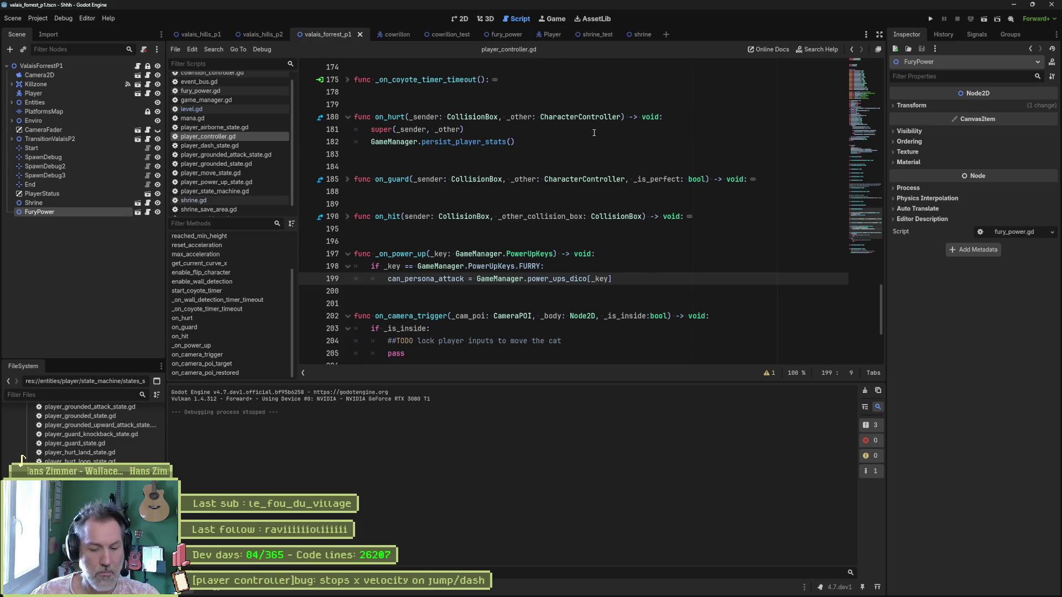
key(F6)
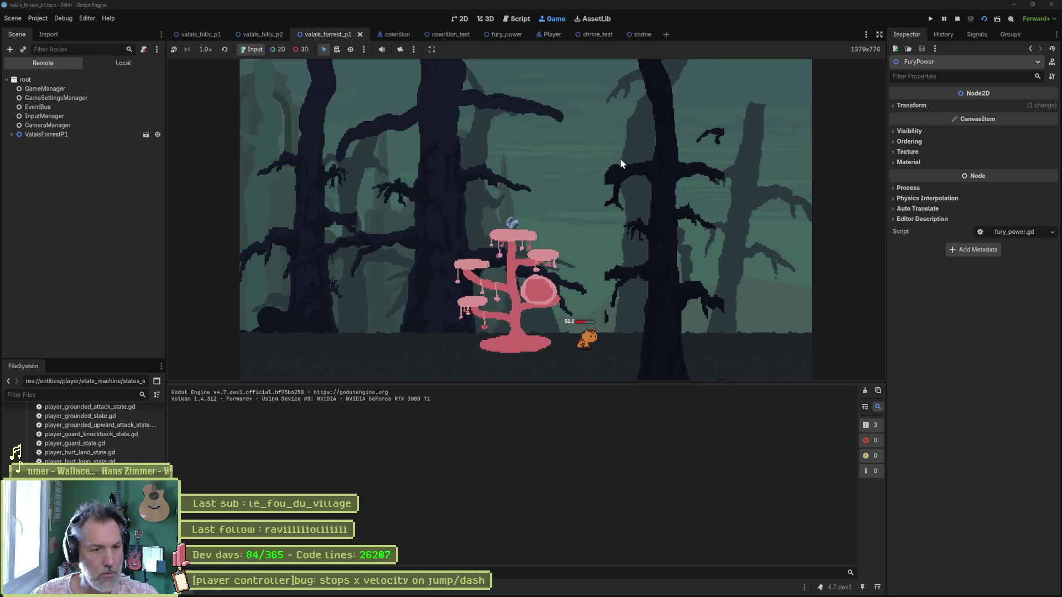
Jump the cat onto the pink tree and trigger the fury power twice.
key(space)
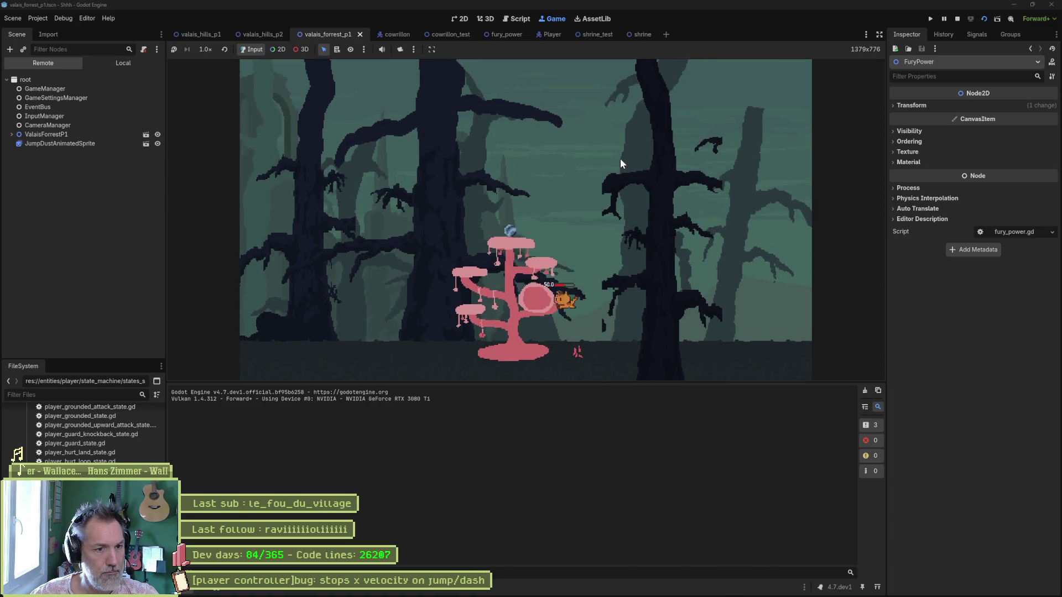
key(Right)
key(Left)
key(space)
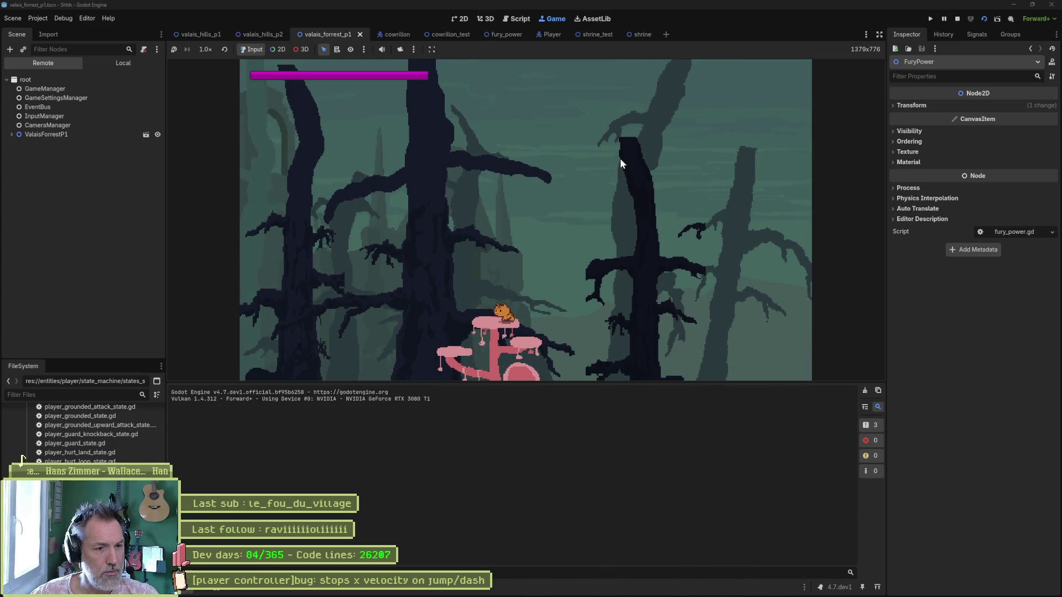
key(f)
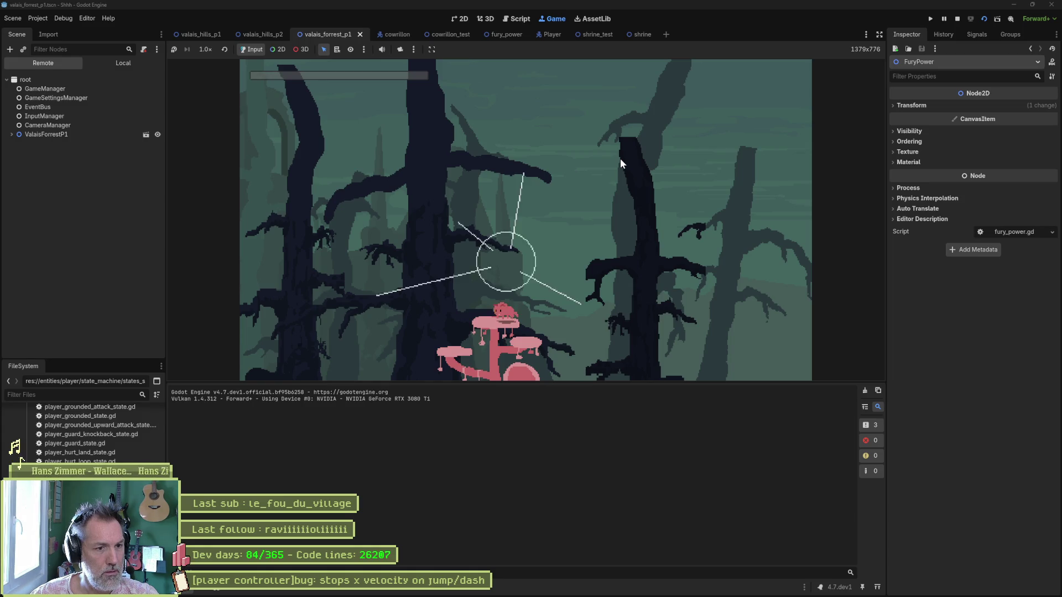
key(Right)
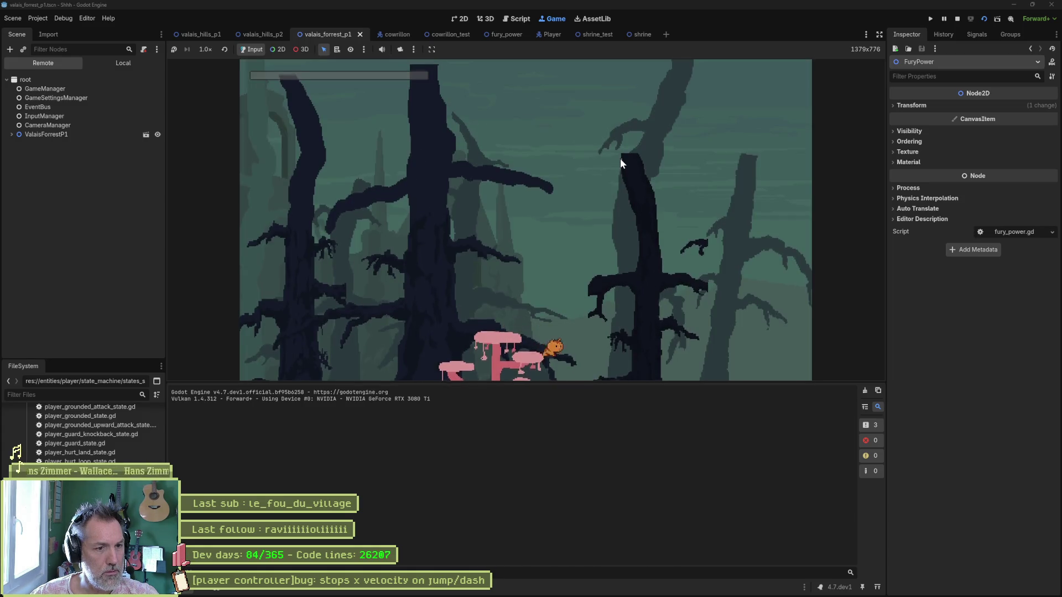
key(space)
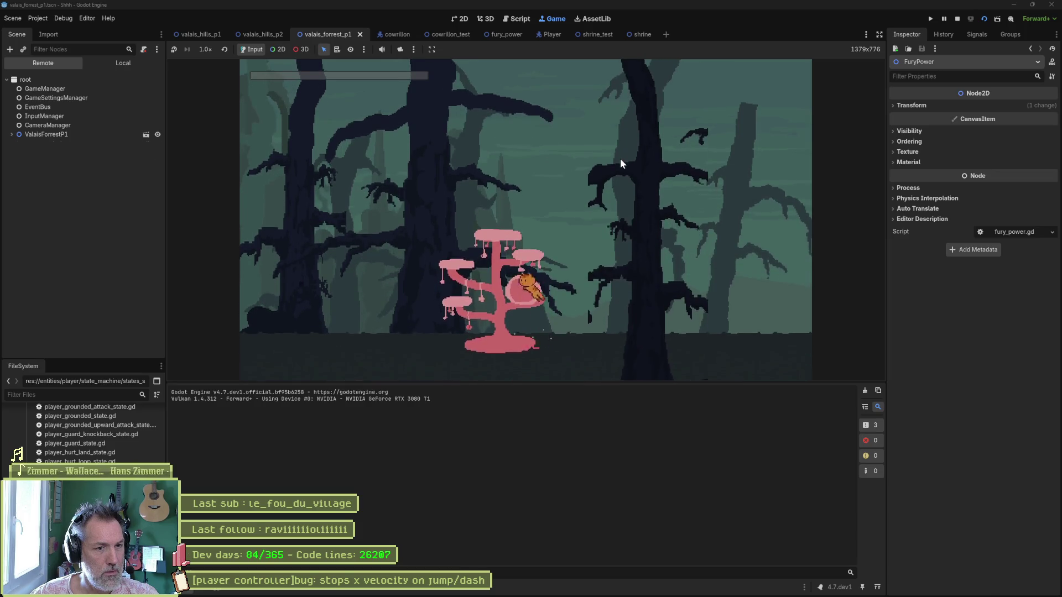
key(f)
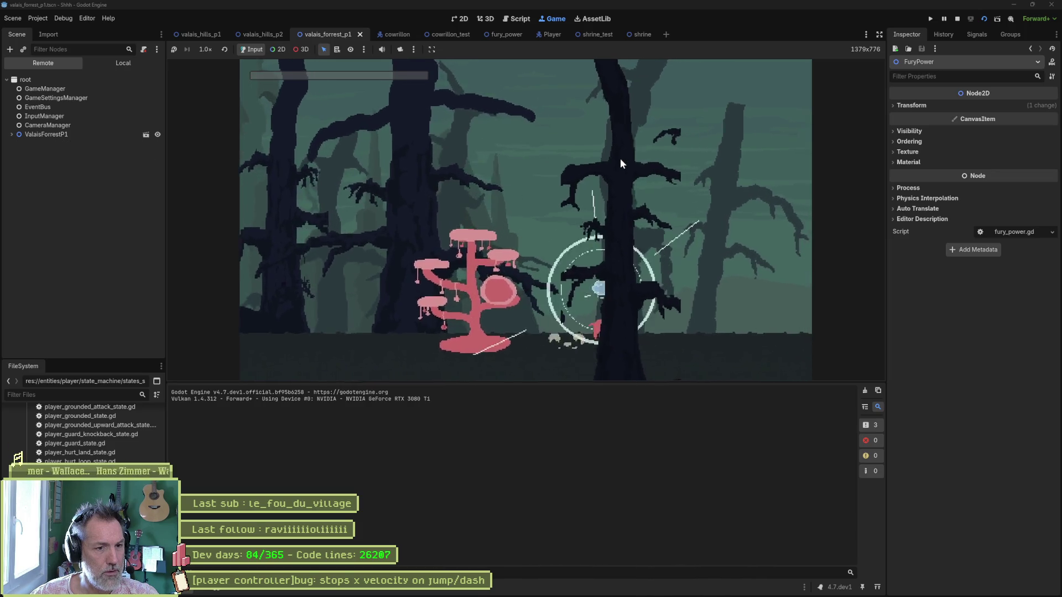
Stop the running game, save the scene, and return to Fork.
key(F8)
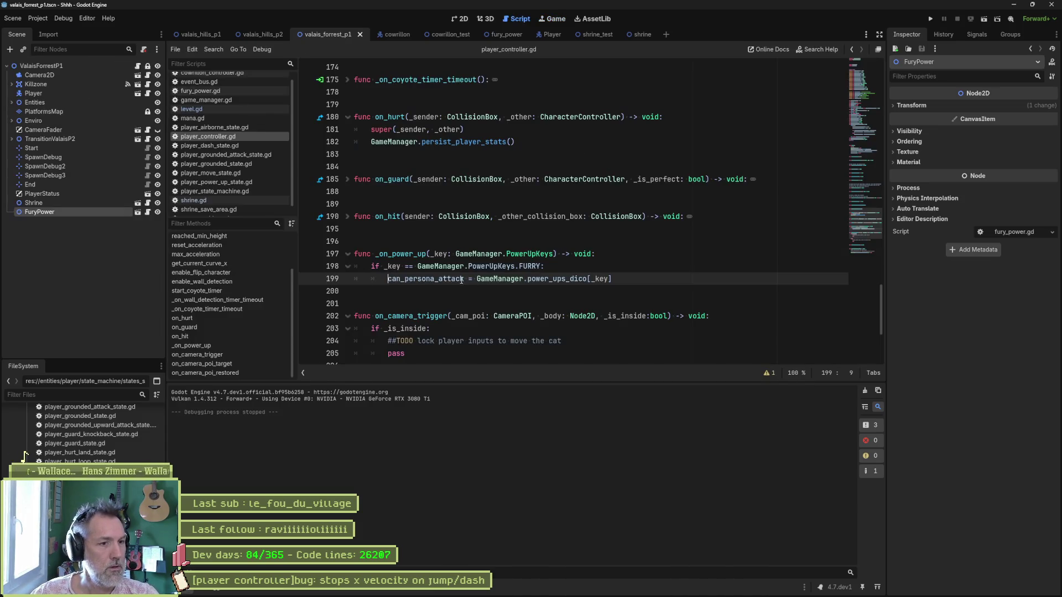
key(ctrl+s)
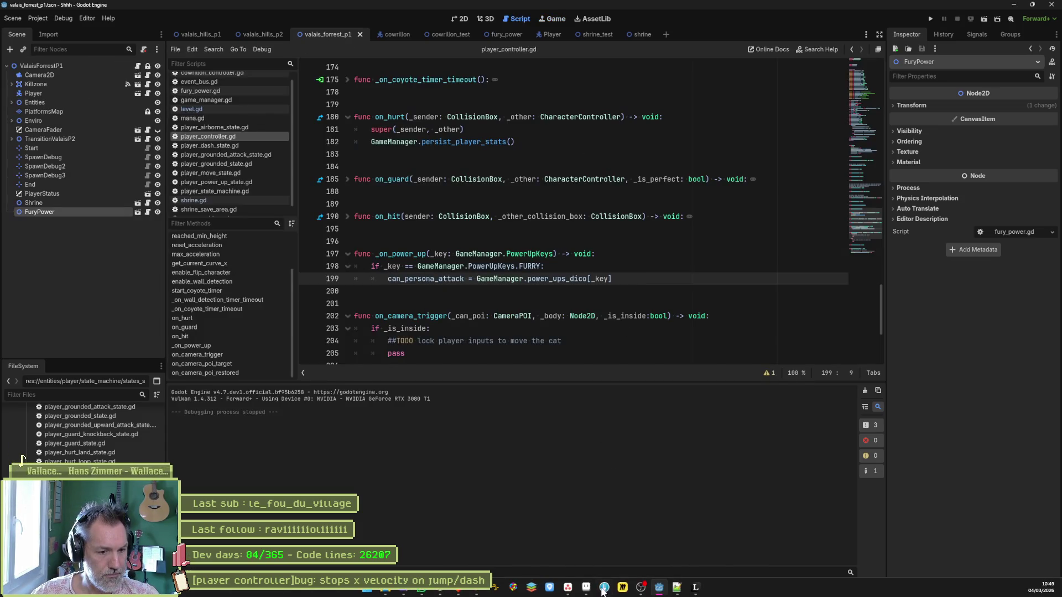
click(605, 591)
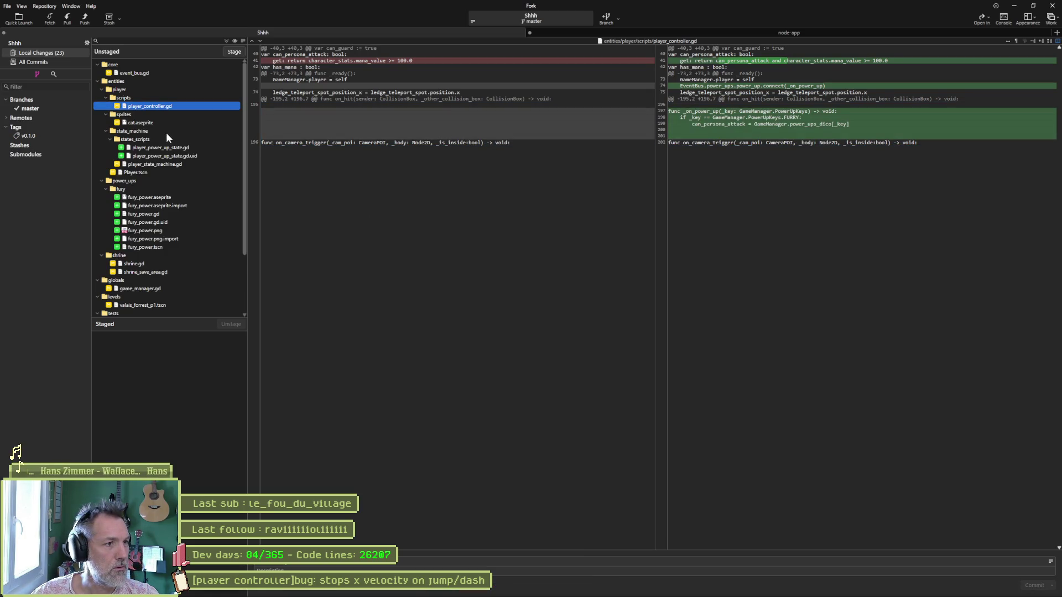
Review cat.aseprite, player_power_up_state.gd, player_state_machine.gd, fury_power.png, fury_power.gd and shrine.gd changes.
click(172, 123)
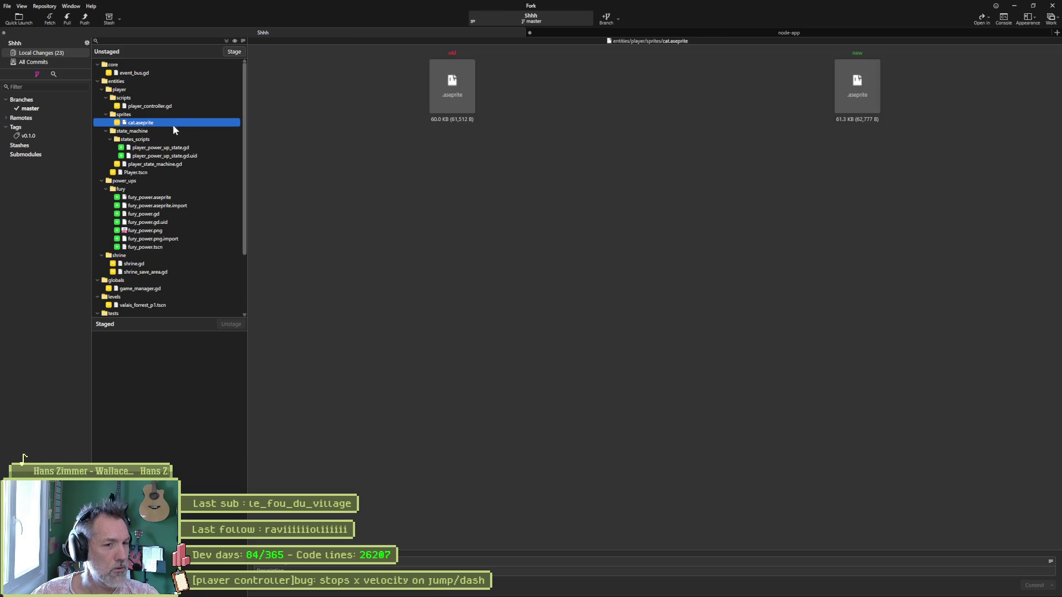
click(197, 148)
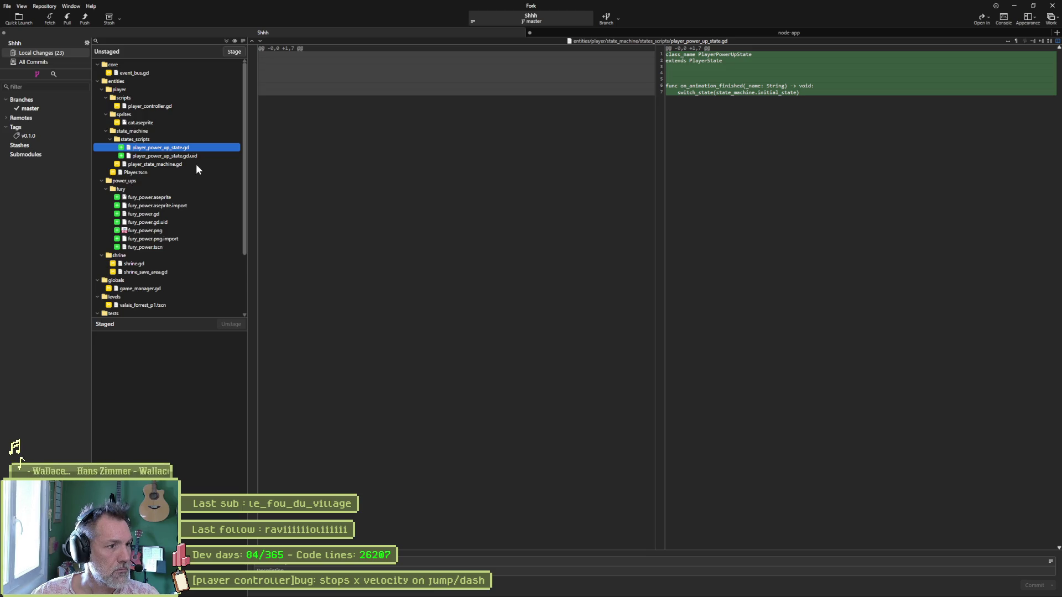
click(193, 165)
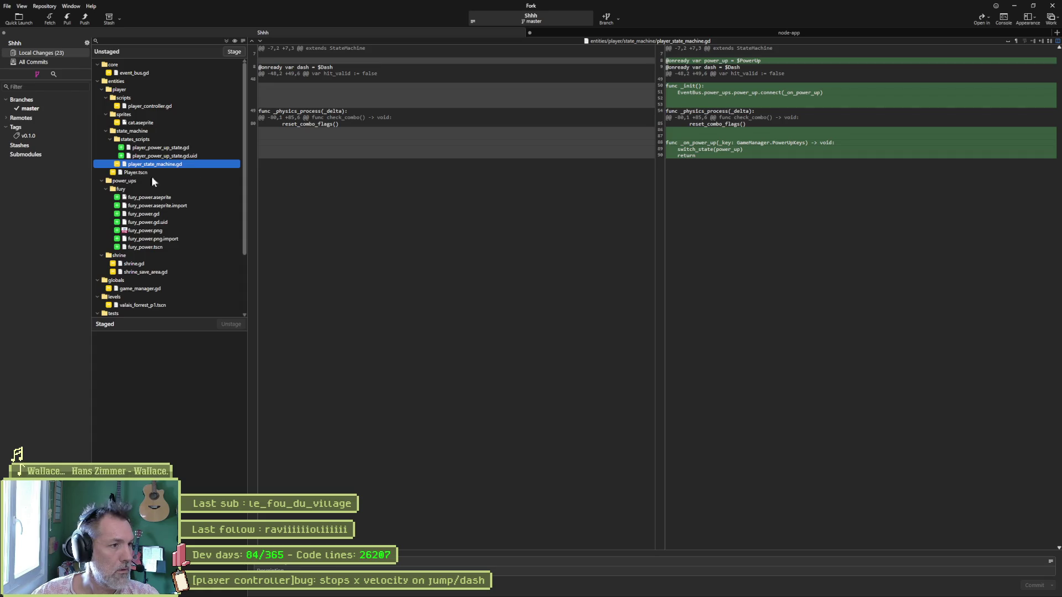
click(176, 231)
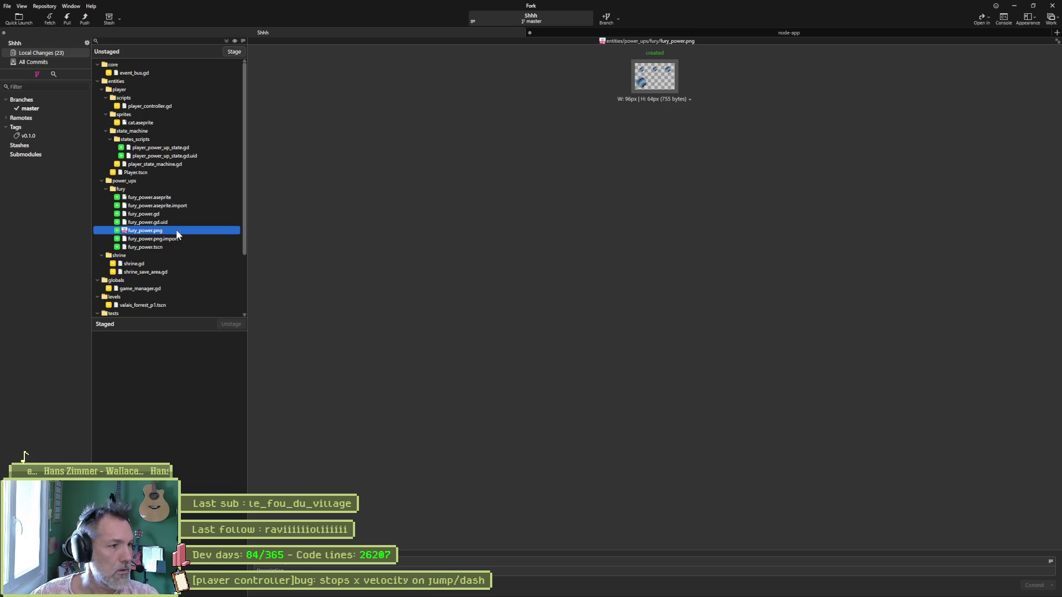
click(176, 215)
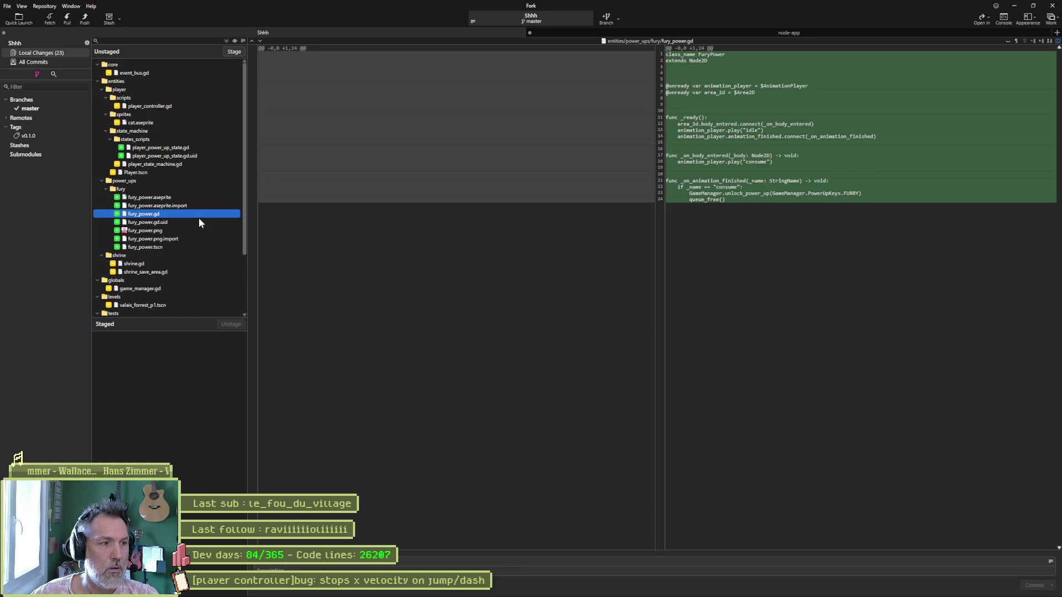
click(176, 231)
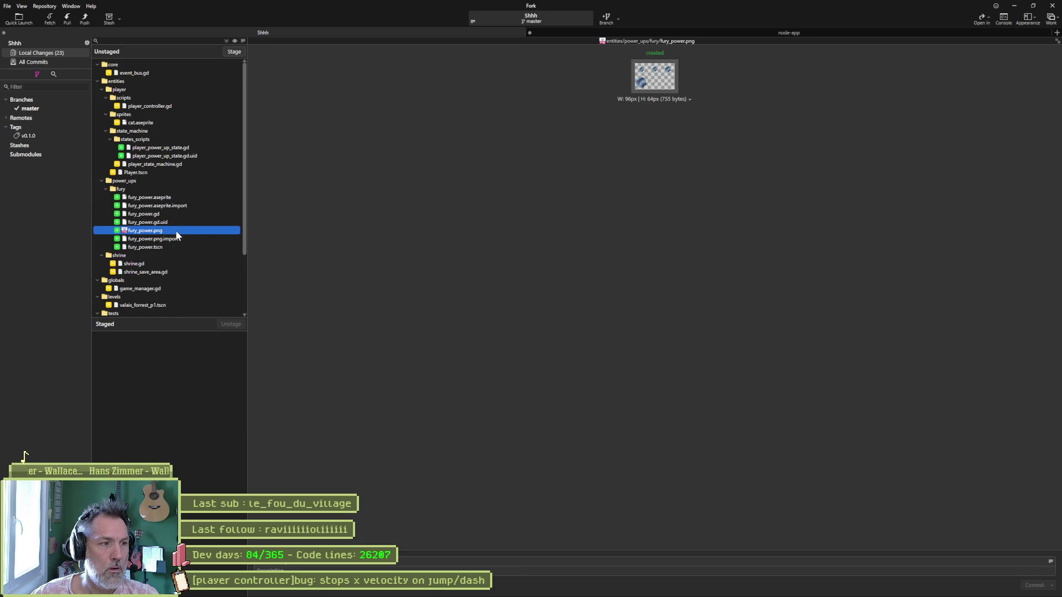
click(171, 264)
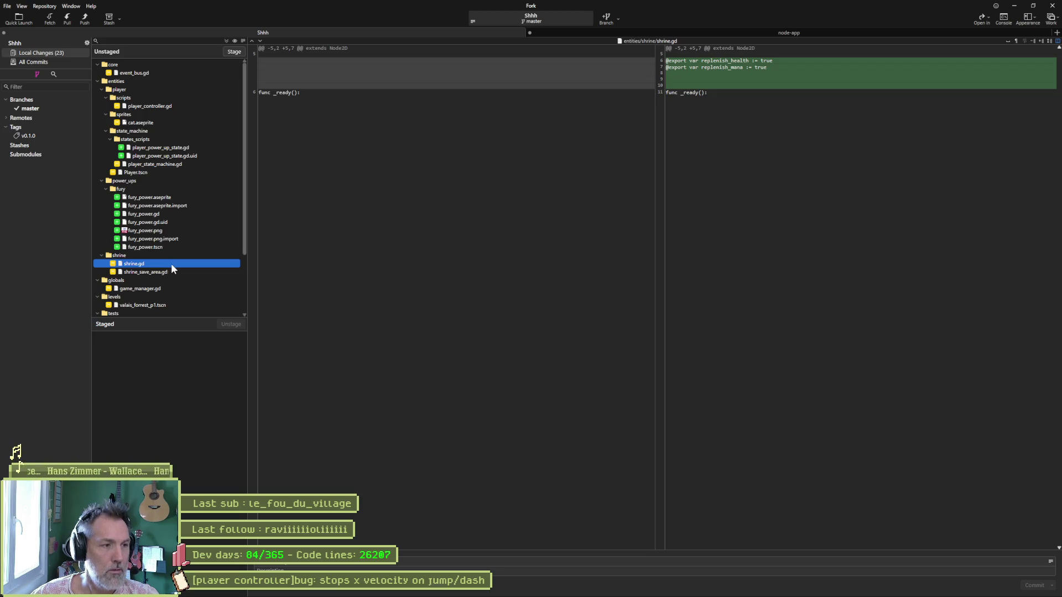
Review the shrine_save_area.gd, game_manager.gd and mana.gd diffs.
click(174, 273)
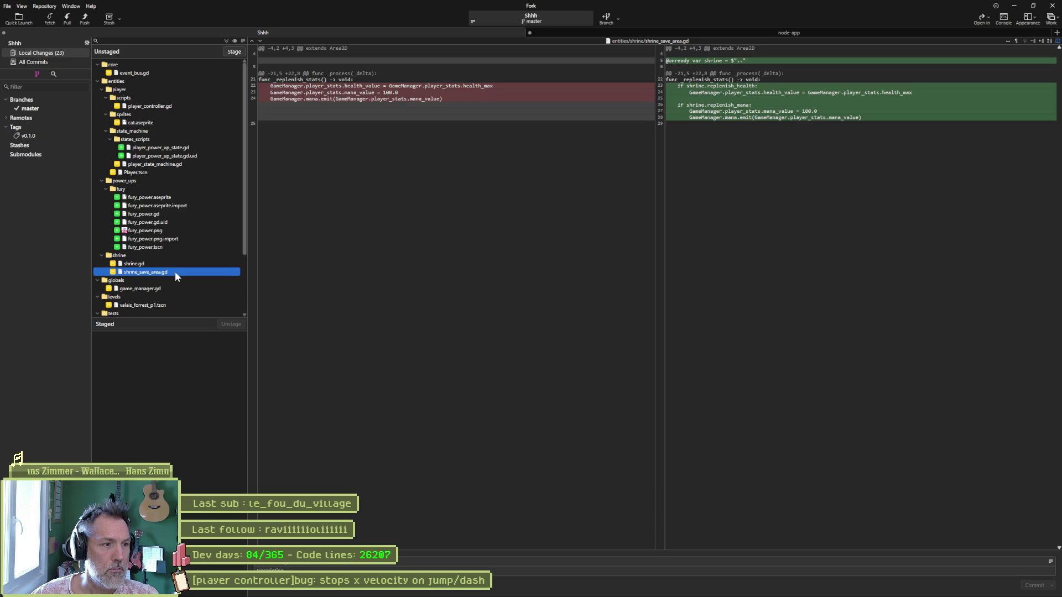
scroll(174, 274, down, 1)
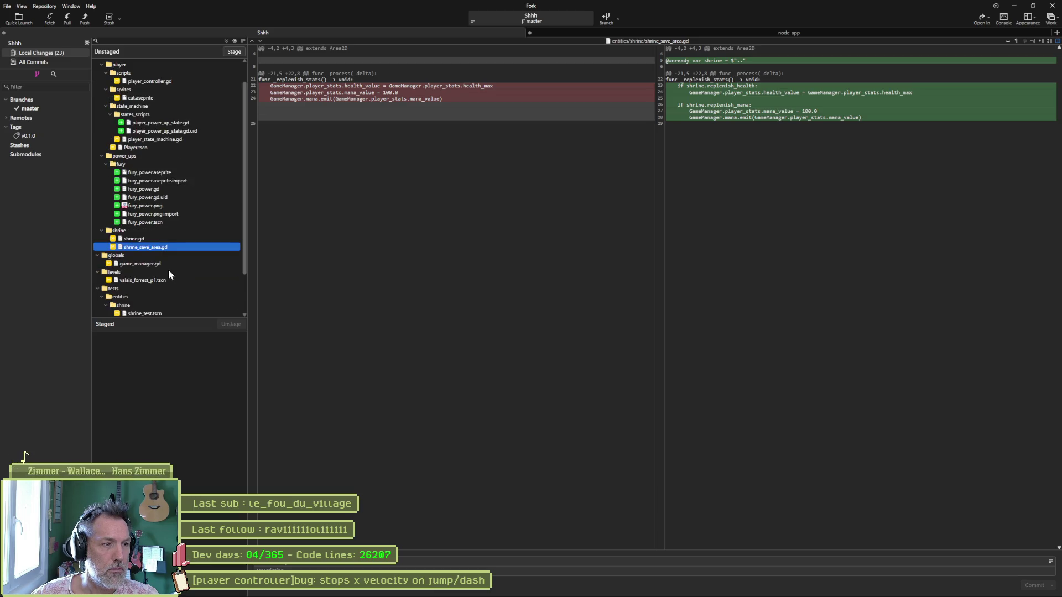
click(161, 263)
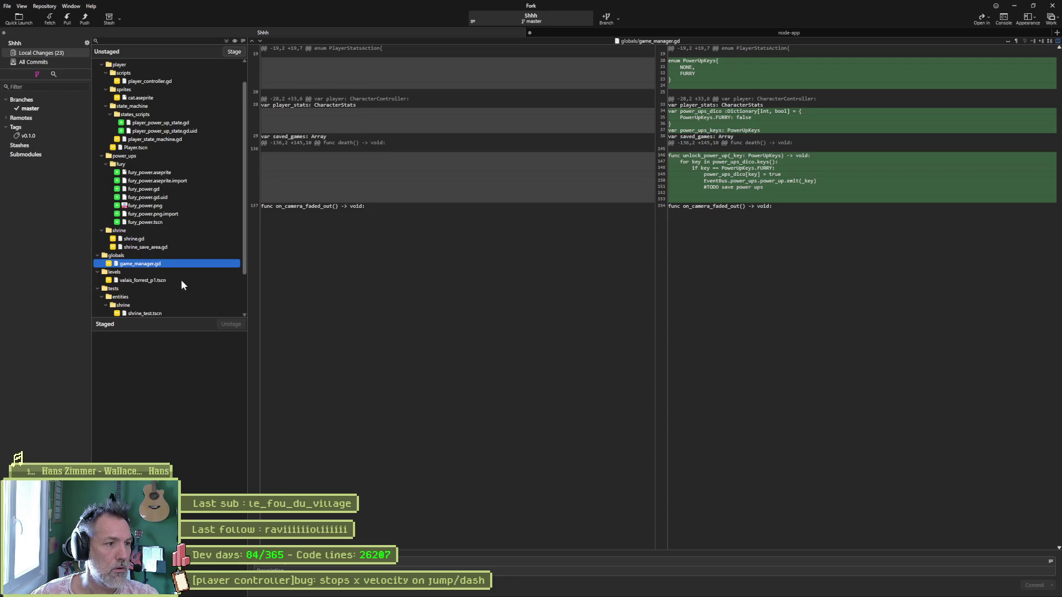
scroll(180, 279, down, 2)
click(159, 280)
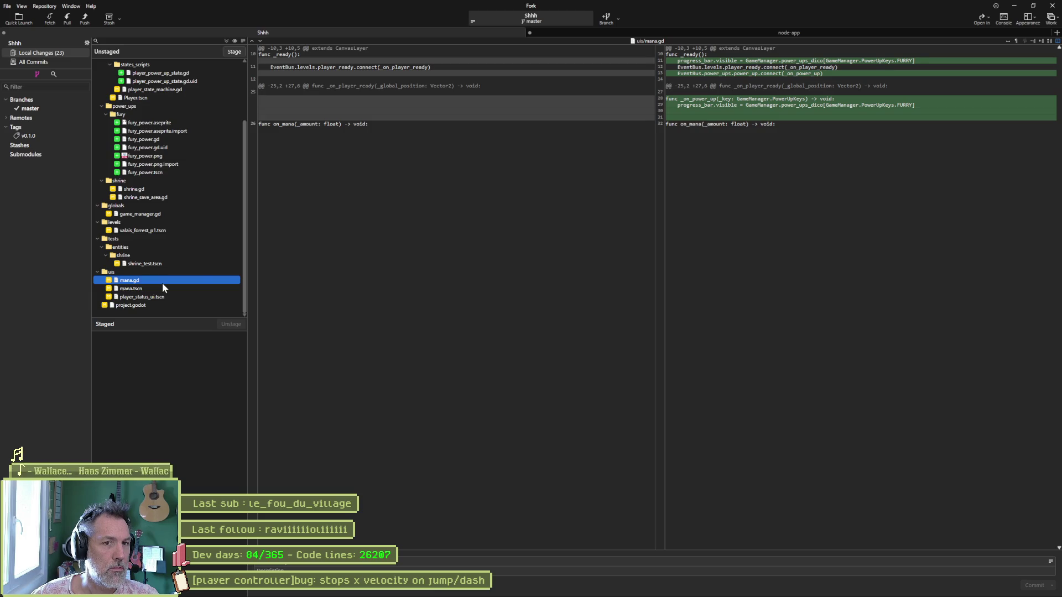
Select the power_ups_dico FURRY lookup on mana.gd diff line 29 for copying.
mouse_move(756, 105)
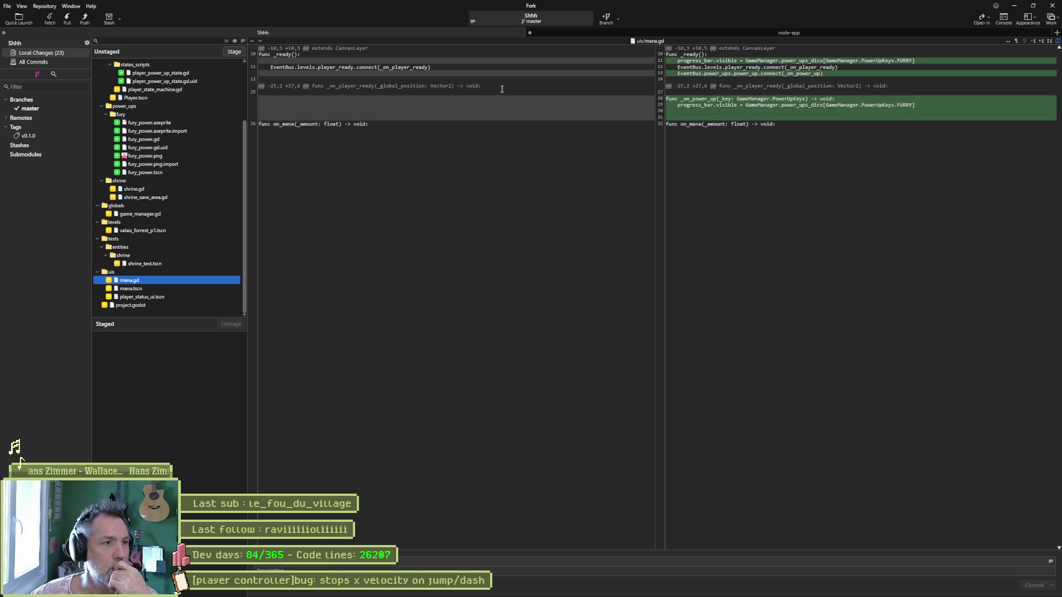
mouse_move(902, 109)
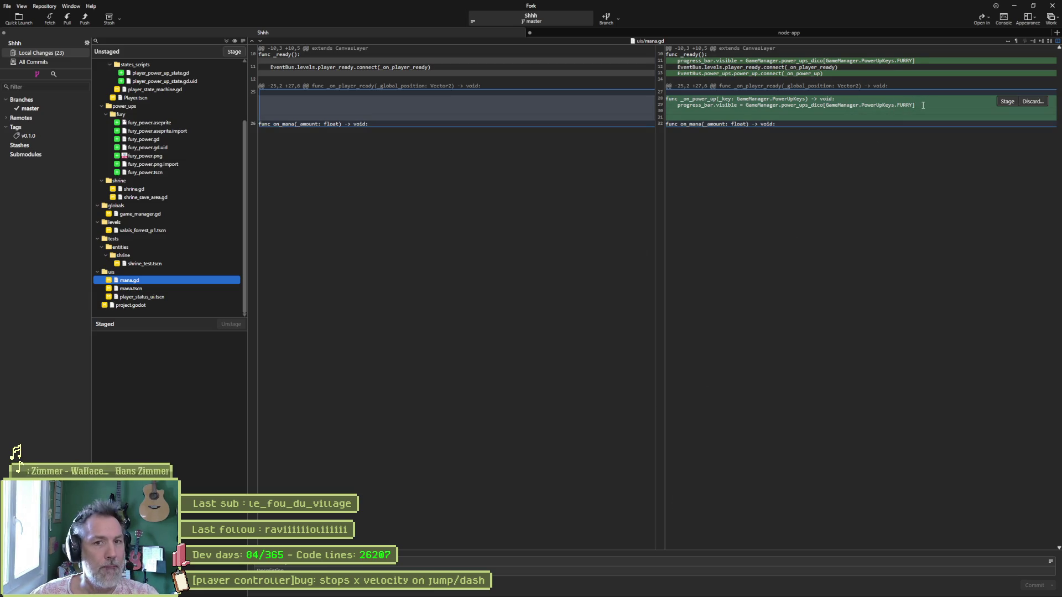
click(704, 105)
drag(704, 105, 746, 107)
click(658, 588)
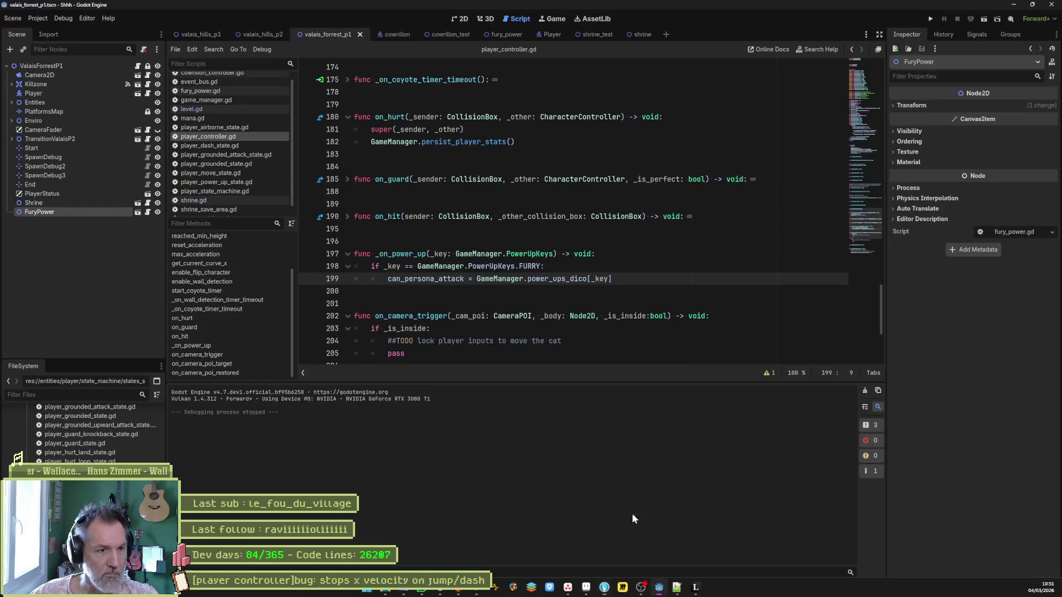
Write 'can_persona_attack = power_ups_dico[GameManager.PowerUpKeys.FURRY]' as a new line in _on_power_up.
key(Return)
text(GameManager.power_ups_dico[GameManager.PowerUpKeys.FURRY])
drag(388, 279, 477, 279)
key(ctrl+c)
click(371, 291)
key(ctrl+v)
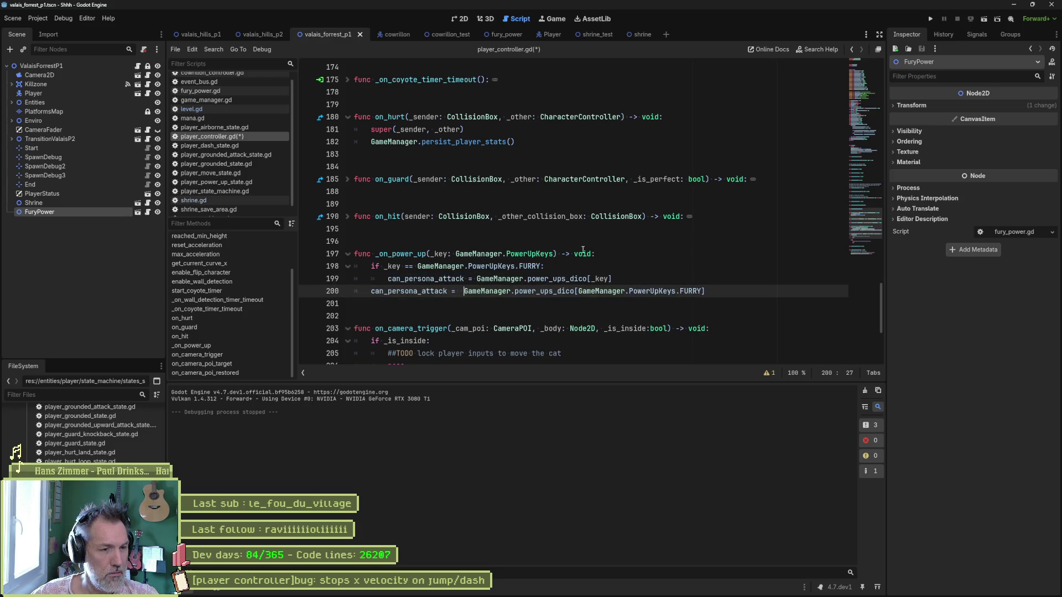
Delete the old FURRY if-check lines and run the game.
click(551, 266)
key(ctrl+shift+k)
key(ctrl+shift+k)
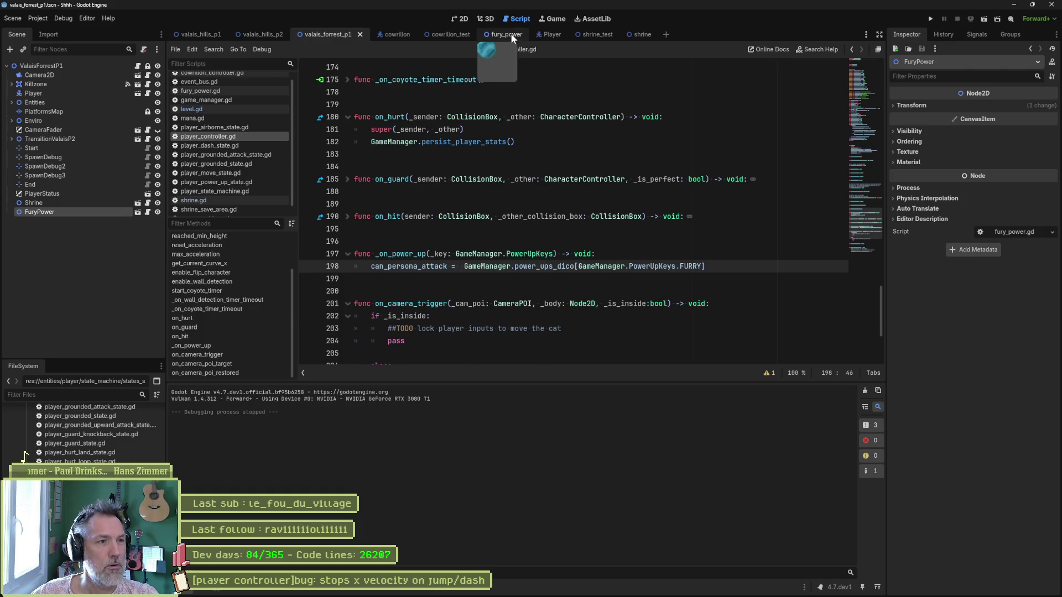
key(F6)
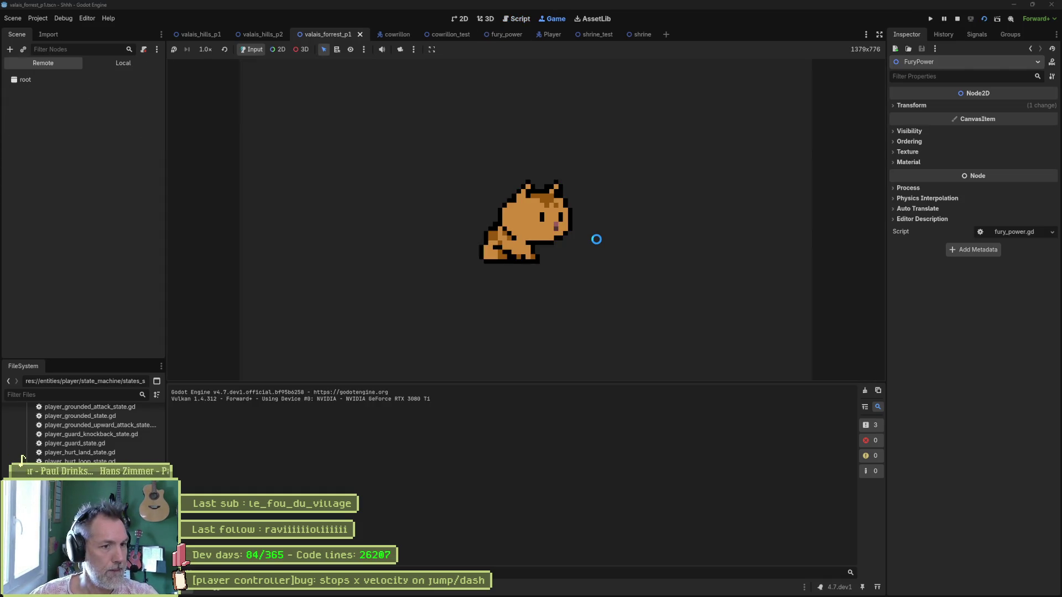
Run the cat right and jump it via the hollow and branch onto the pink tree top, then stop.
key(Right)
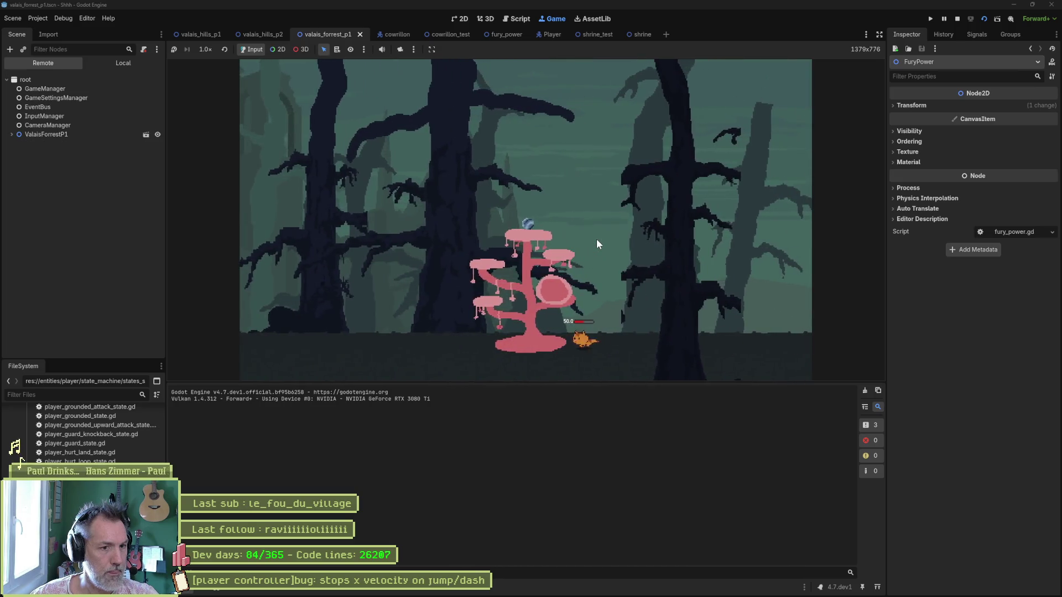
key(Right)
key(Left)
key(space)
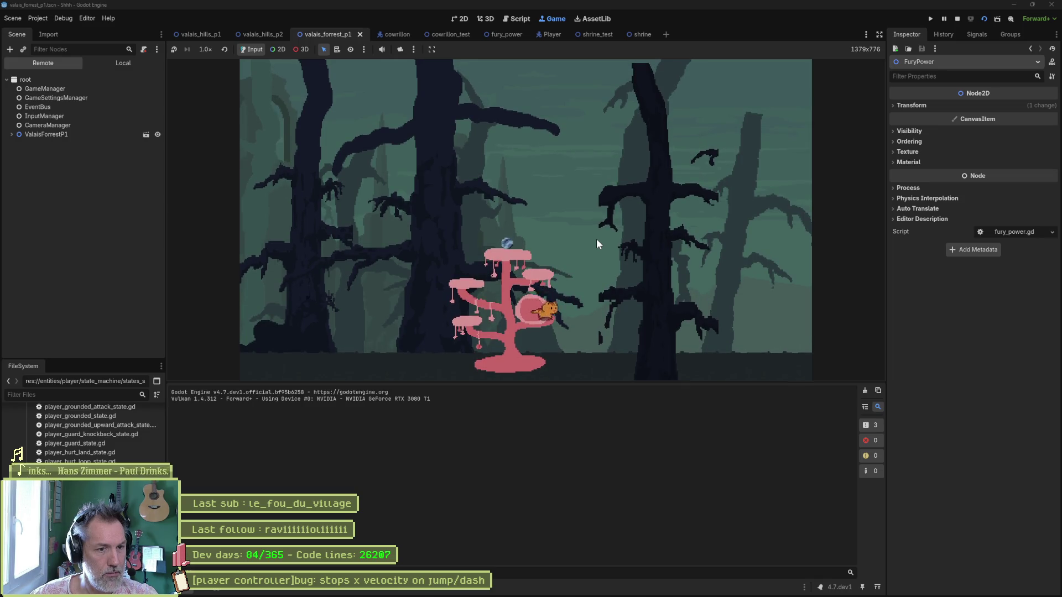
key(Right)
key(space)
key(Left)
key(space)
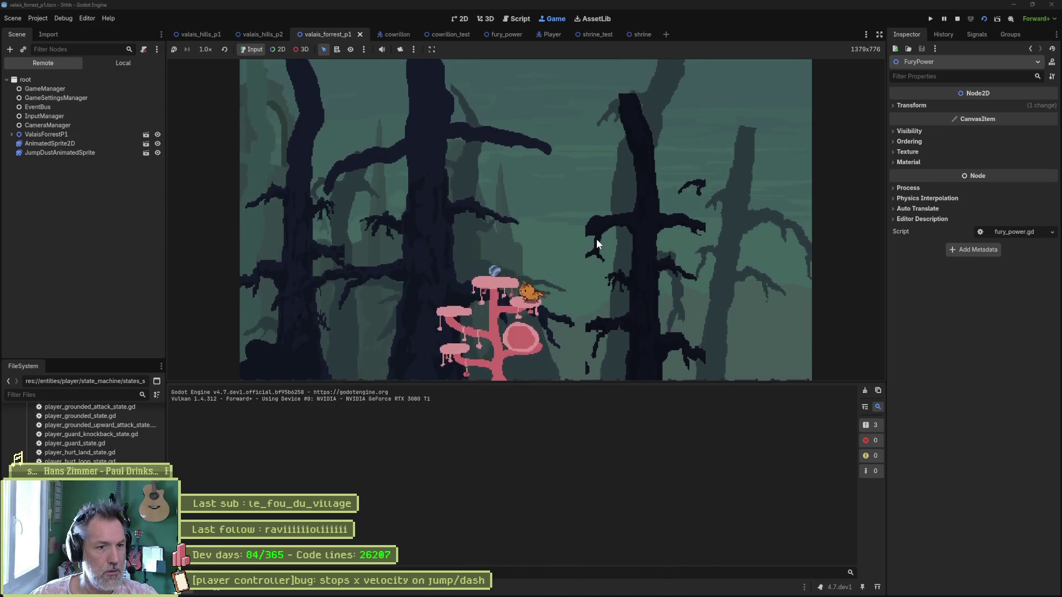
key(Right)
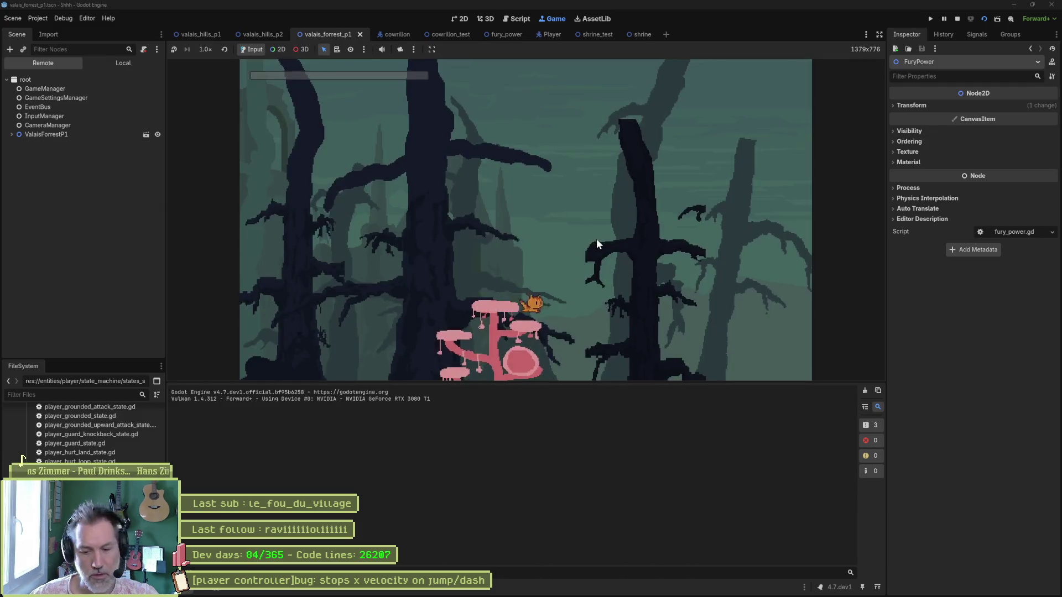
key(F8)
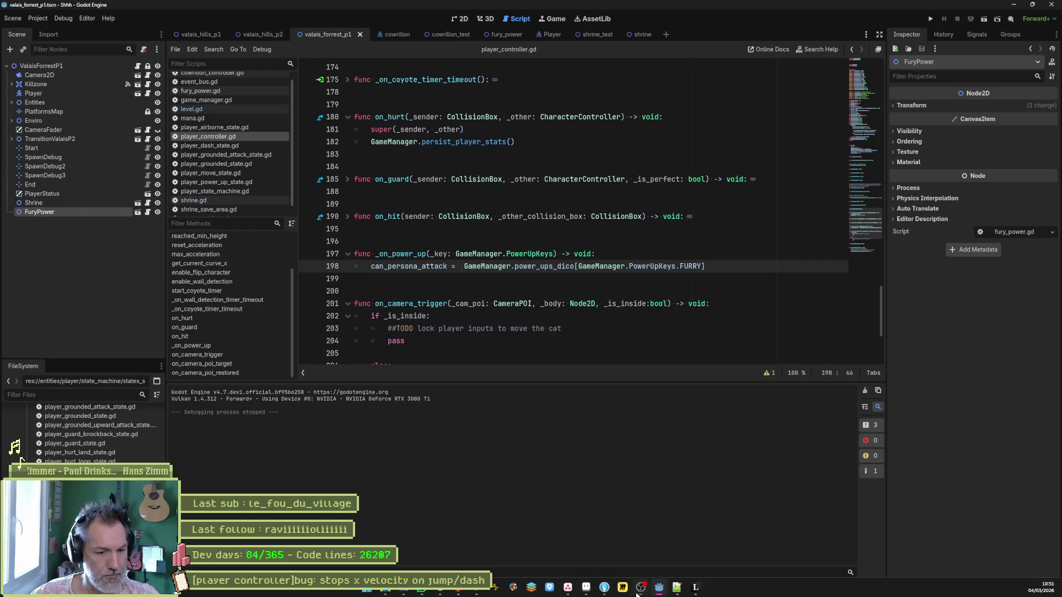
Stage all unstaged changes in Fork, then select the mana bar task title in Asana.
click(605, 592)
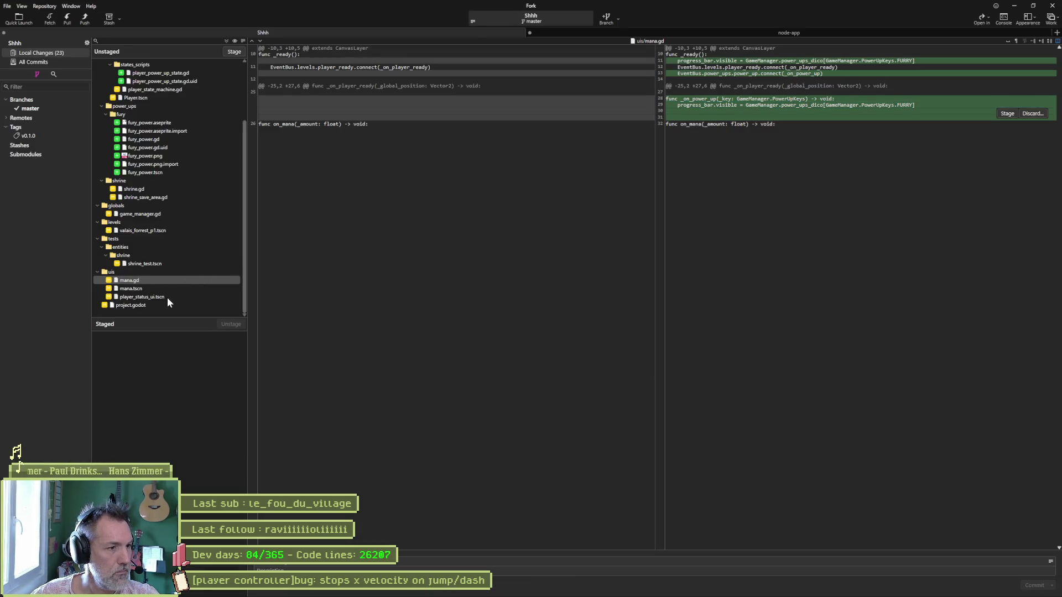
scroll(151, 299, up, 3)
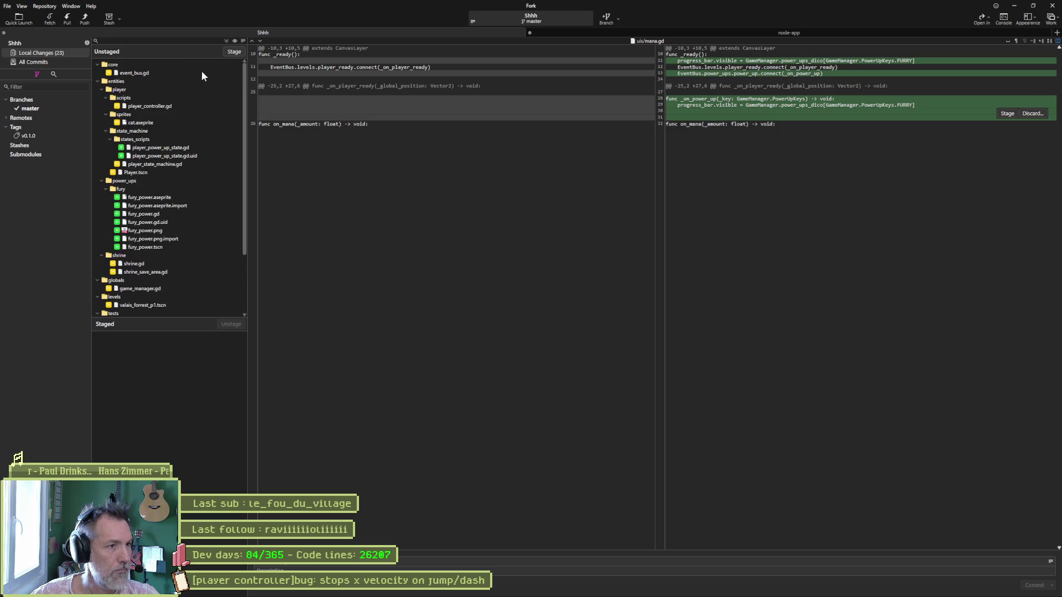
click(226, 41)
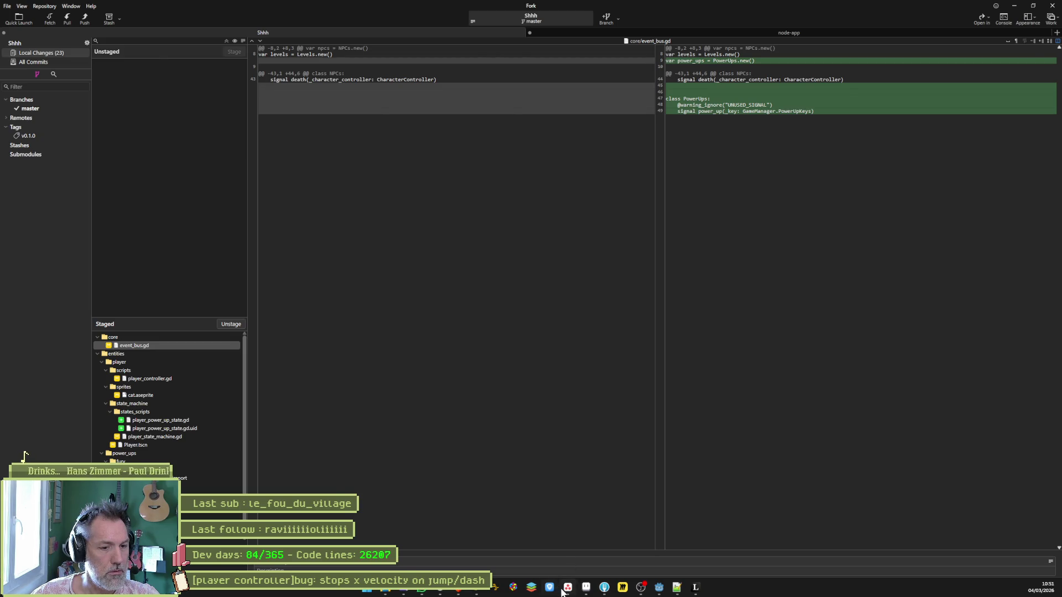
click(568, 587)
click(877, 87)
key(ctrl+a)
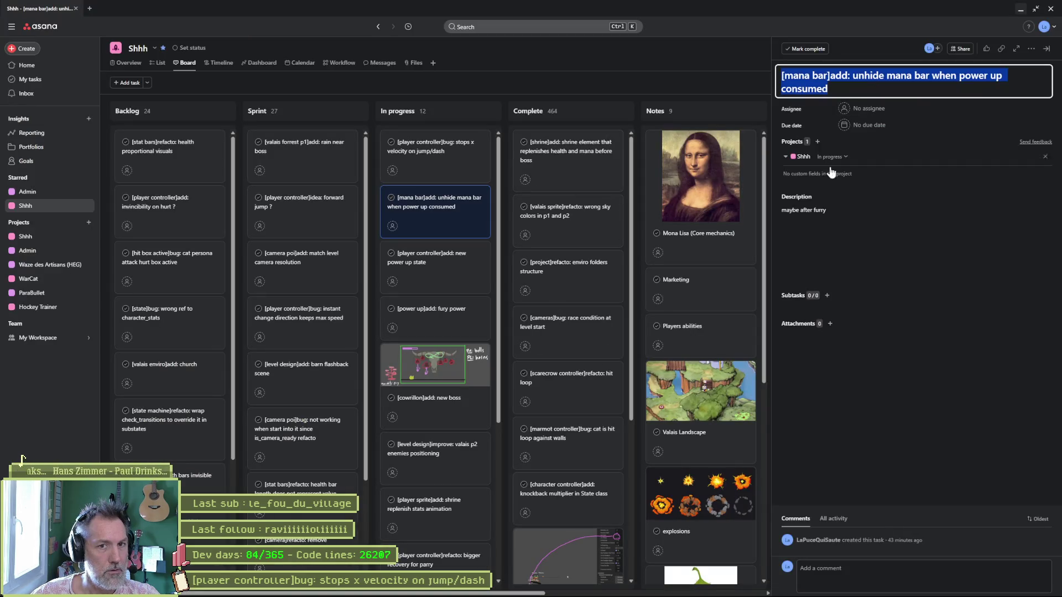
Edit Fork's commit summary, then return to the Asana board.
mouse_move(696, 594)
click(621, 587)
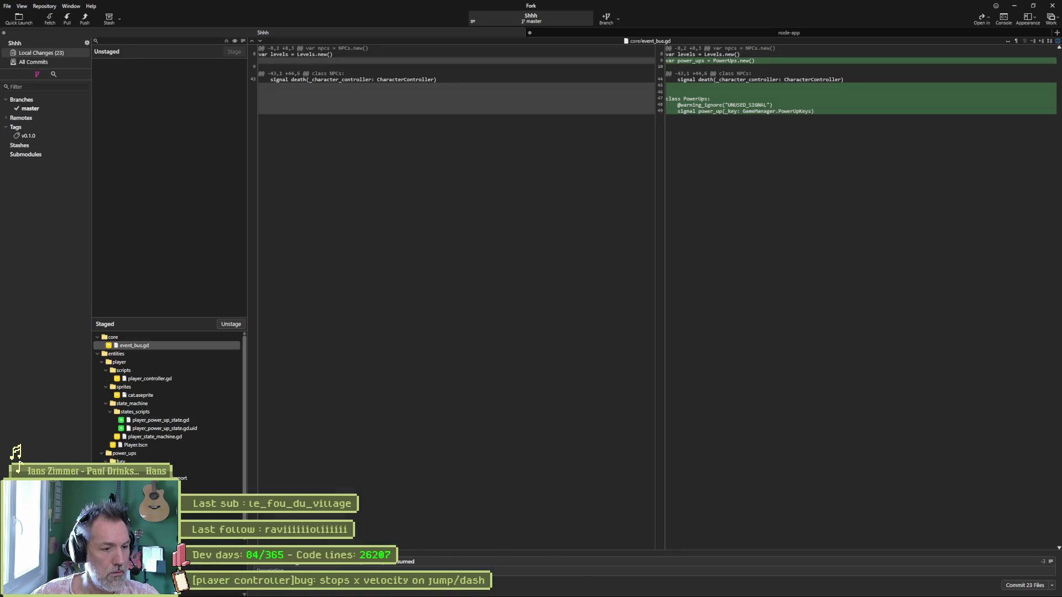
text(s)
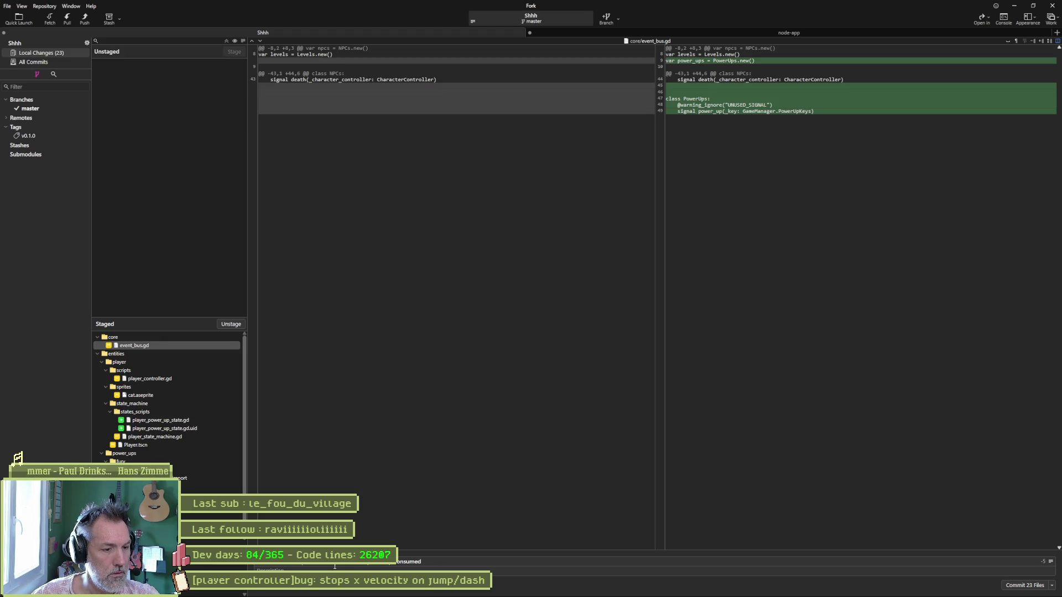
key(BackSpace)
key(BackSpace)
key(BackSpace)
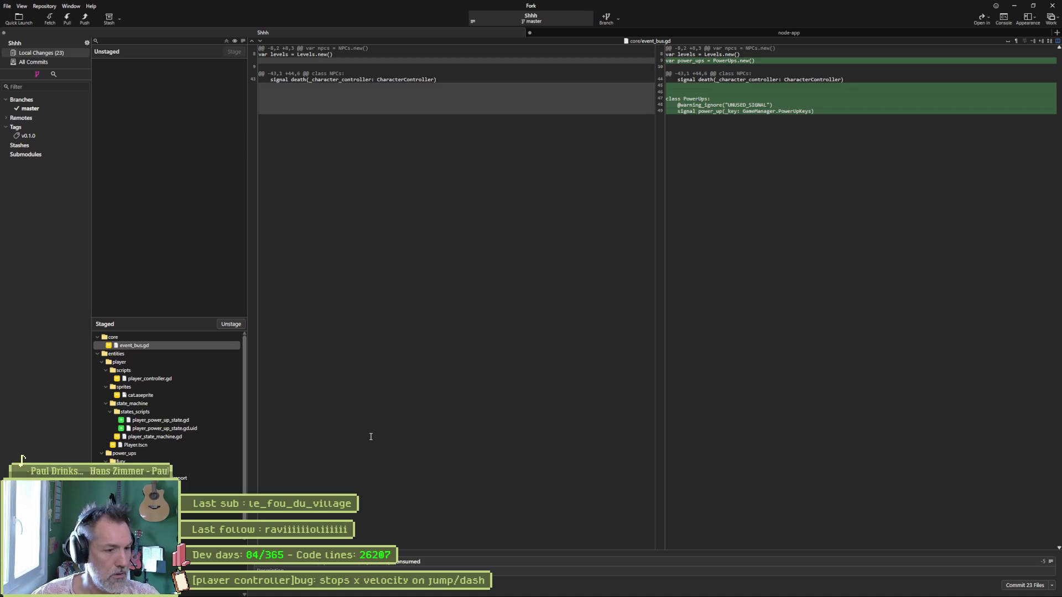
key(alt+Tab)
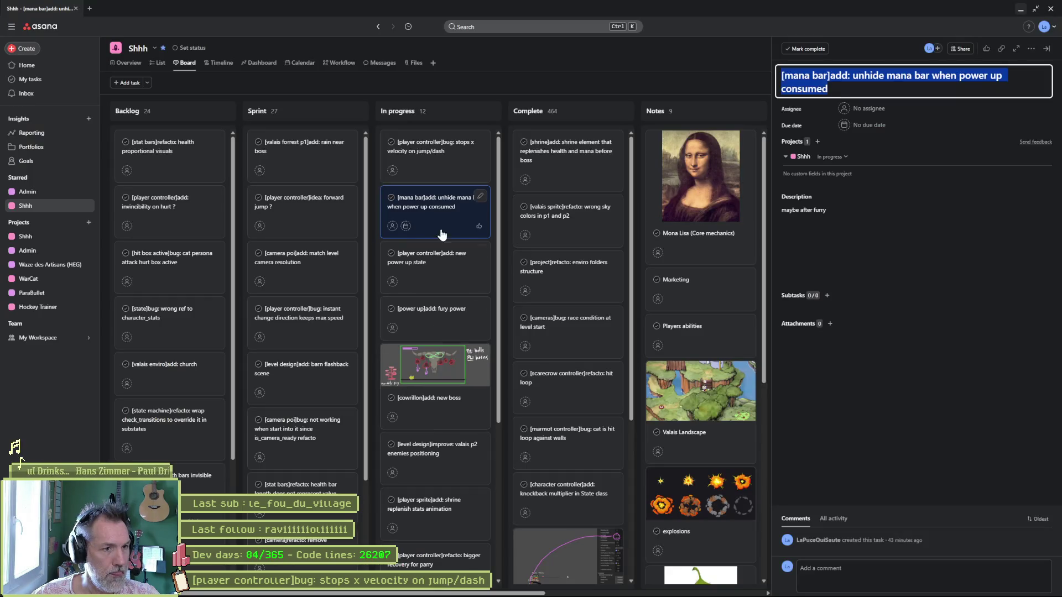
Move the mana bar and new power up state tasks to Complete and append the title to the commit summary.
drag(562, 168, 565, 166)
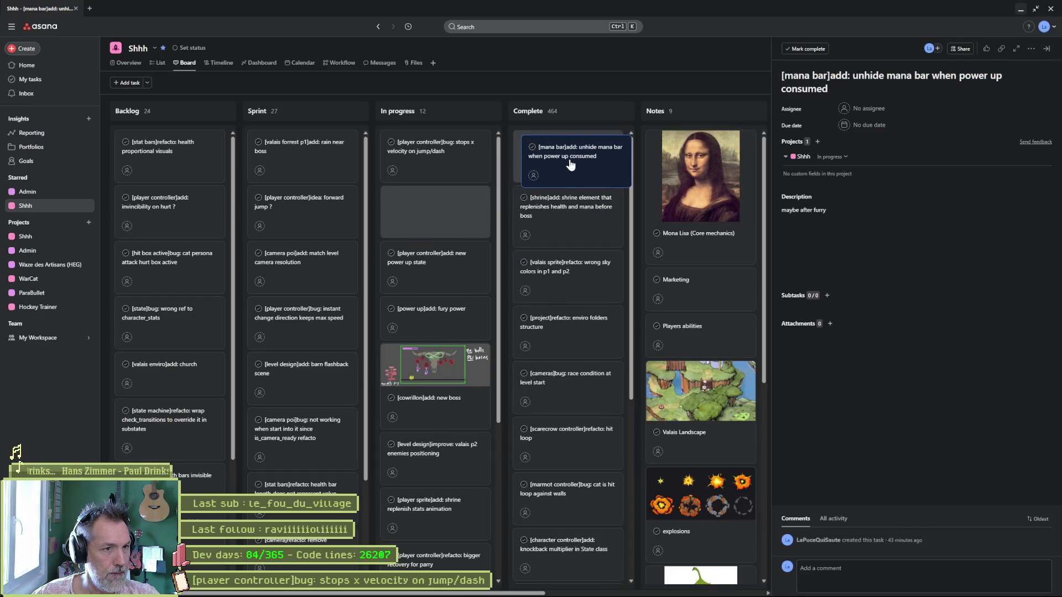
click(434, 206)
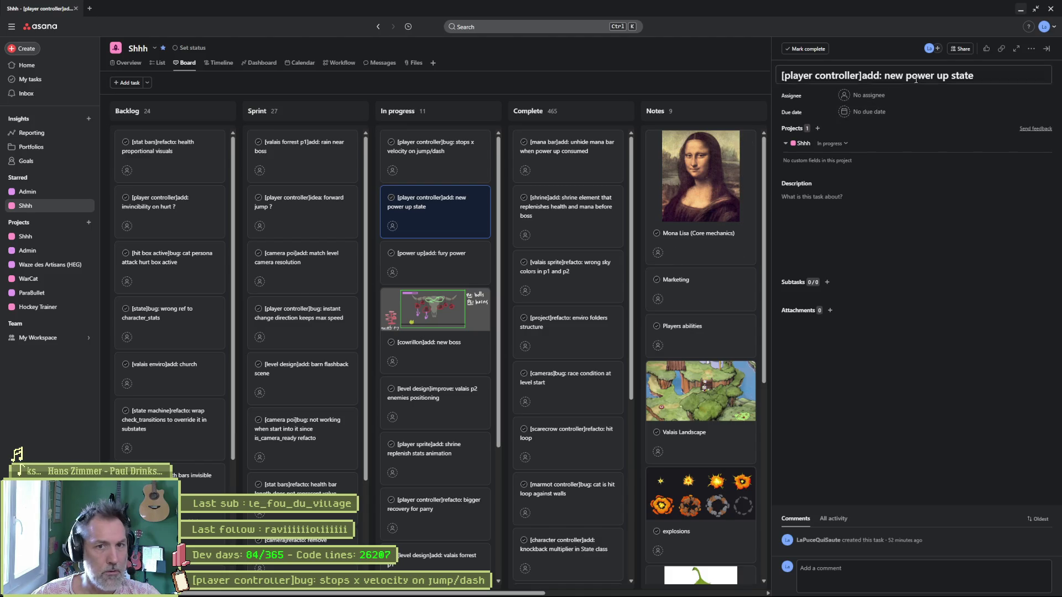
drag(426, 206, 556, 160)
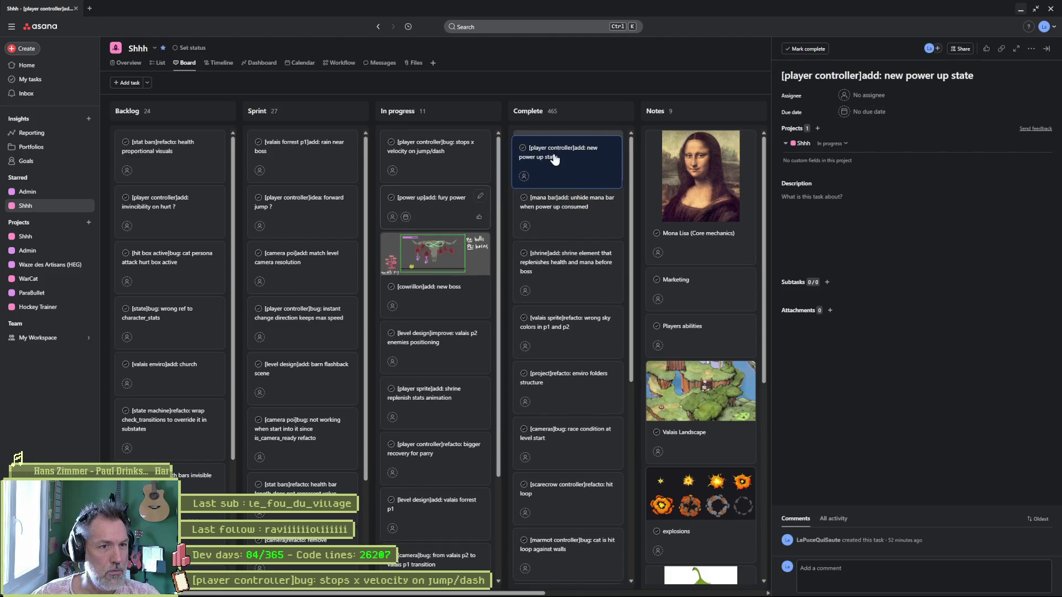
key(alt+Tab)
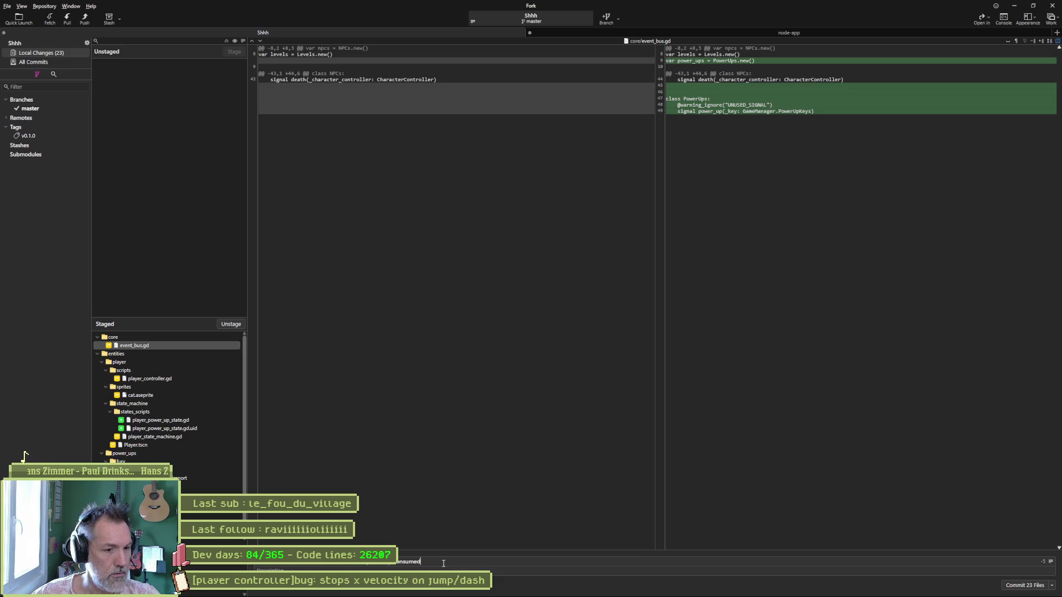
text([player controller]add: new power up state)
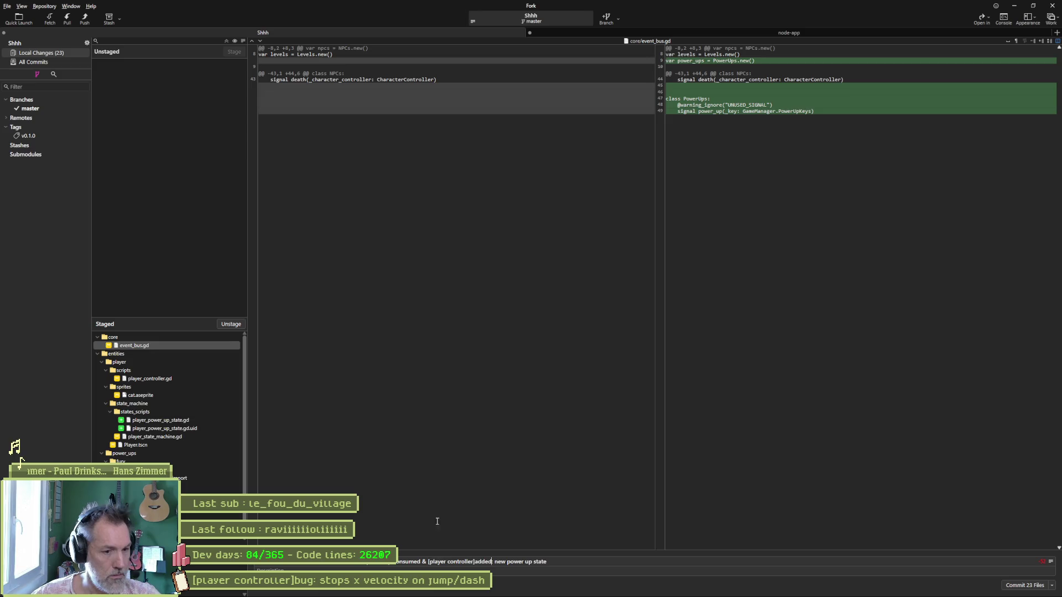
Select the fury power task title and drag the card into the Complete column.
key(alt+Tab)
click(446, 209)
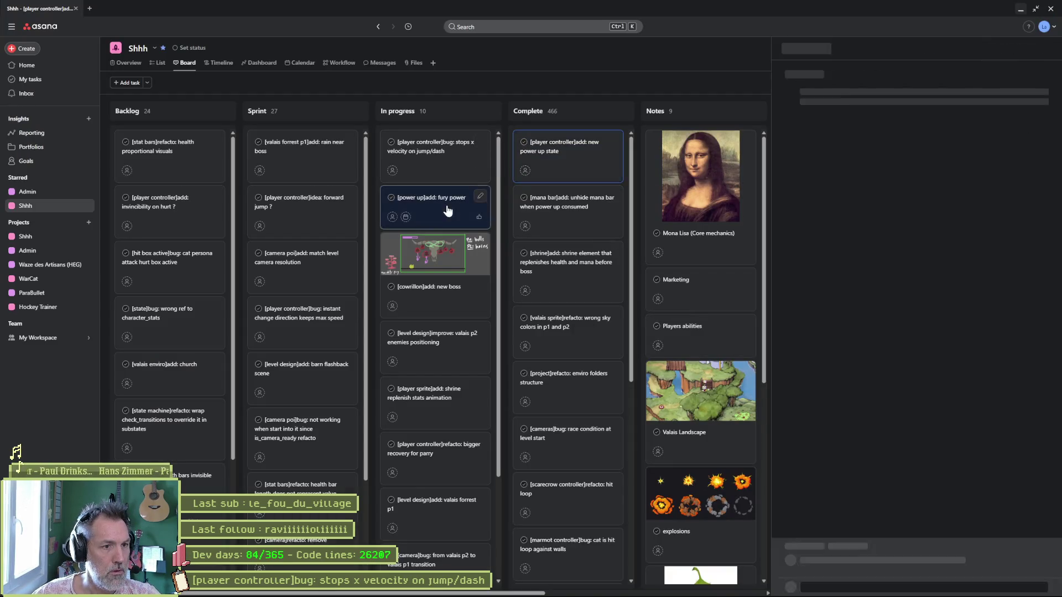
triple_click(862, 75)
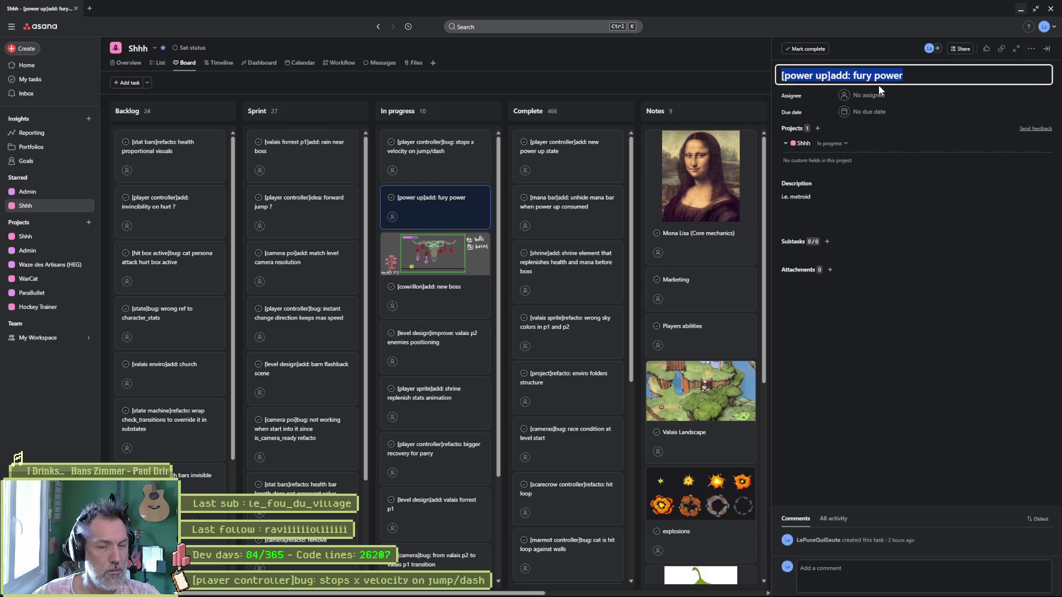
drag(420, 208, 573, 152)
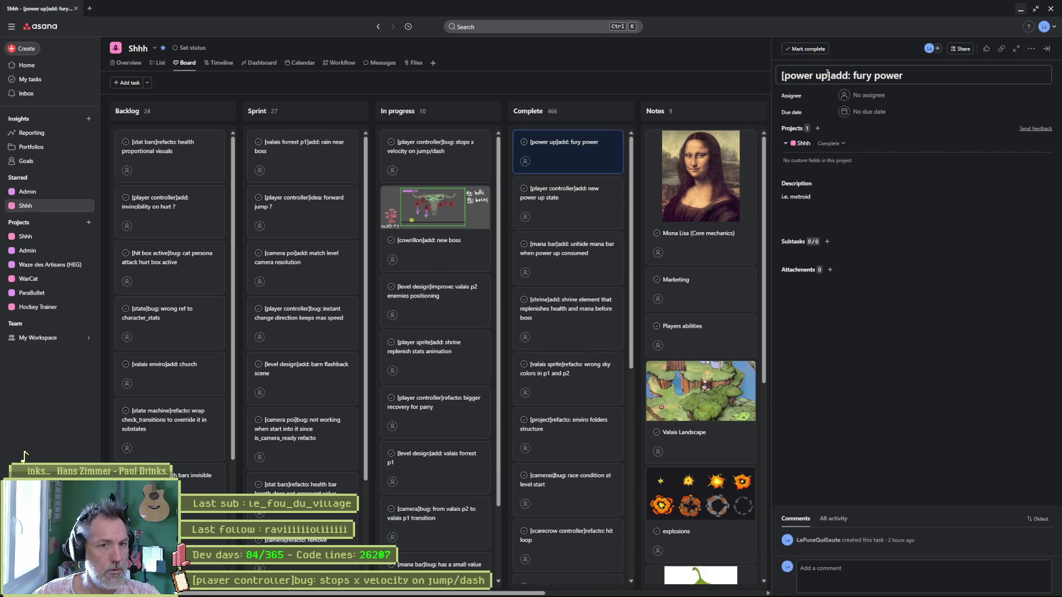
key(alt+Tab)
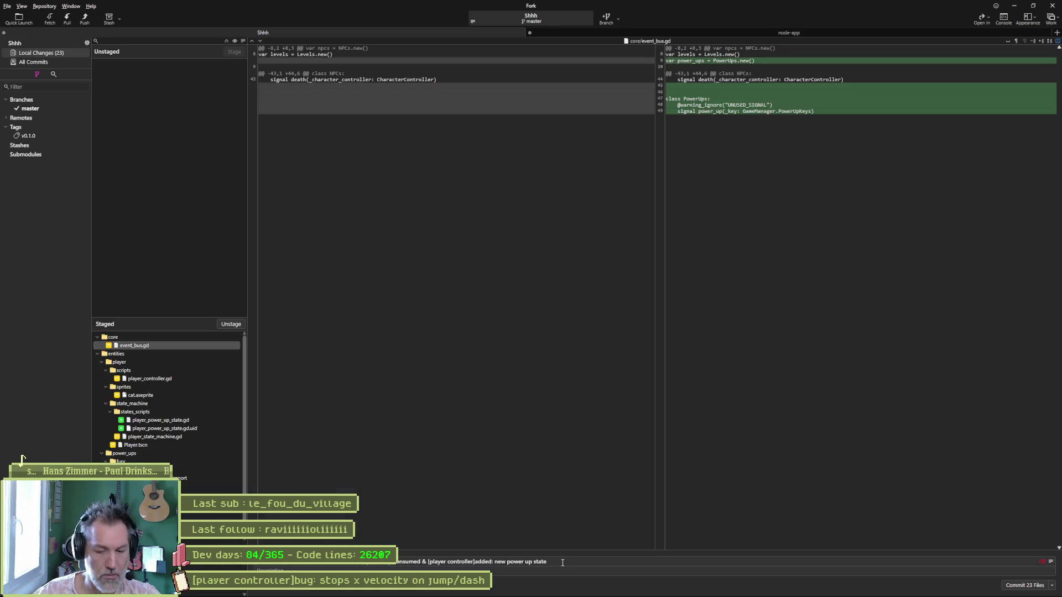
Add '[power up]add: fury powered' to the commit message and commit the 23 staged files.
text([power up]add: fury power)
text(ed)
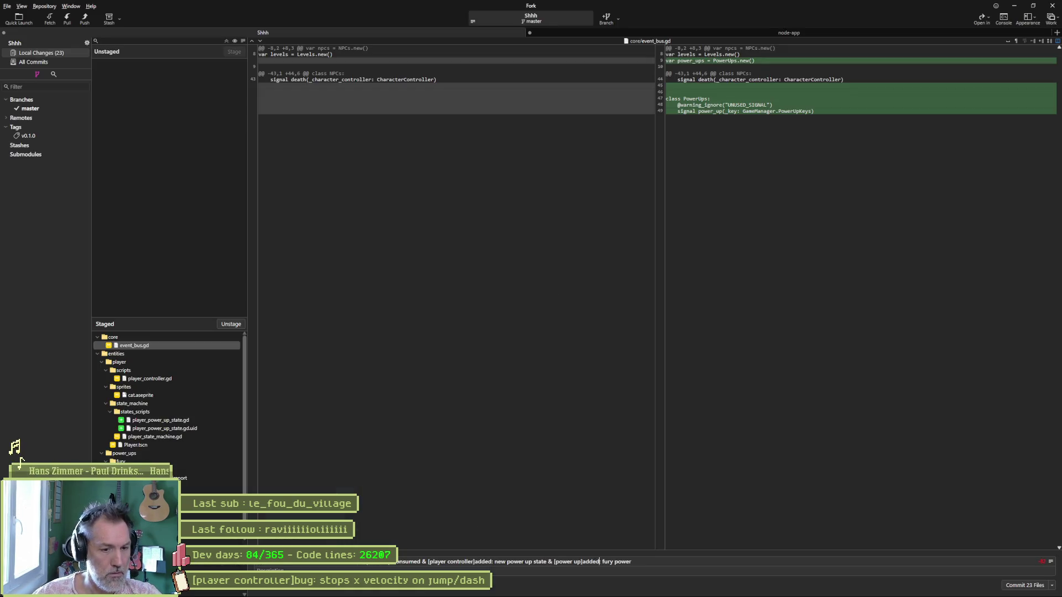
key(alt+Tab)
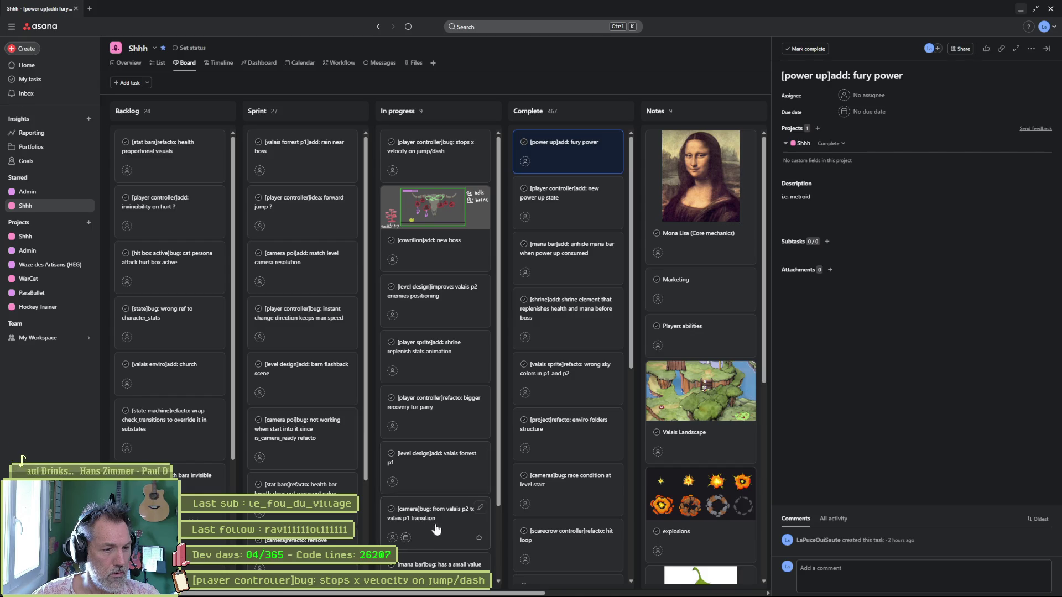
scroll(432, 525, down, 2)
scroll(436, 515, up, 2)
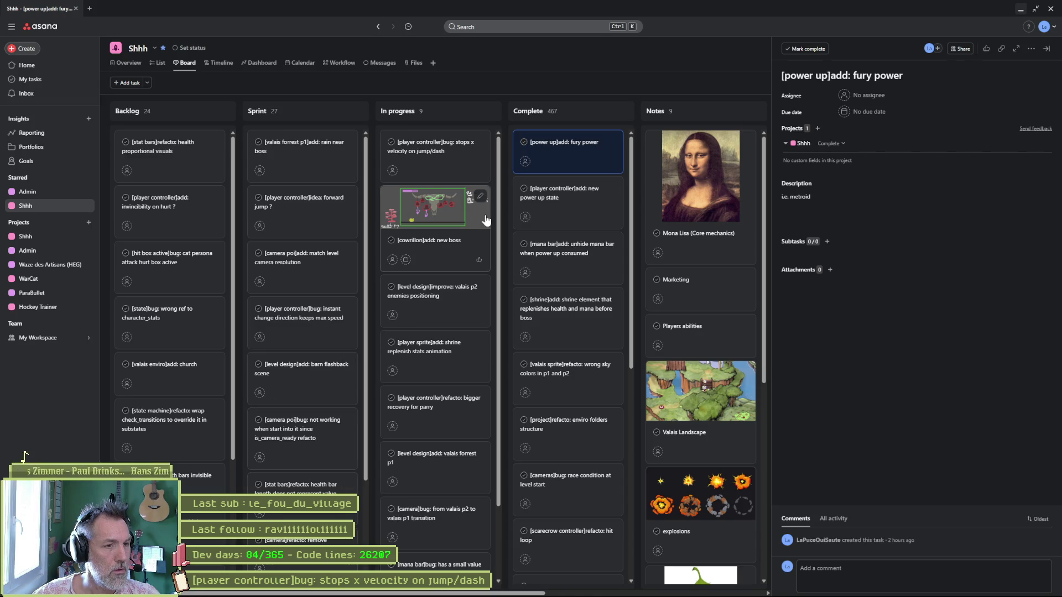
click(1020, 10)
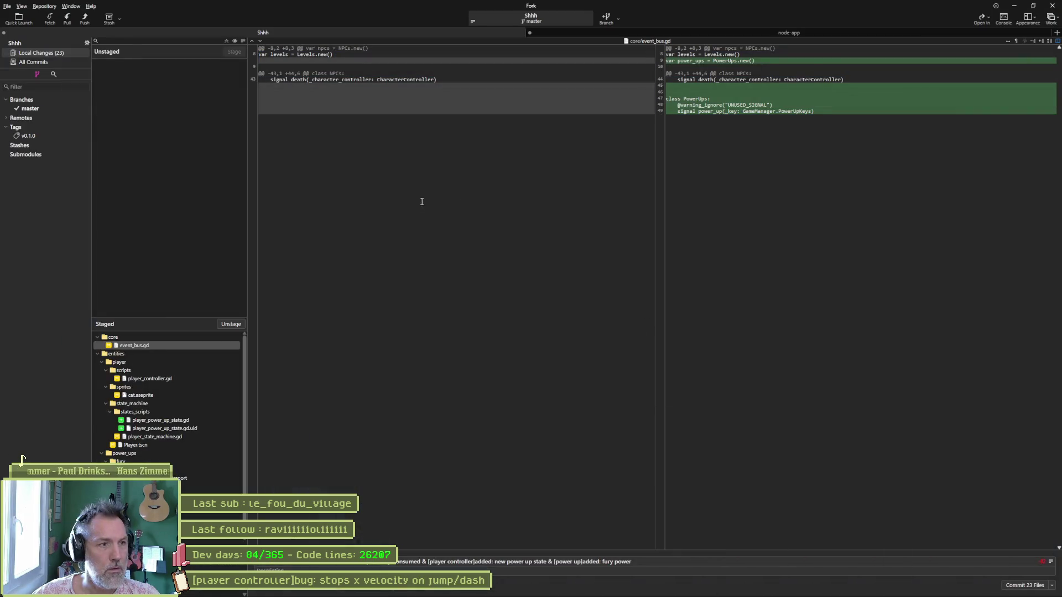
click(1025, 585)
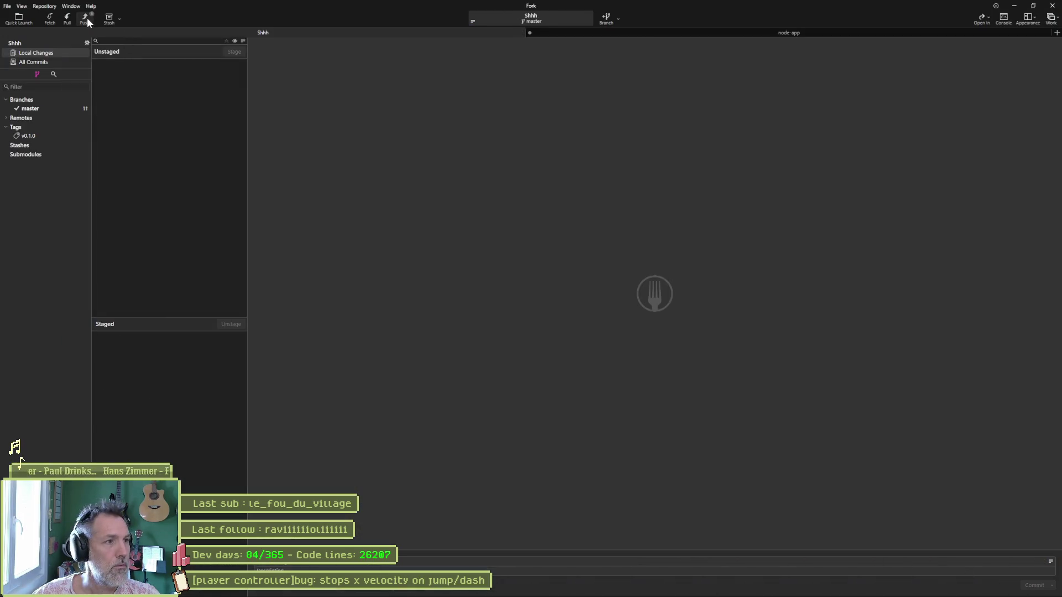
Push master to origin and minimize Fork.
click(86, 17)
click(580, 327)
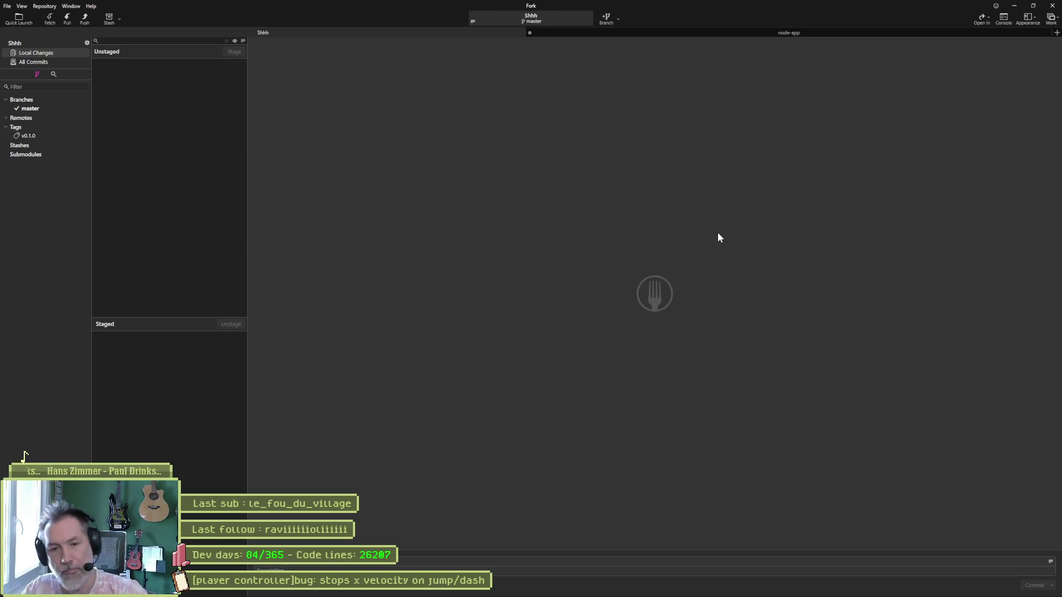
click(1014, 5)
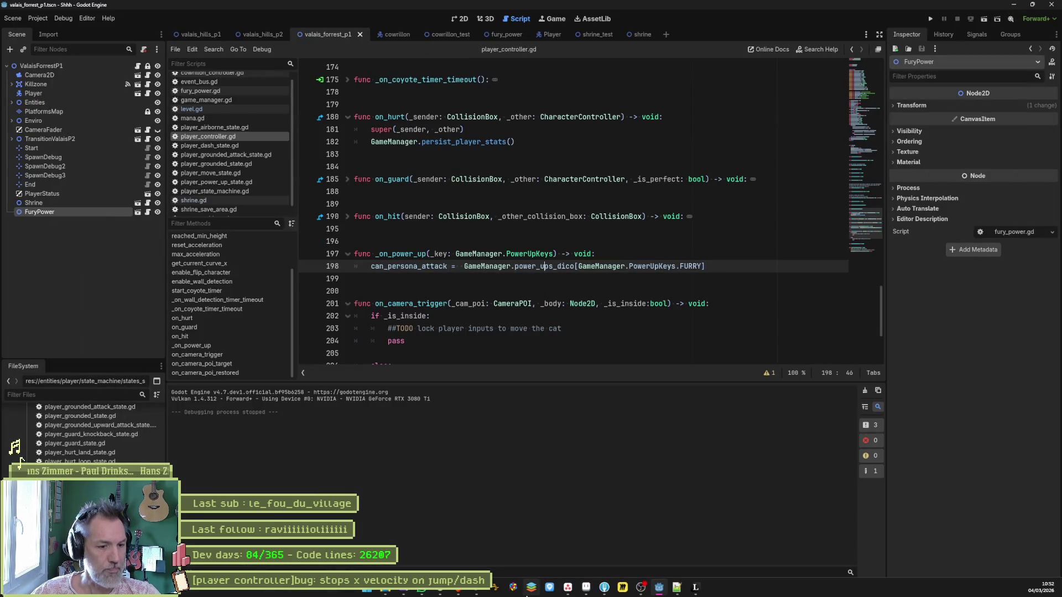
Drag the '[cowrillon]add: new boss' card above the x-velocity jump/dash bug card in In progress.
click(567, 587)
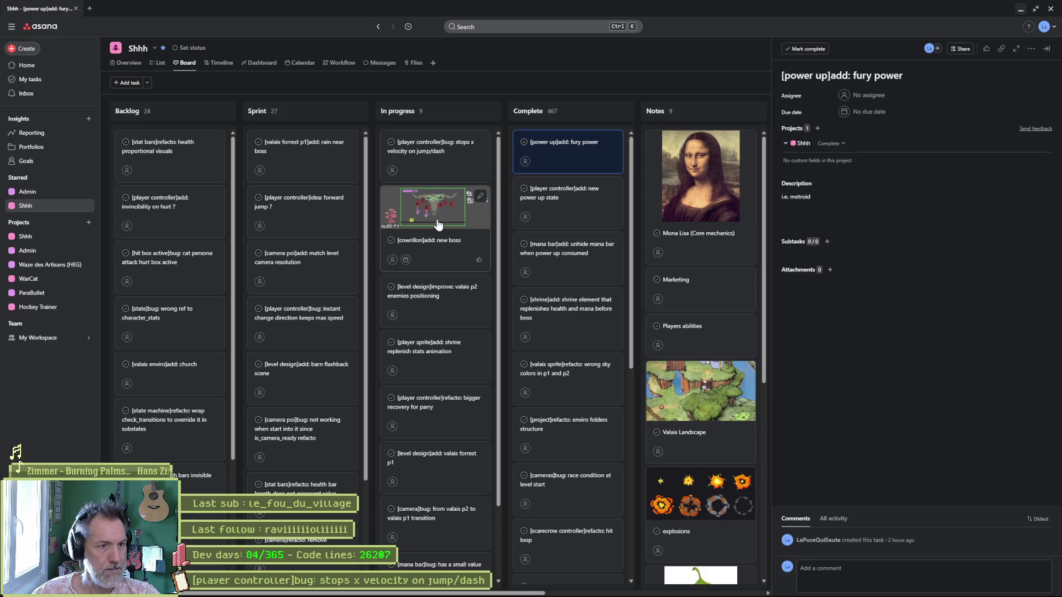
key(Left)
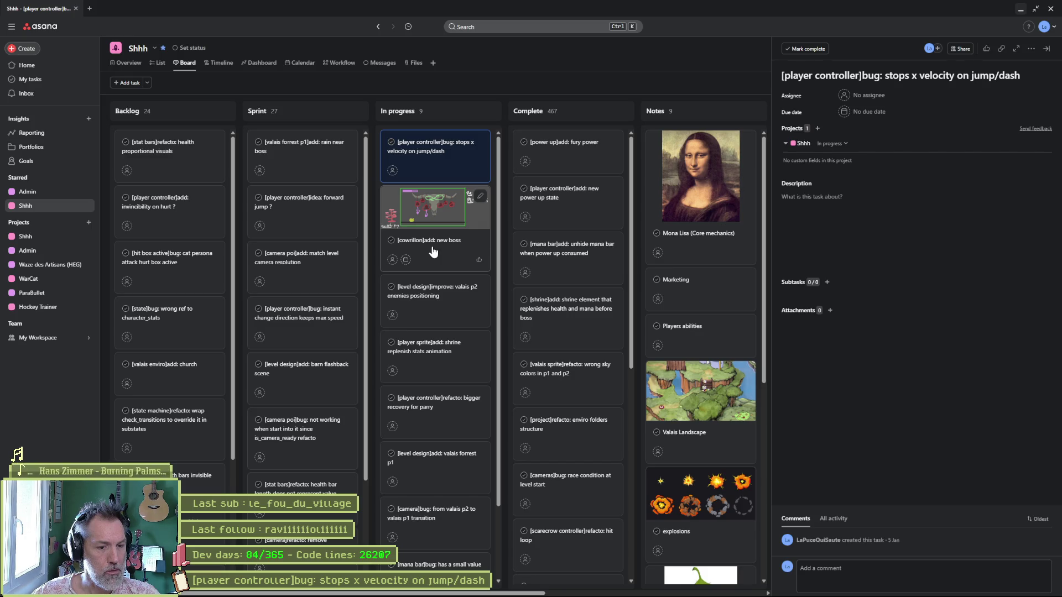
mouse_move(433, 247)
mouse_down()
mouse_move(433, 177)
mouse_move(438, 232)
mouse_move(439, 177)
mouse_move(457, 178)
mouse_move(445, 195)
mouse_up()
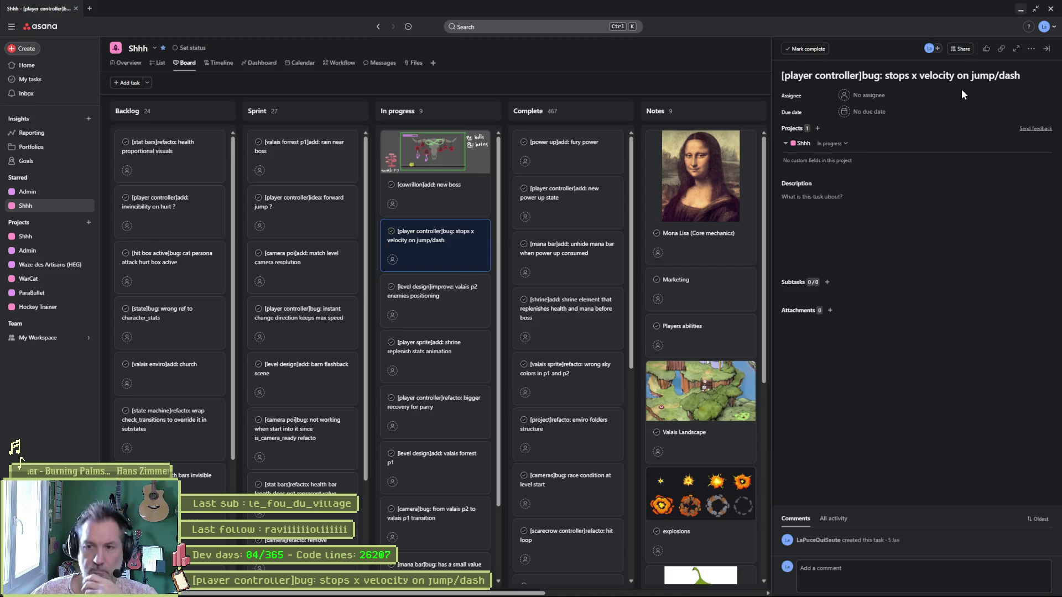
click(1021, 8)
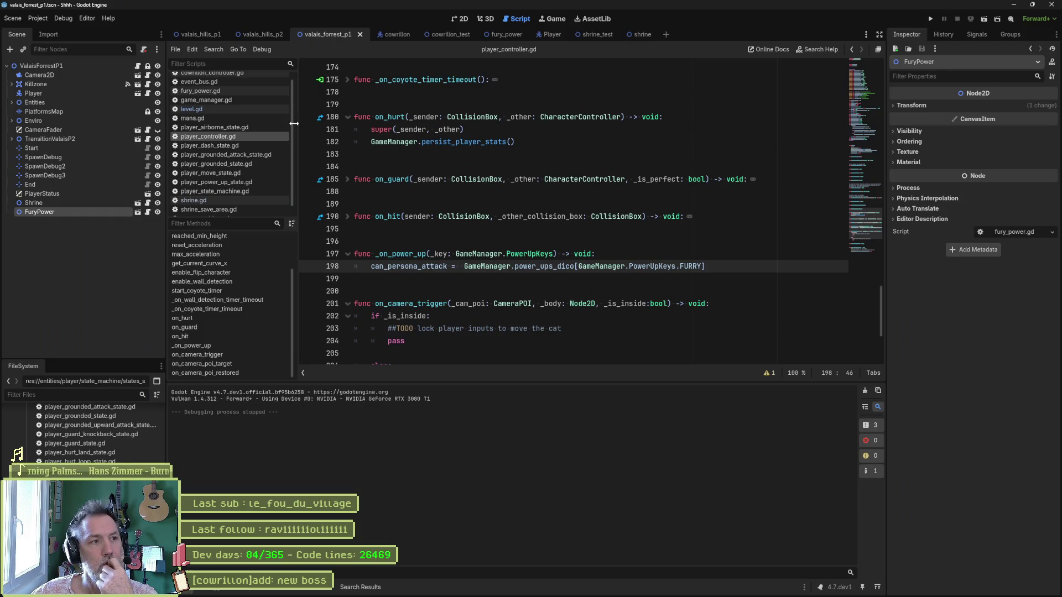
Close all open scripts and the scene tabs that are no longer needed.
right_click(216, 137)
click(256, 190)
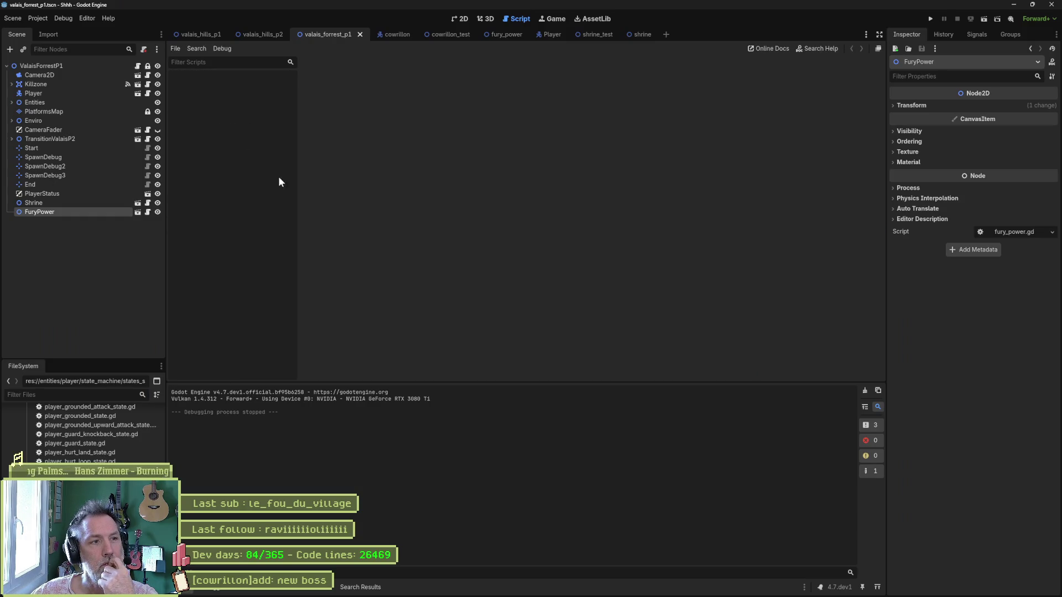
click(389, 35)
click(461, 19)
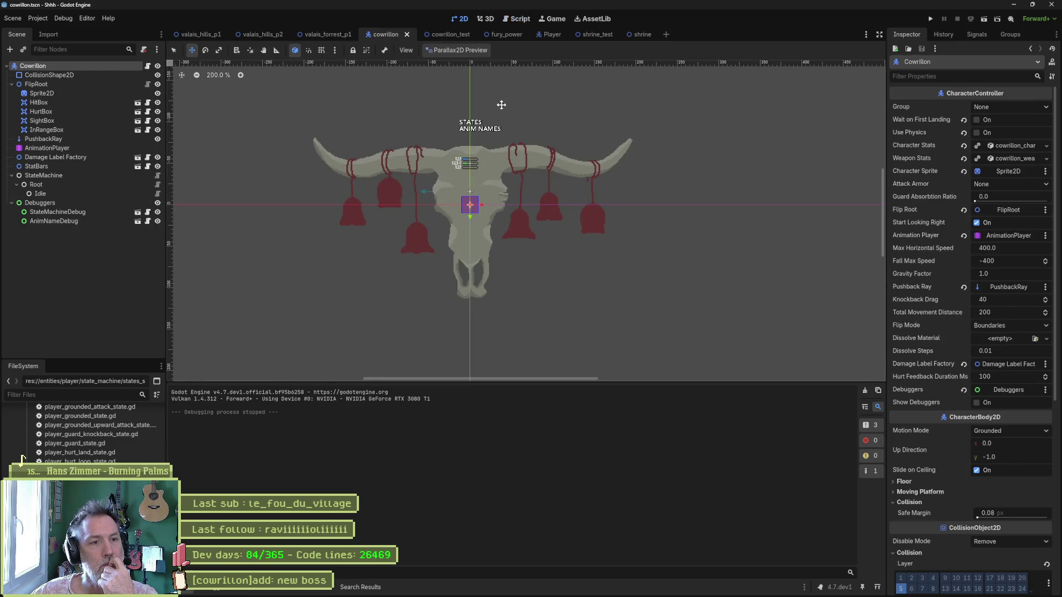
middle_click(503, 35)
middle_click(503, 35)
middle_click(503, 34)
middle_click(503, 34)
Switch to the cowrillon_test scene, select the Player node, and run the game.
click(450, 34)
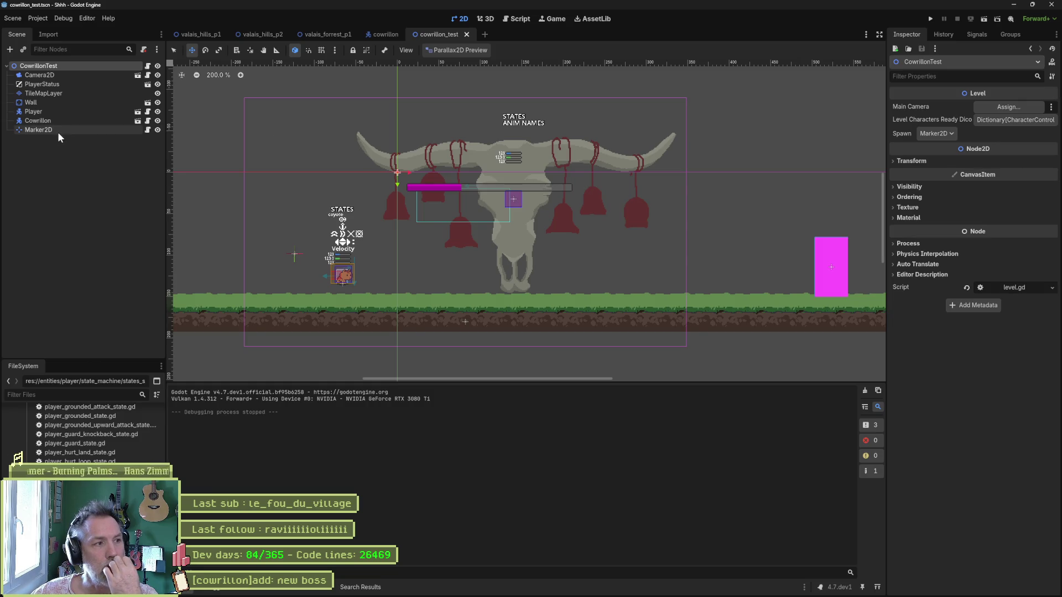
click(53, 112)
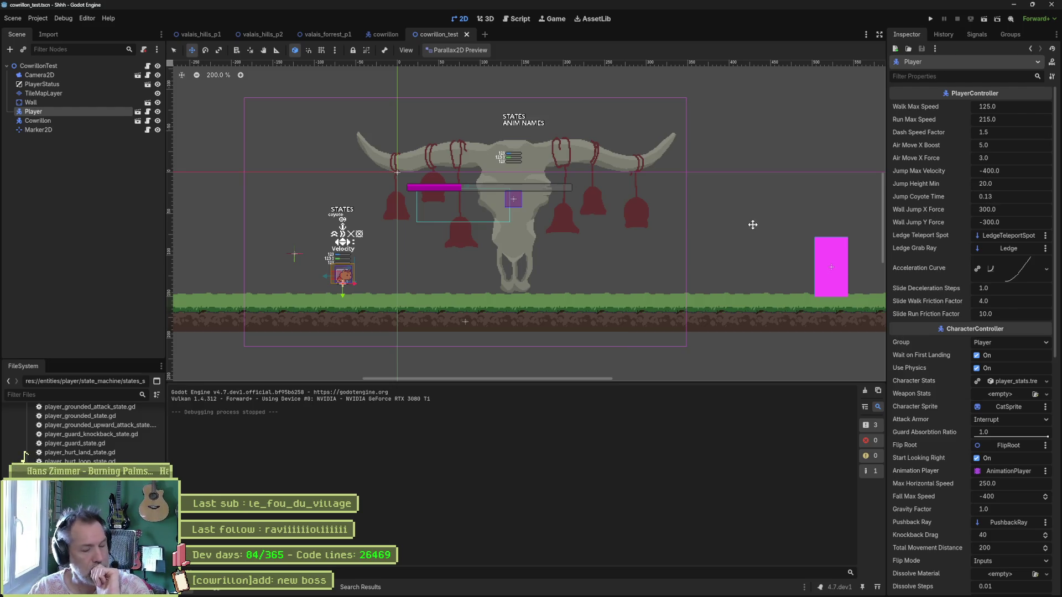
key(F5)
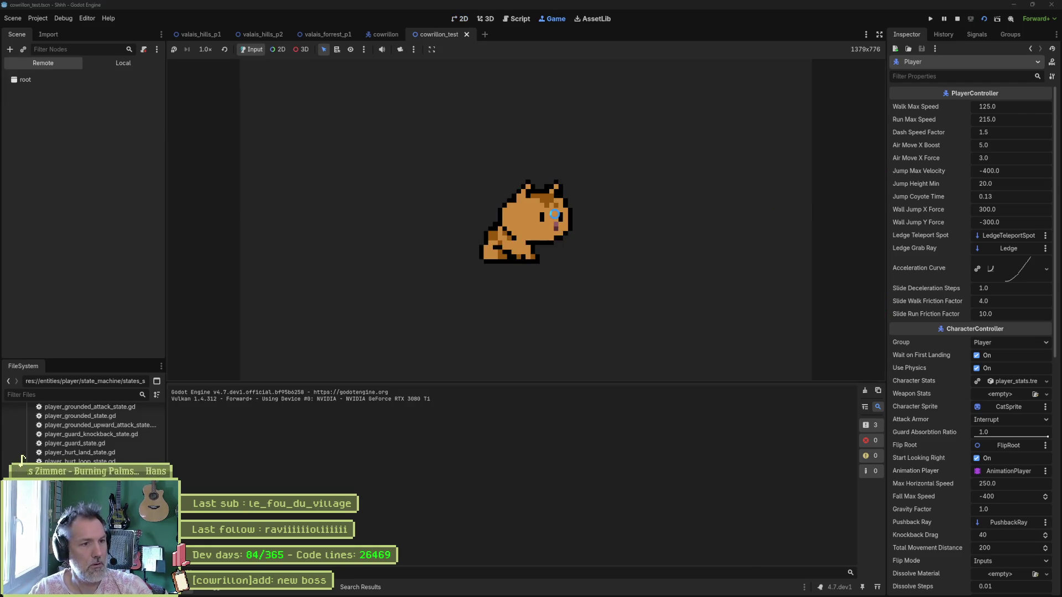
Stop the running game with F8 and bring the Asana board back up.
key(F8)
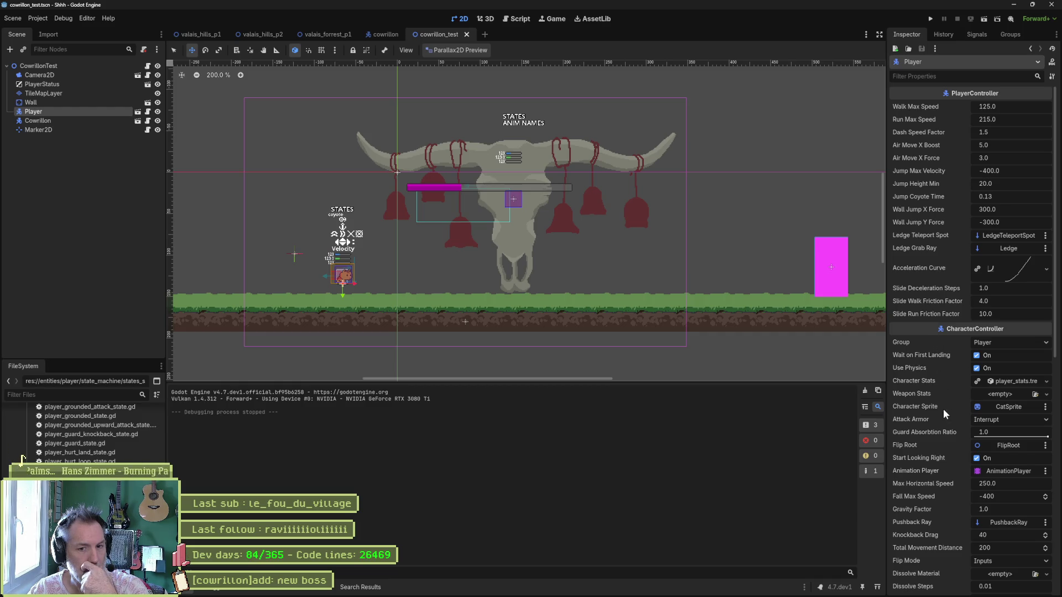
mouse_move(493, 594)
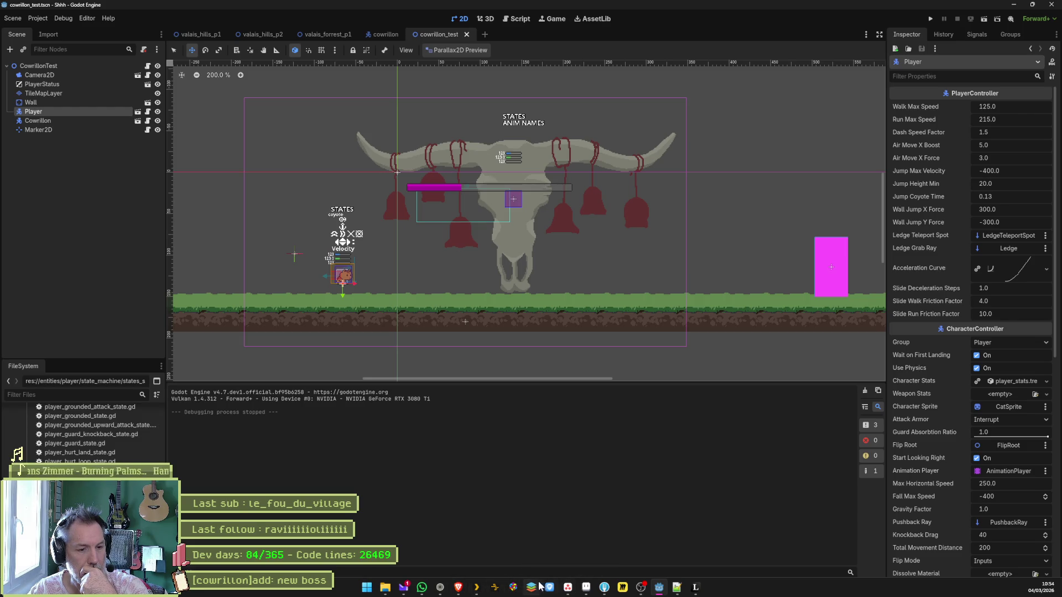
click(567, 587)
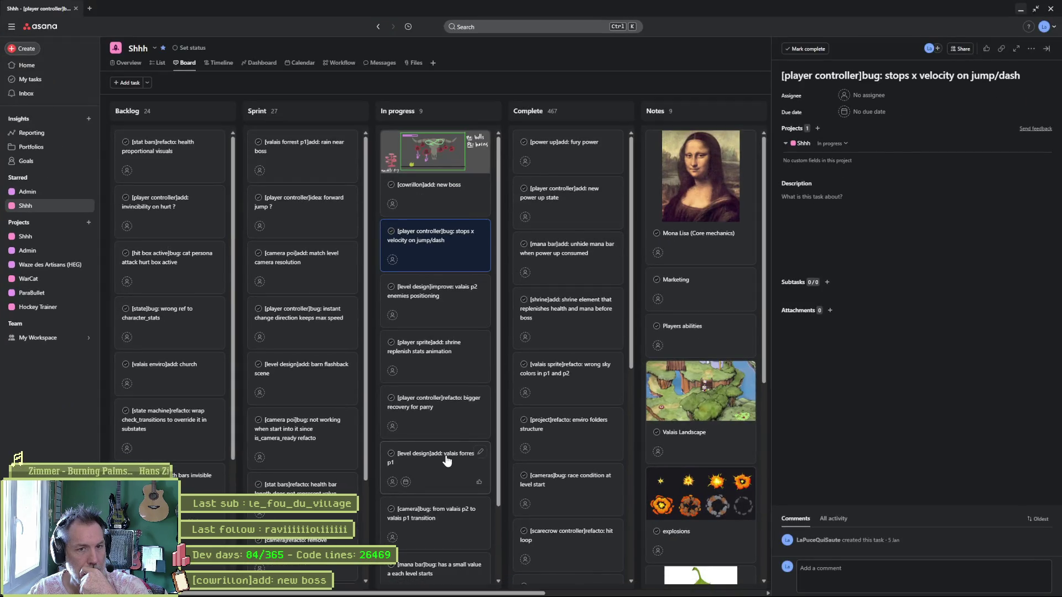
Add a new In progress task named '[player controller]add: cheat mode for unlocked furry'.
scroll(449, 466, down, 2)
click(404, 575)
click(837, 75)
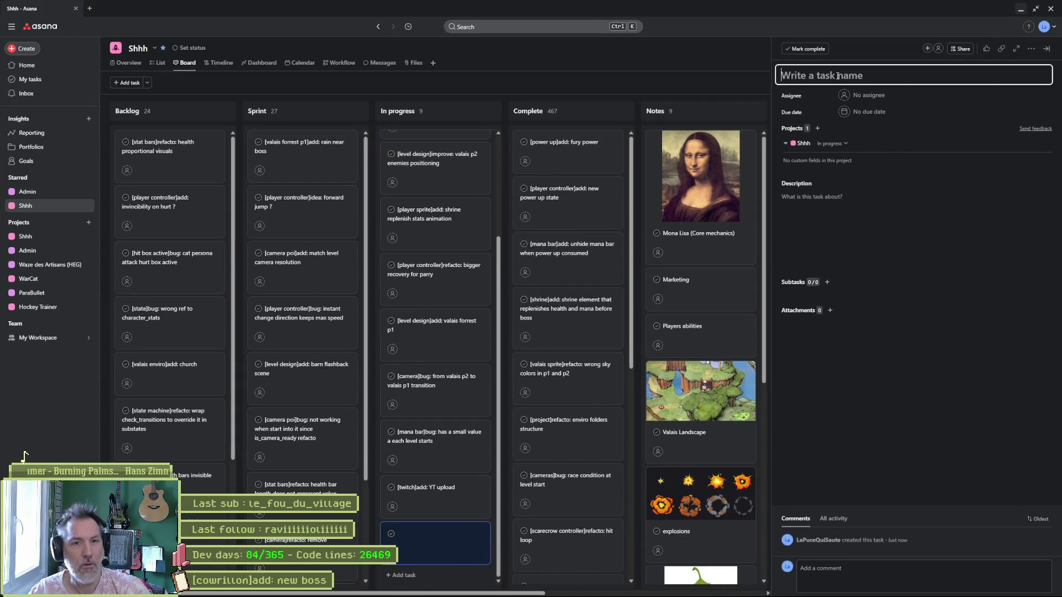
text([])
text(player controller)
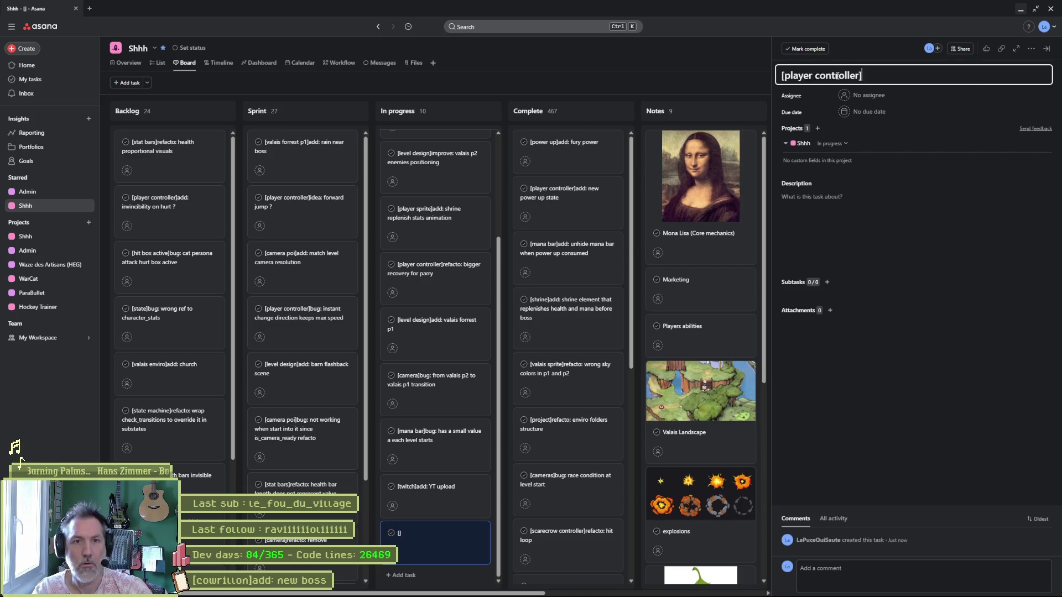
text(dd: c)
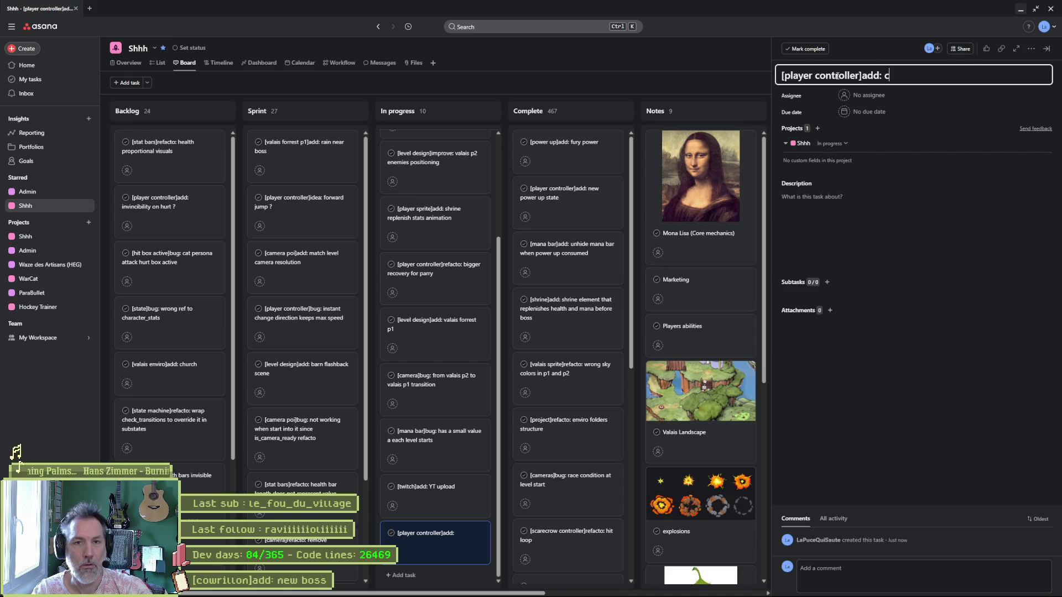
text( mode for )
text(y)
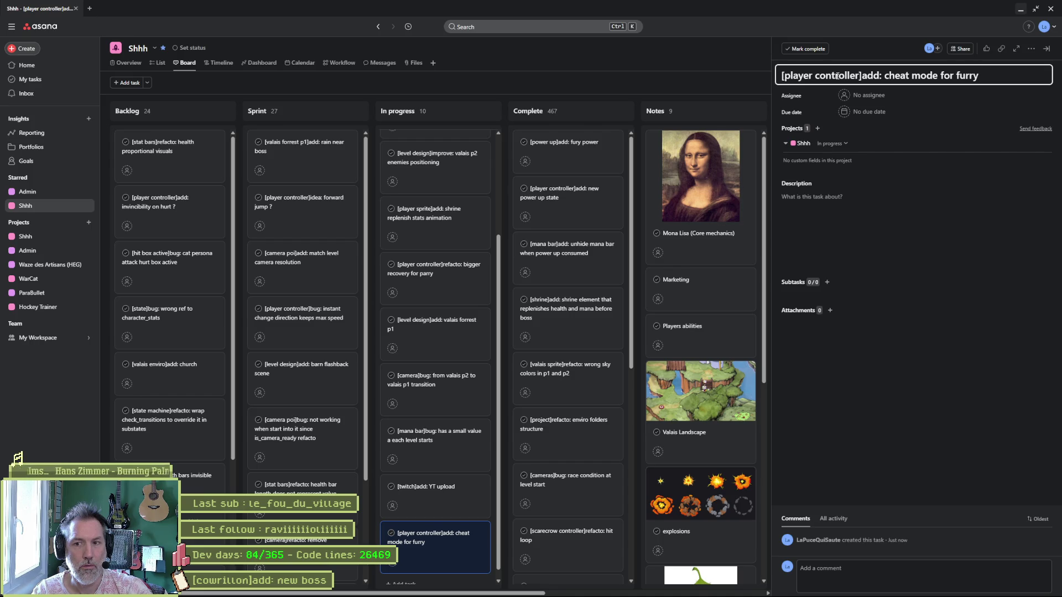
key(BackSpace)
key(BackSpace)
key(BackSpace)
text(infinite furr)
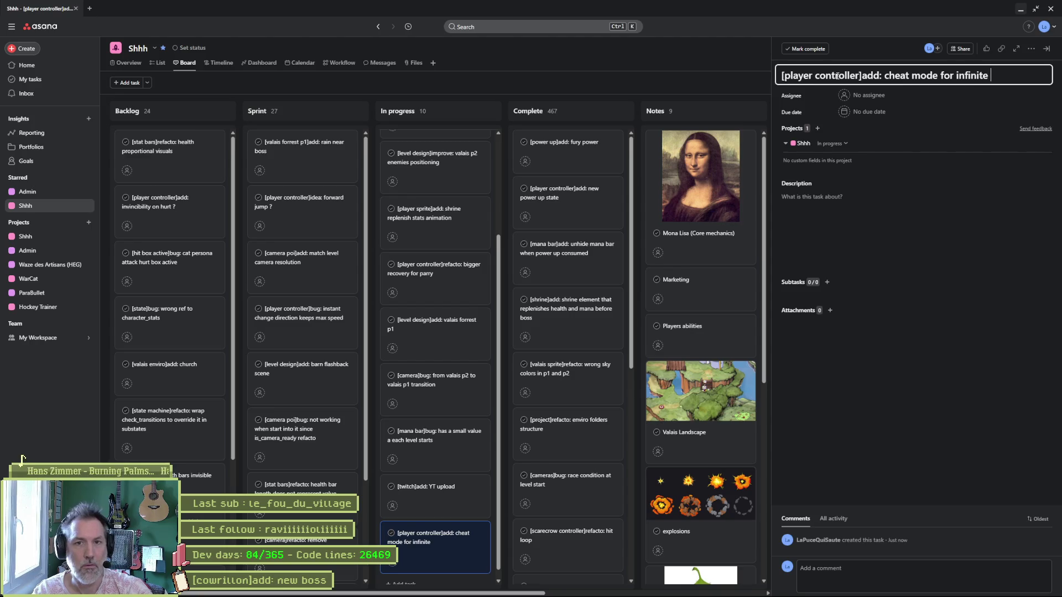
text(y power)
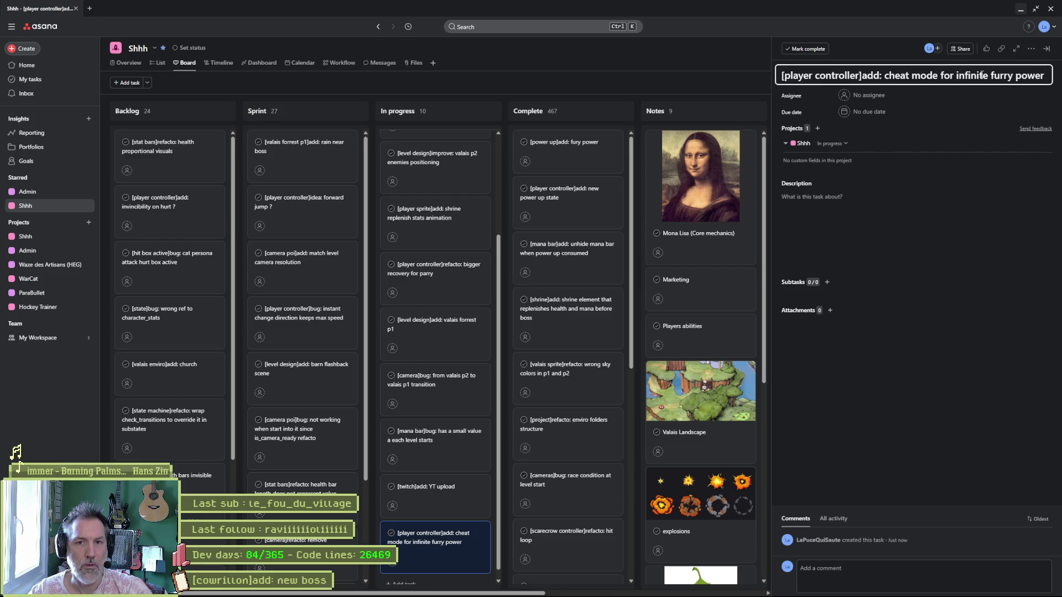
drag(956, 73, 1048, 77)
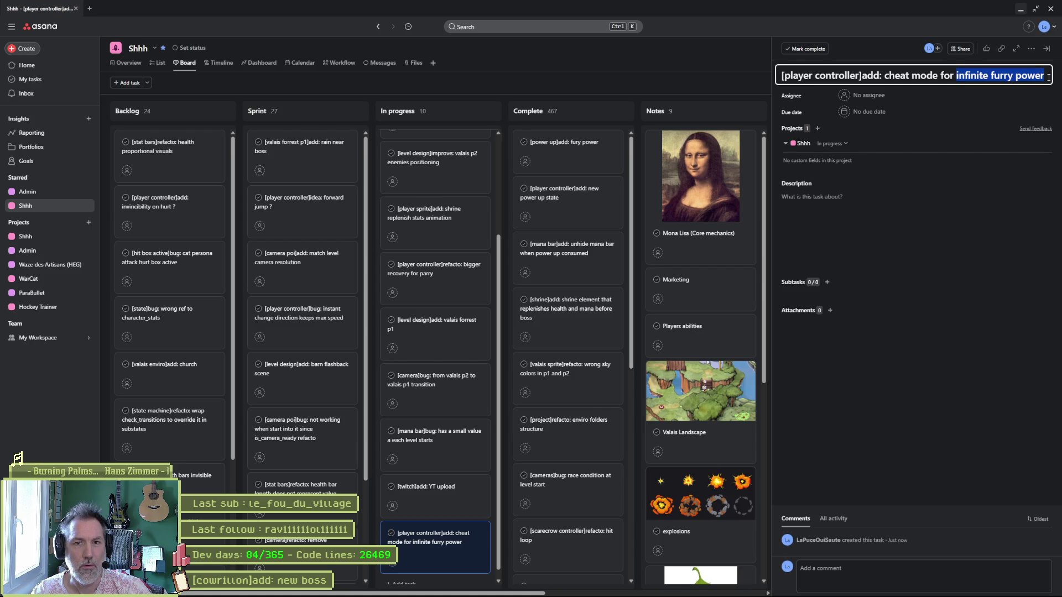
text(ac)
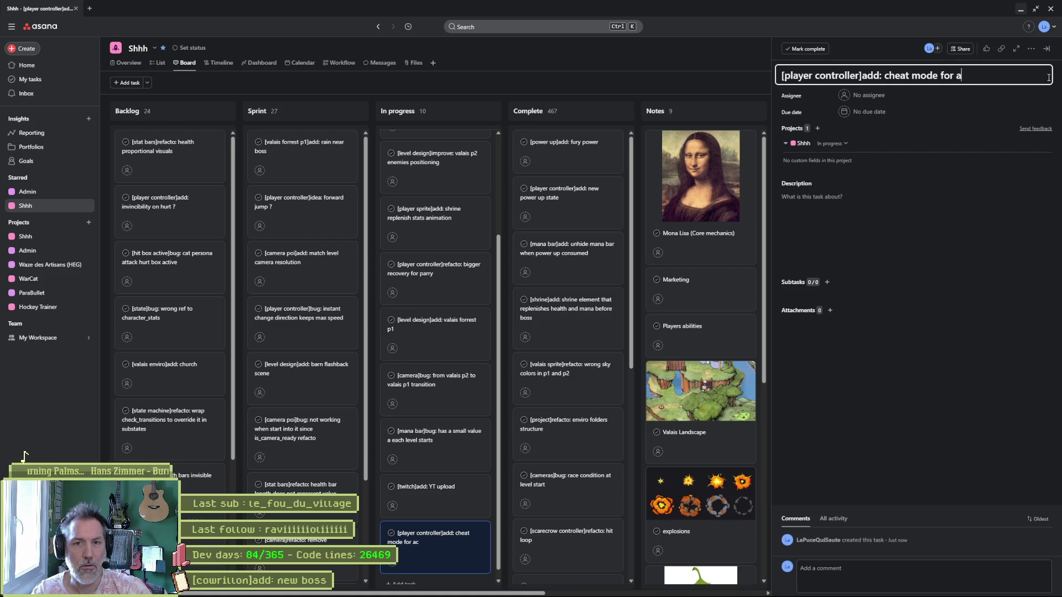
text(nlocked)
text(ry)
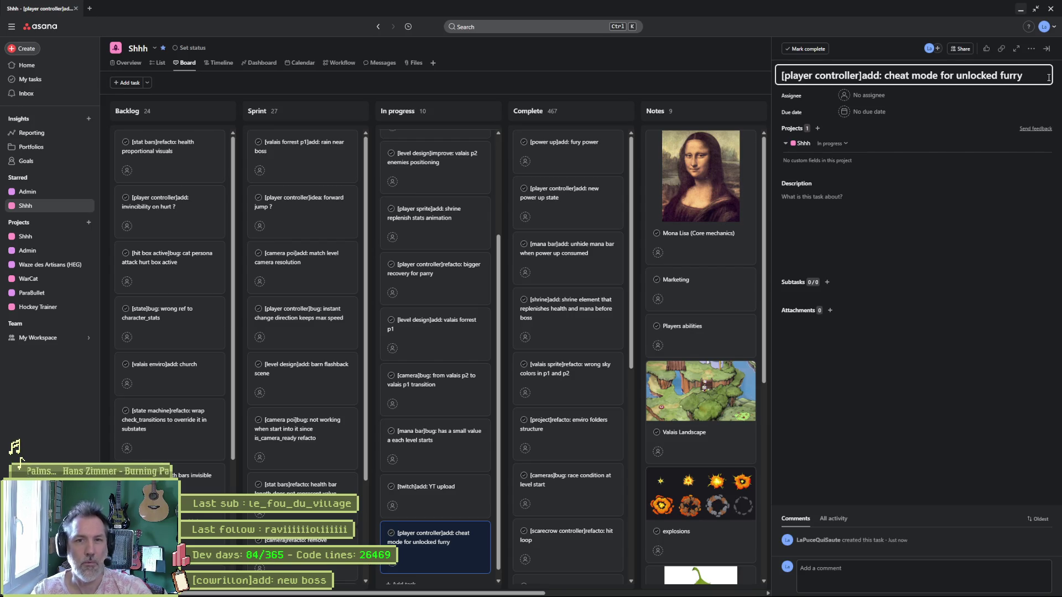
Drag the cheat mode task to the top of the In progress column.
drag(440, 539, 453, 160)
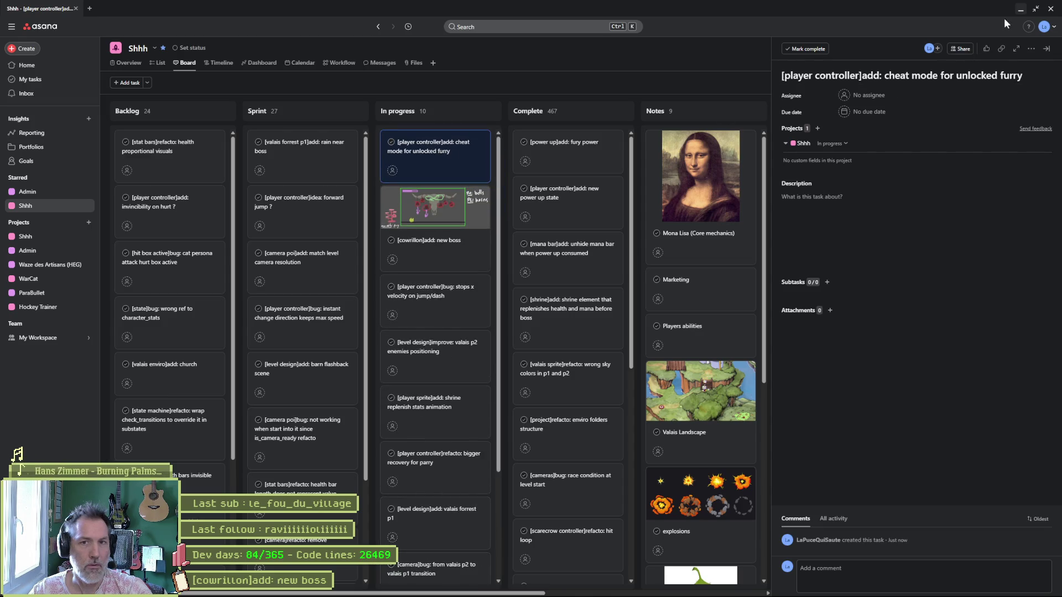
double_click(1003, 18)
click(973, 57)
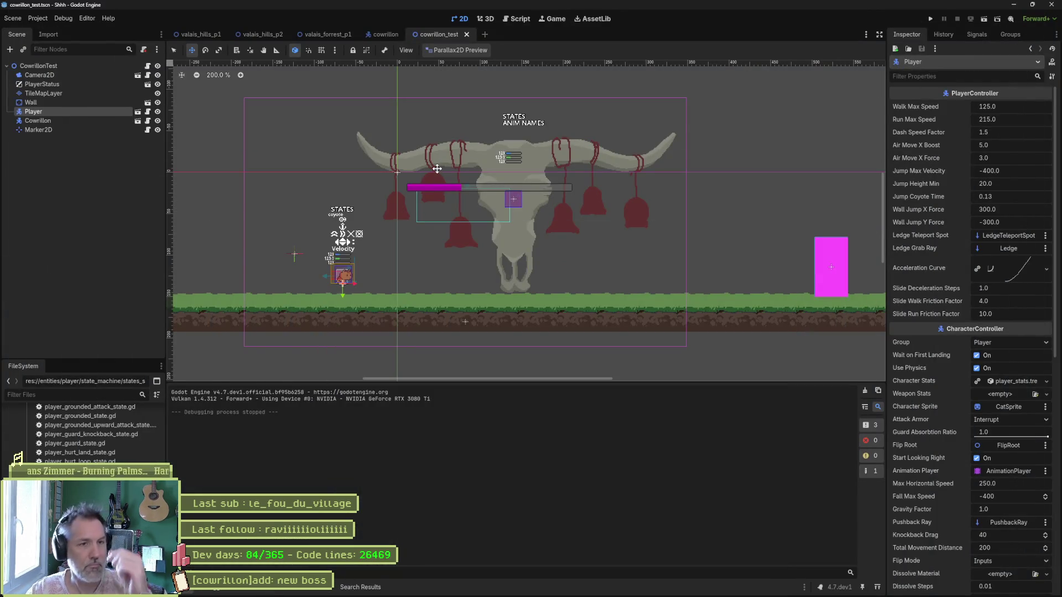
Quick-open player_controller.gd, collapse its functions, and expand the Fields region.
click(517, 18)
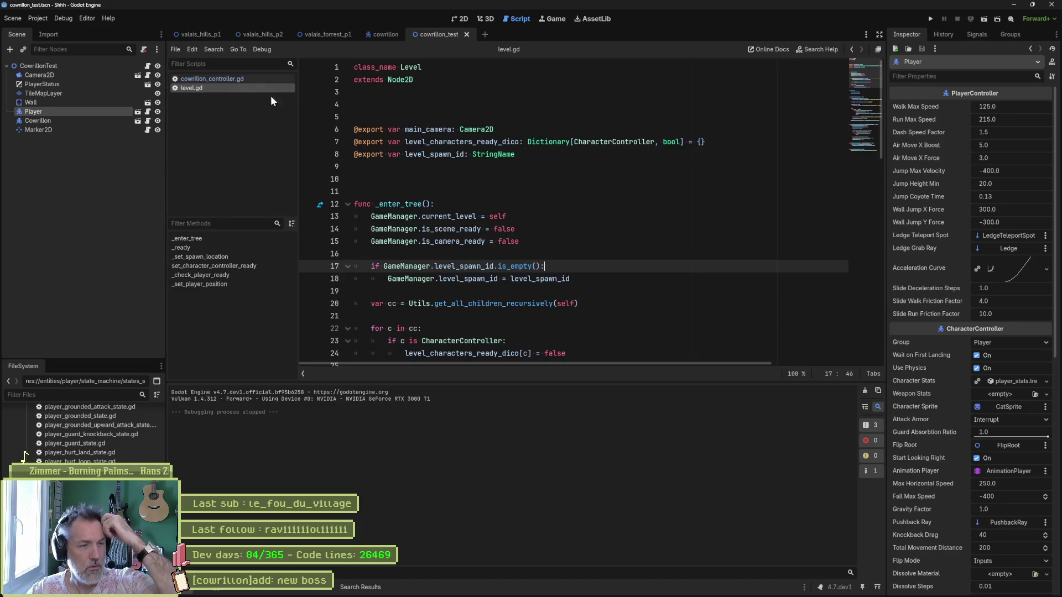
key(alt+shift+o)
text(player_con)
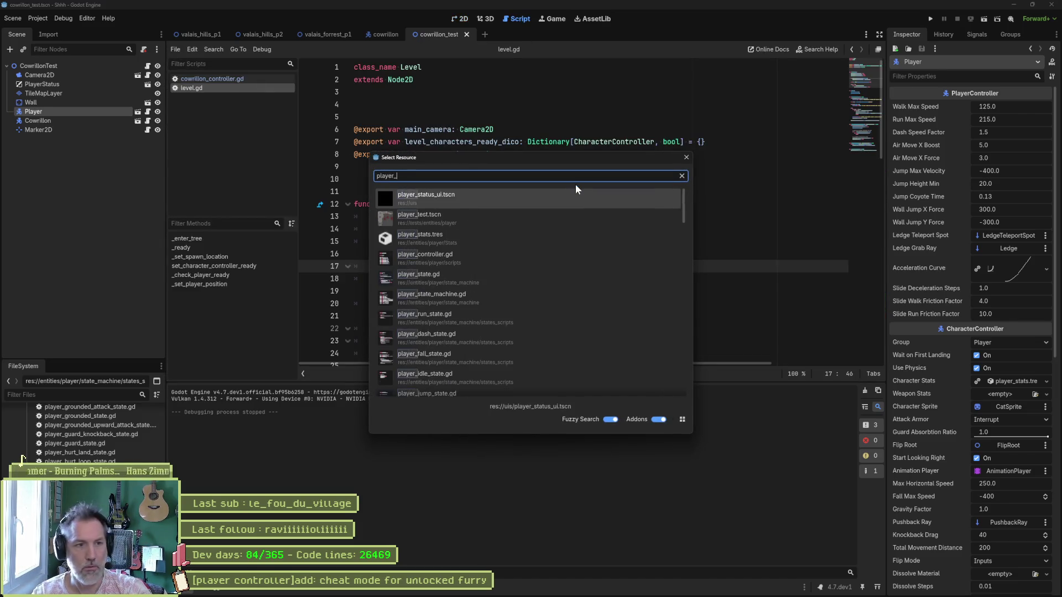
key(Return)
key(ctrl+alt+f)
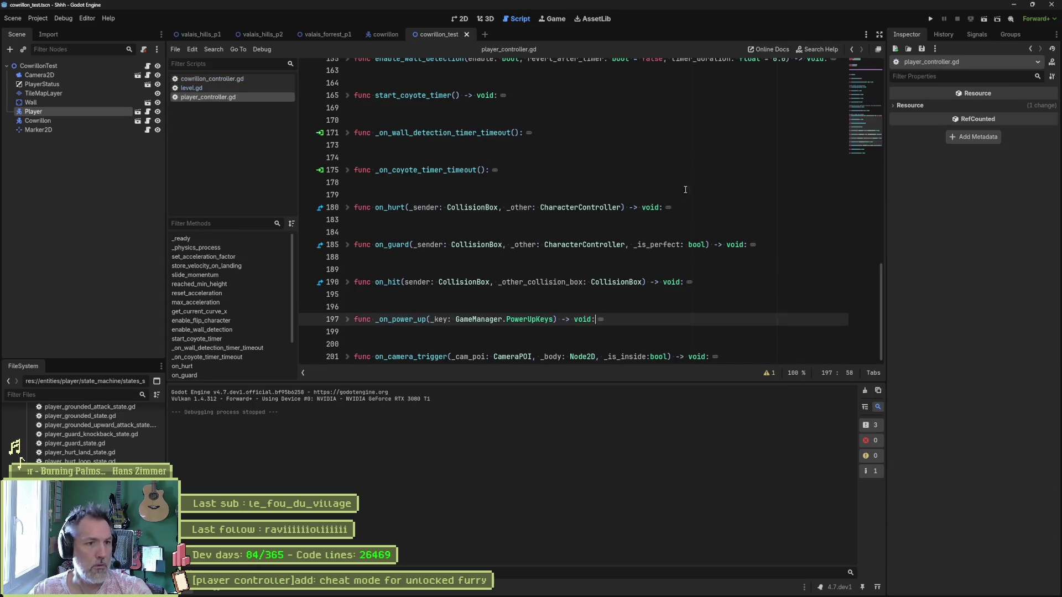
drag(861, 128, 865, 67)
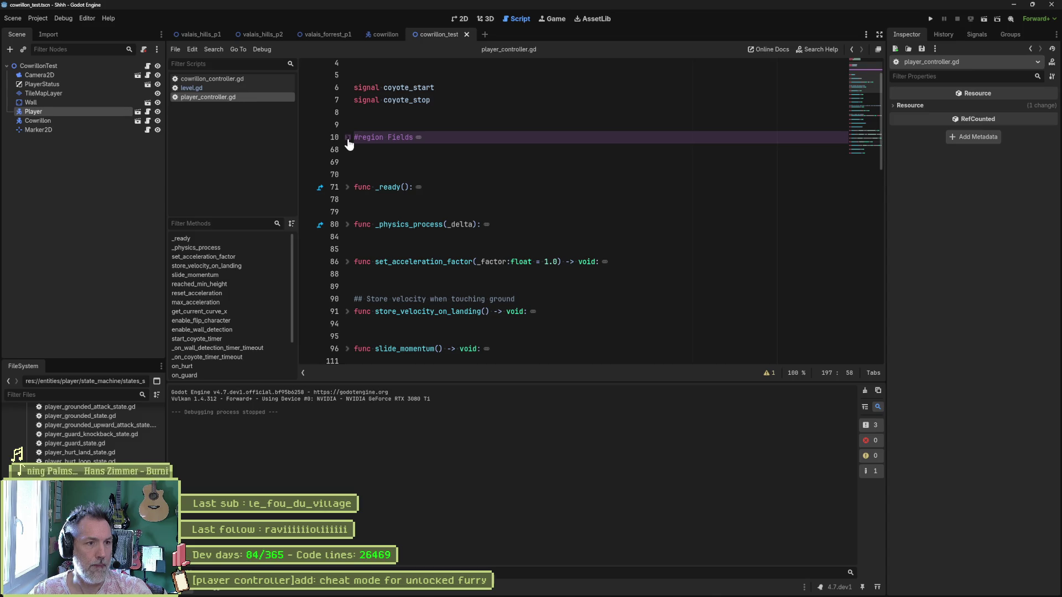
click(348, 138)
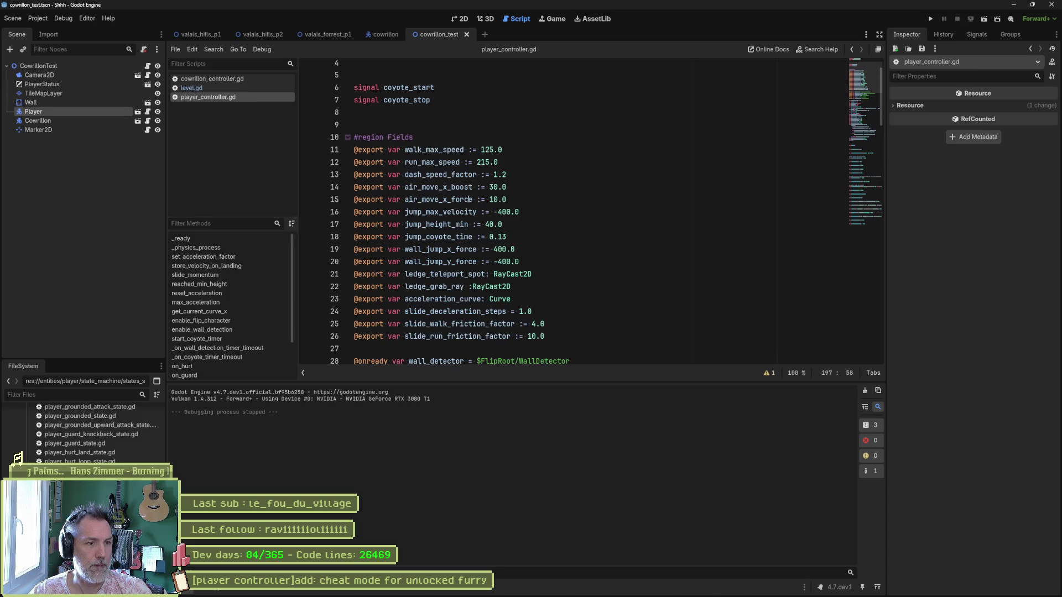
scroll(448, 342, down, 6)
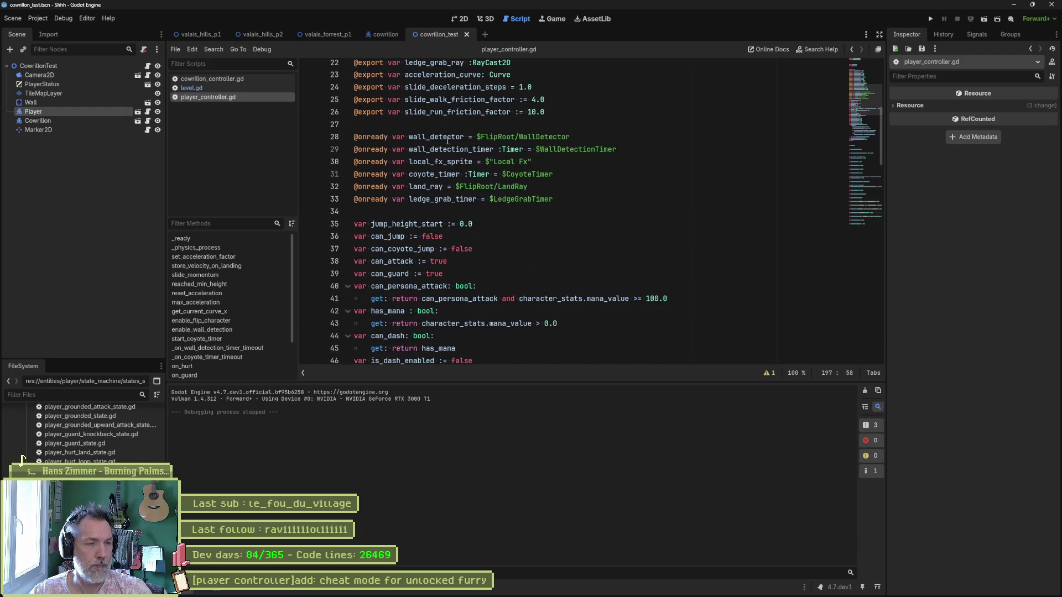
Check the Player node's properties, then load game_settings.tres from FileSystem Favorites into the Inspector.
click(111, 112)
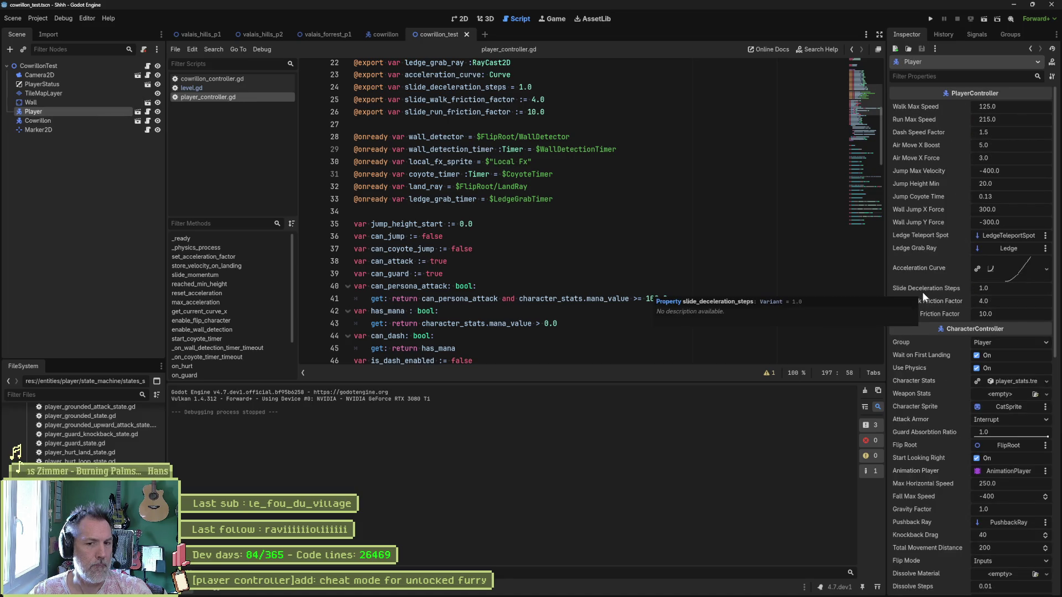
scroll(921, 298, down, 2)
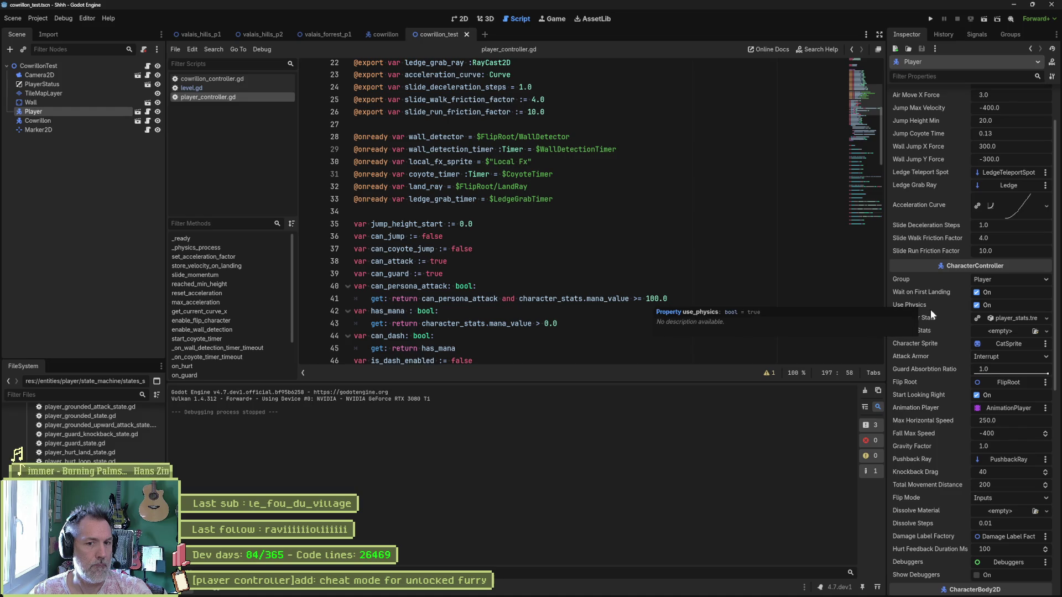
scroll(937, 270, down, 2)
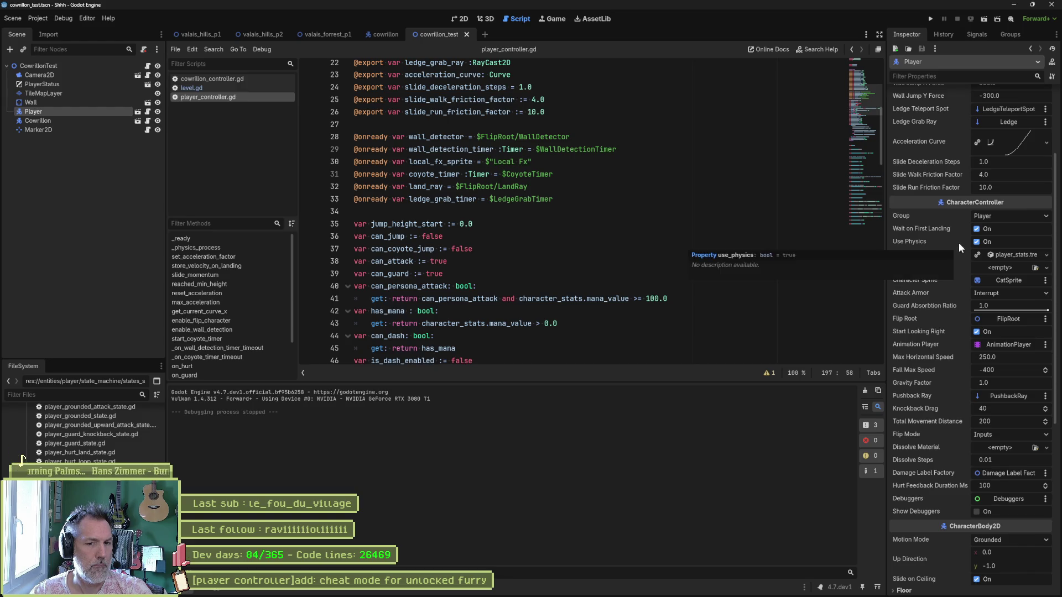
scroll(952, 244, down, 5)
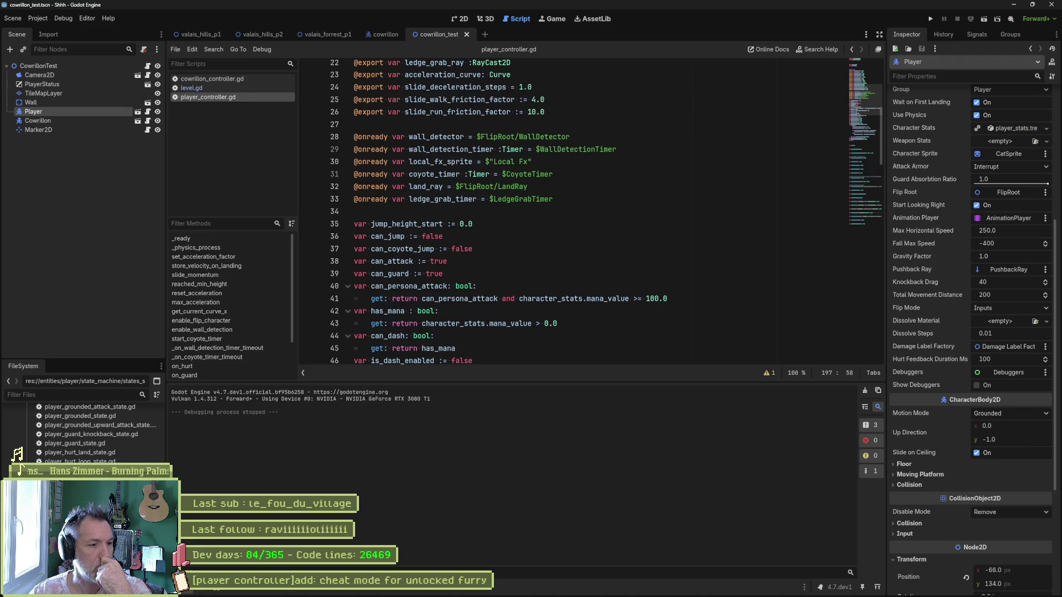
click(156, 381)
click(62, 411)
click(55, 420)
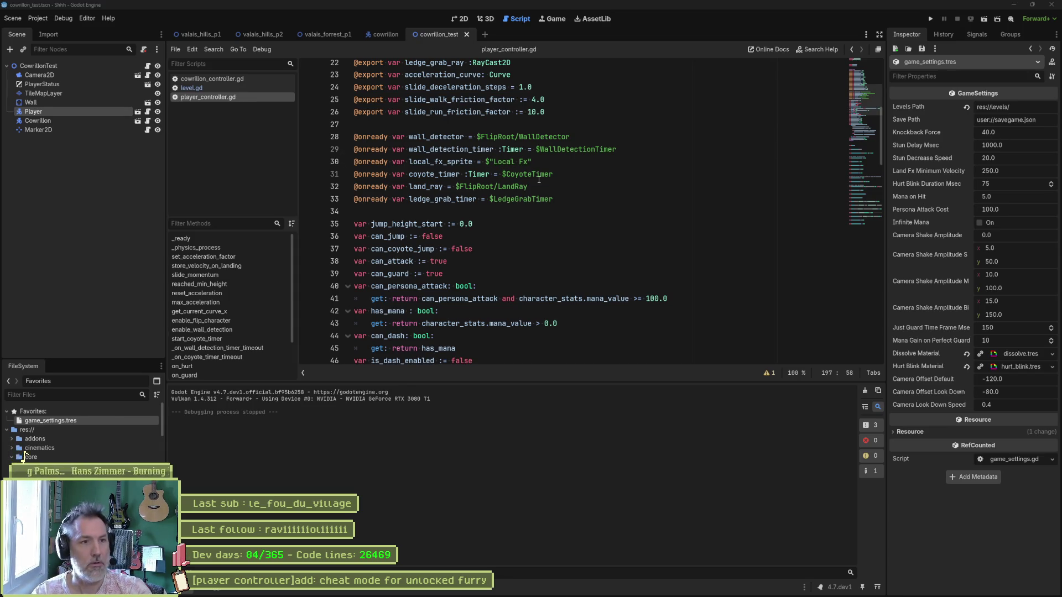
In game_settings.gd, duplicate the infinite_mana line and turn it into power_ups_dico :Dictionary[int, bool].
key(alt+shift+o)
text(game_set)
key(Return)
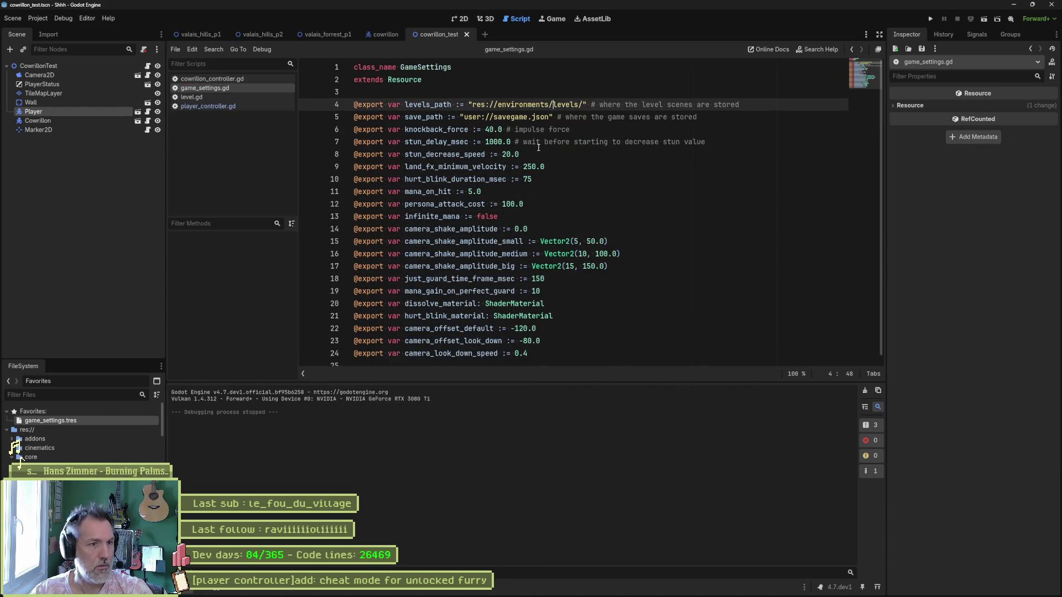
click(519, 216)
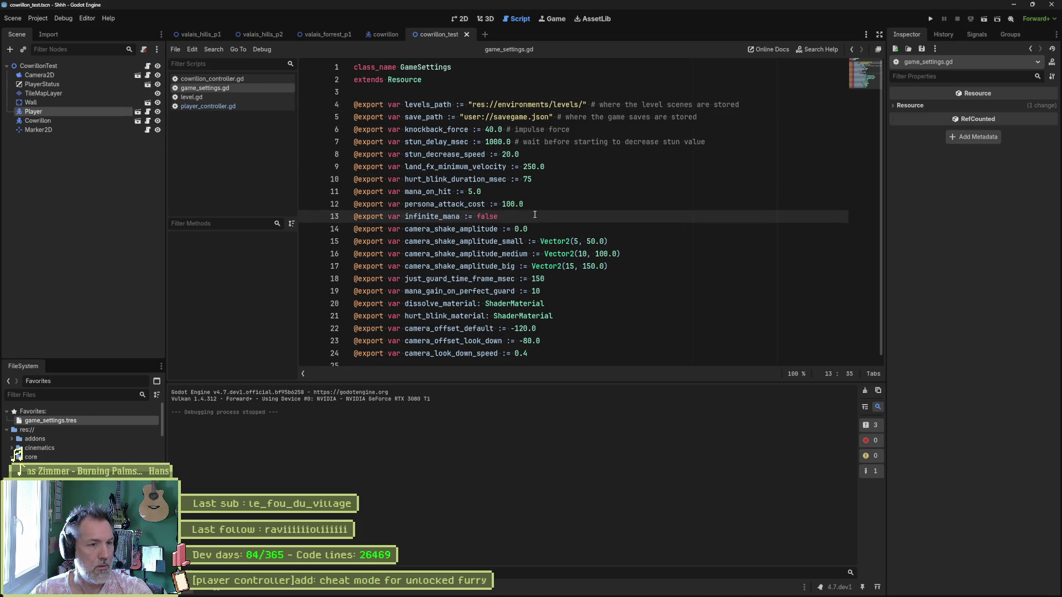
key(ctrl+shift+d)
mouse_move(498, 229)
mouse_down()
mouse_move(360, 229)
mouse_move(386, 228)
mouse_up()
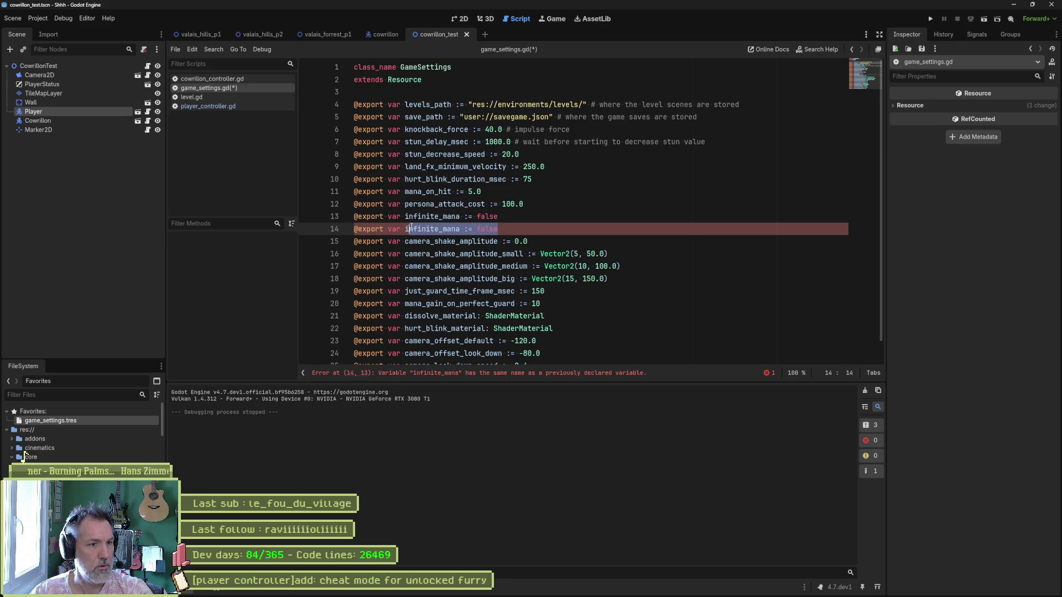
double_click(431, 229)
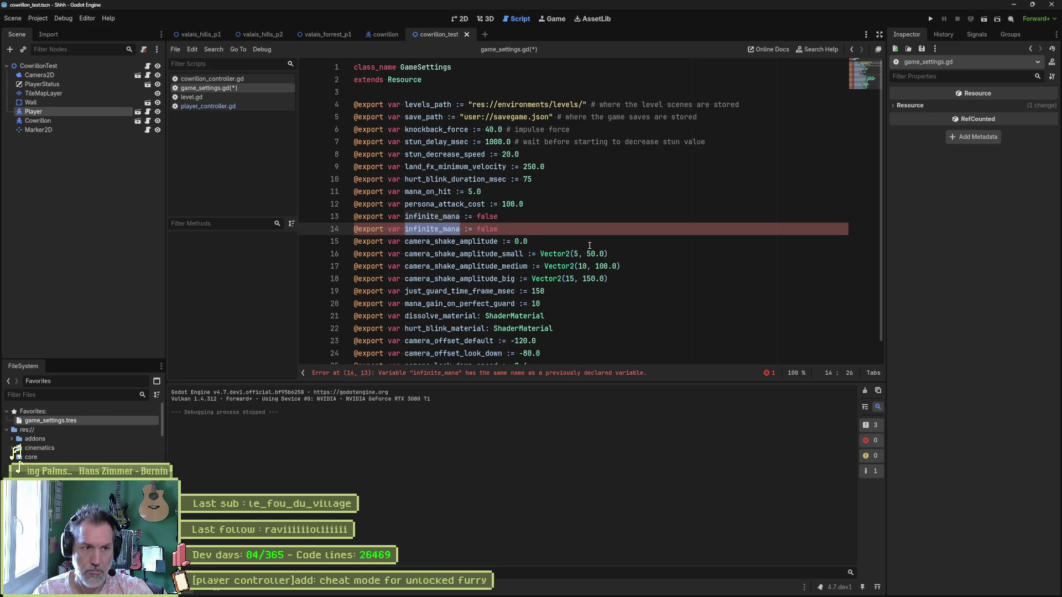
text(power_ups_dico :)
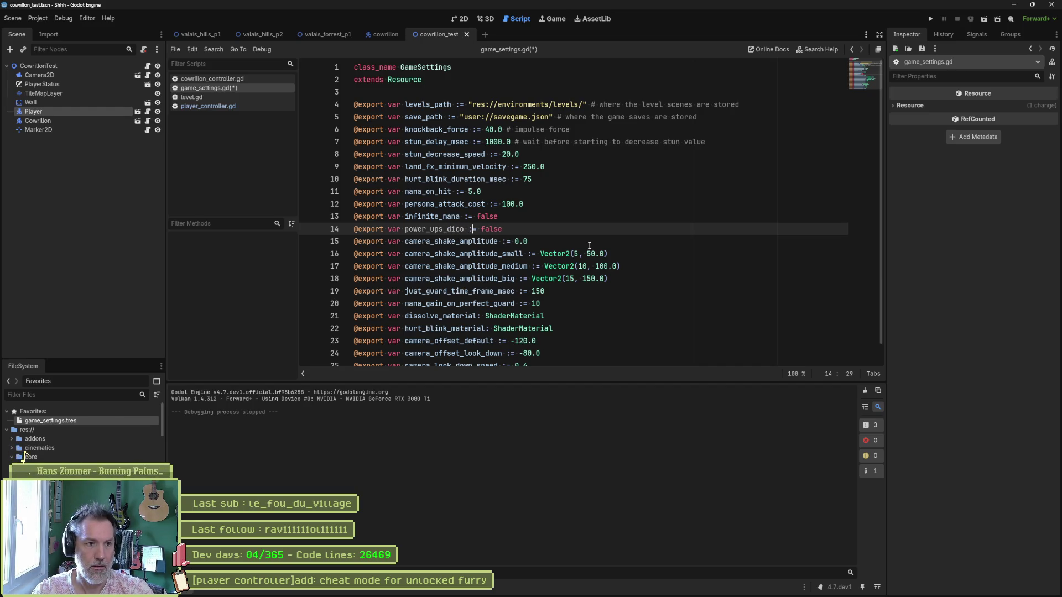
text(Dictionary)
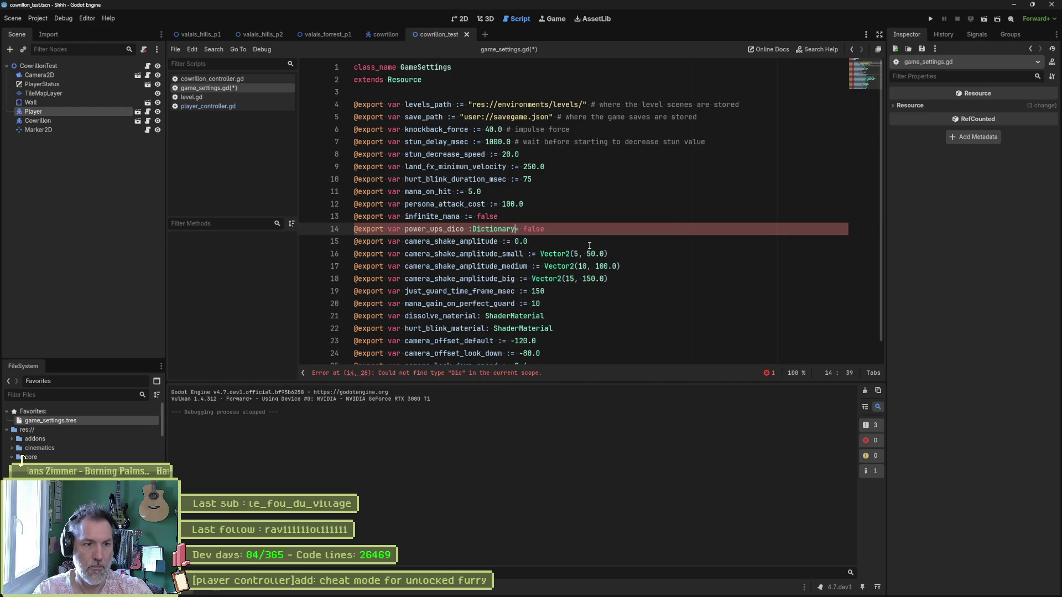
text([int, )
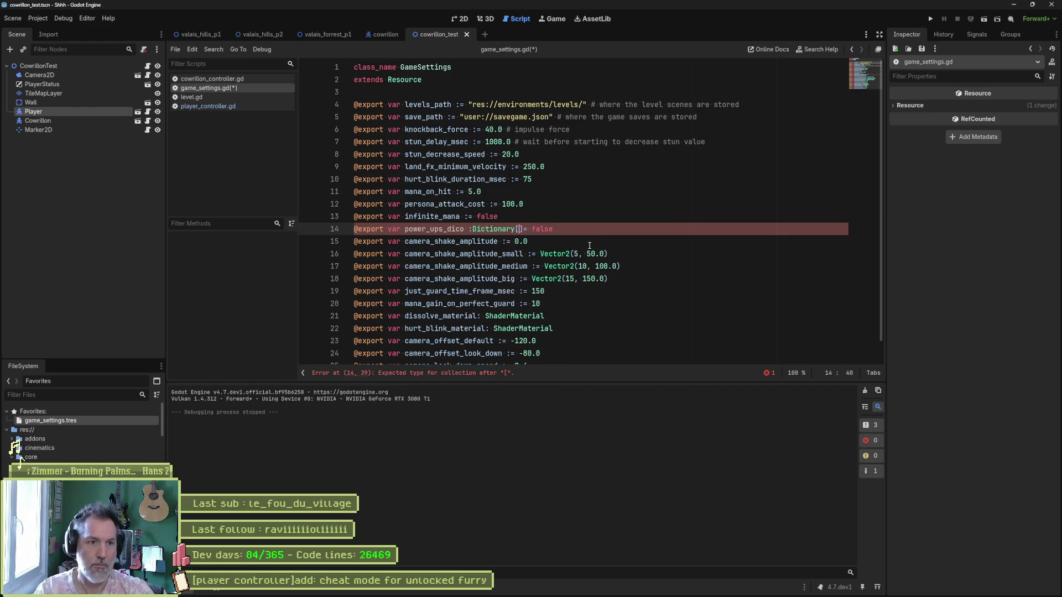
text(bool])
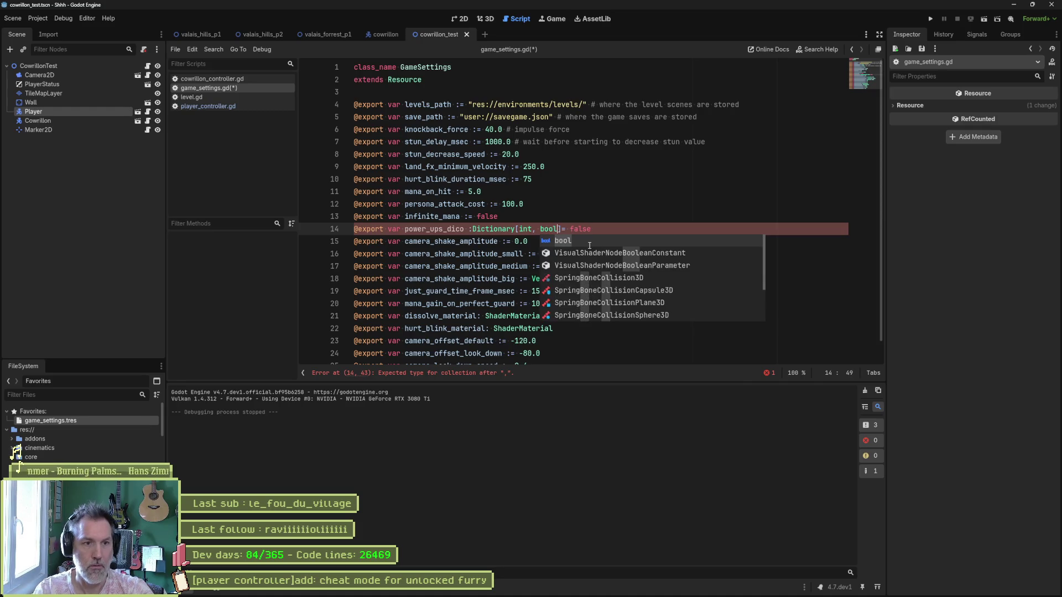
key(shift+End)
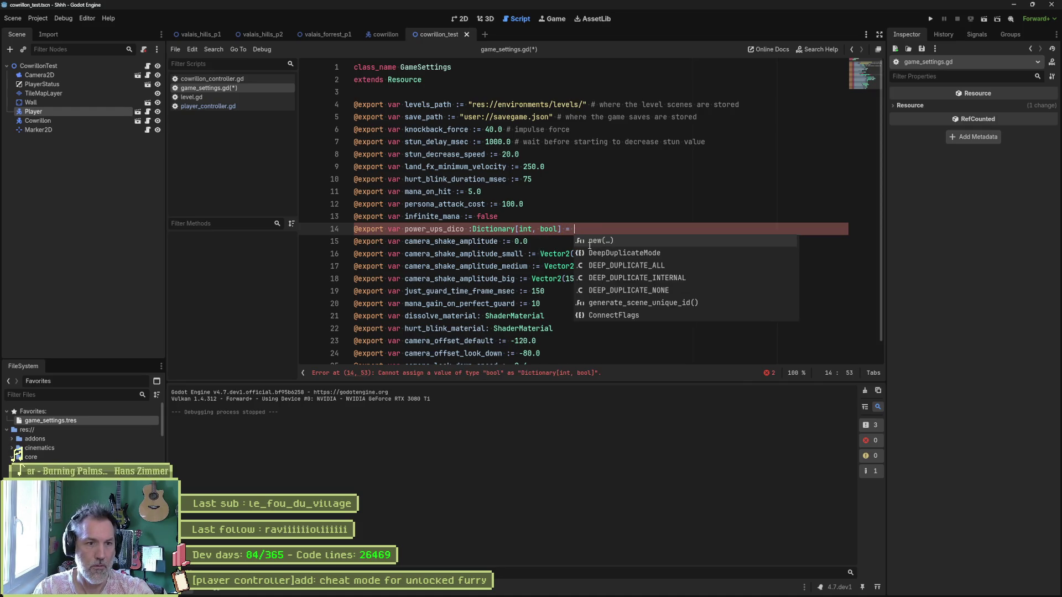
text([)
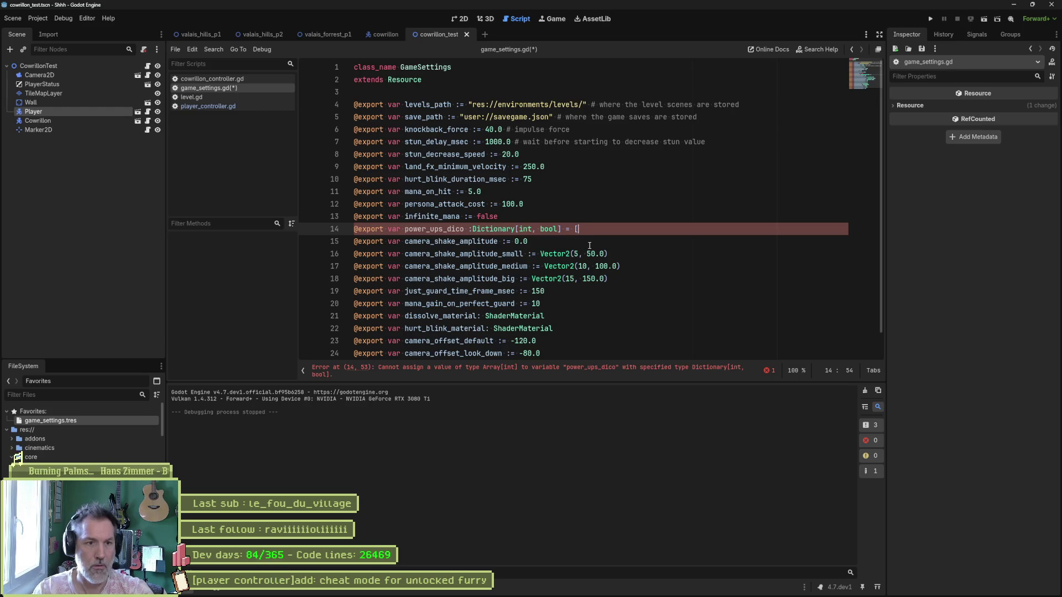
text({)
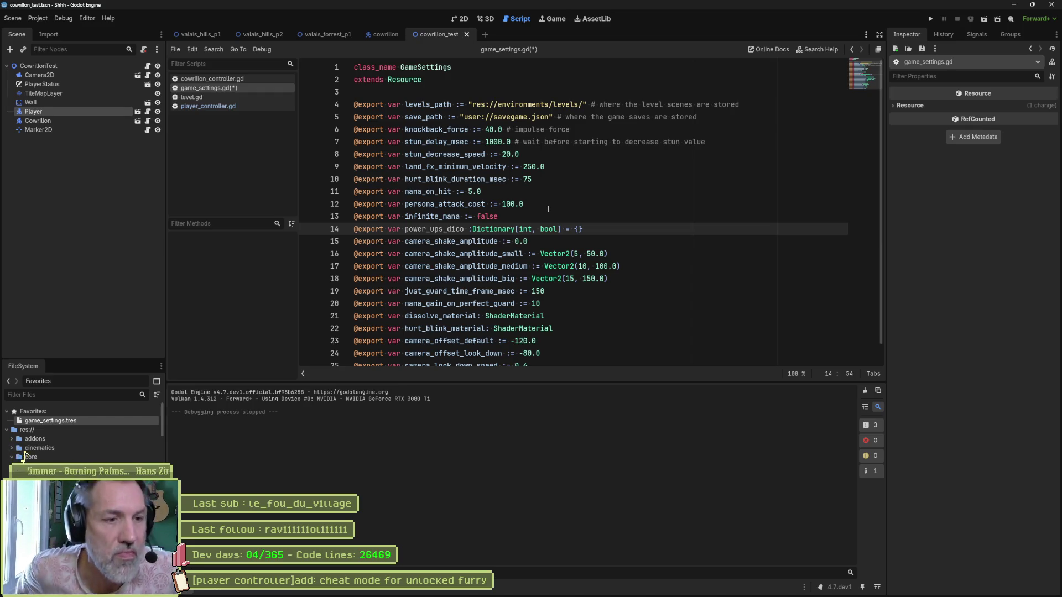
Make power_ups_dico a Dictionary[String, bool] defaulting to { "furry": false } and save.
key(Return)
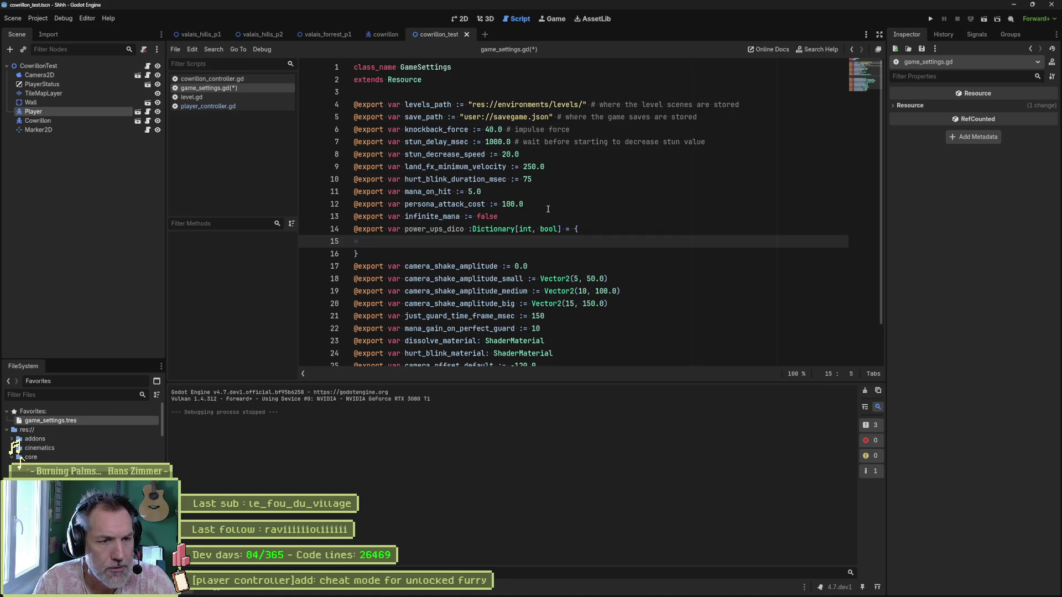
text(NONE,ne)
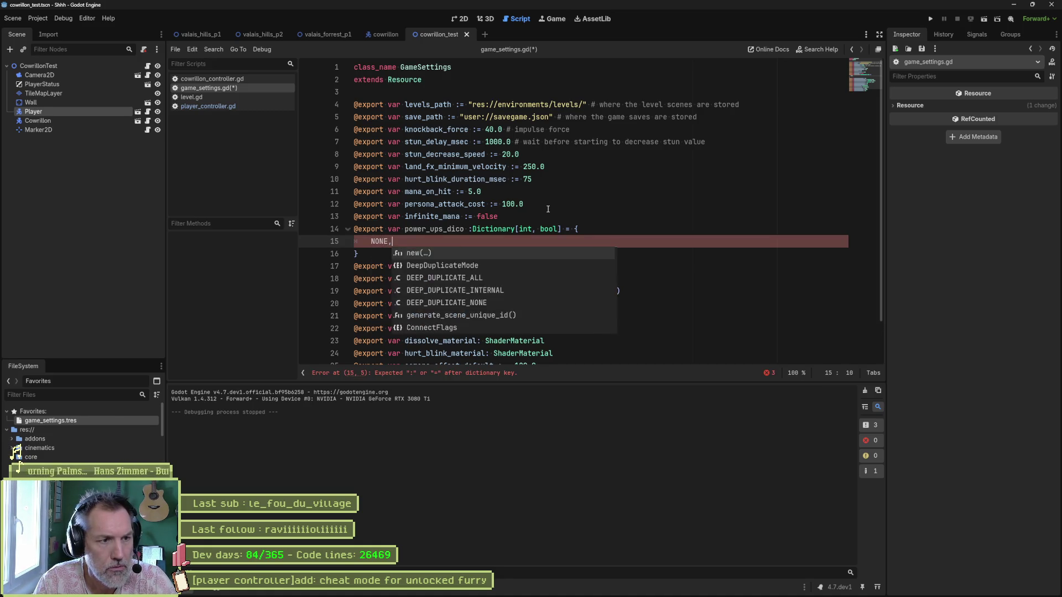
key(BackSpace)
key(BackSpace)
key(Return)
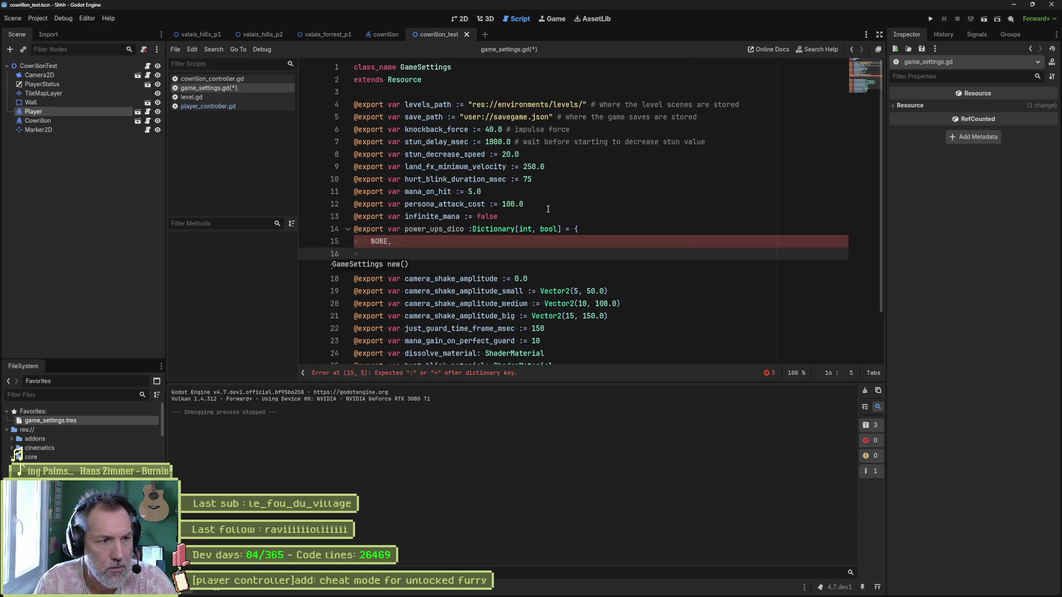
text(FURRY)
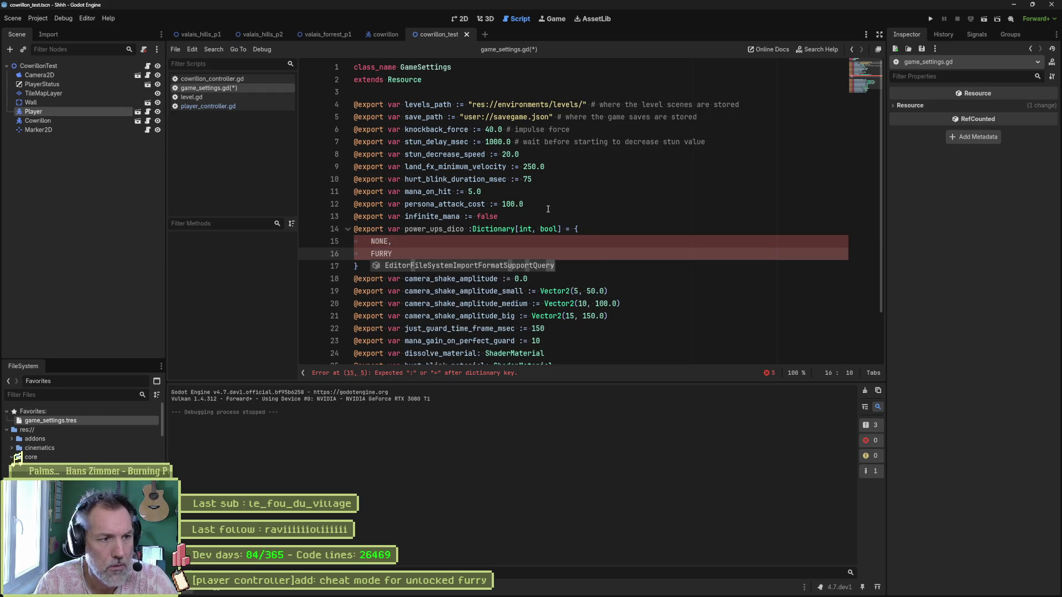
double_click(373, 242)
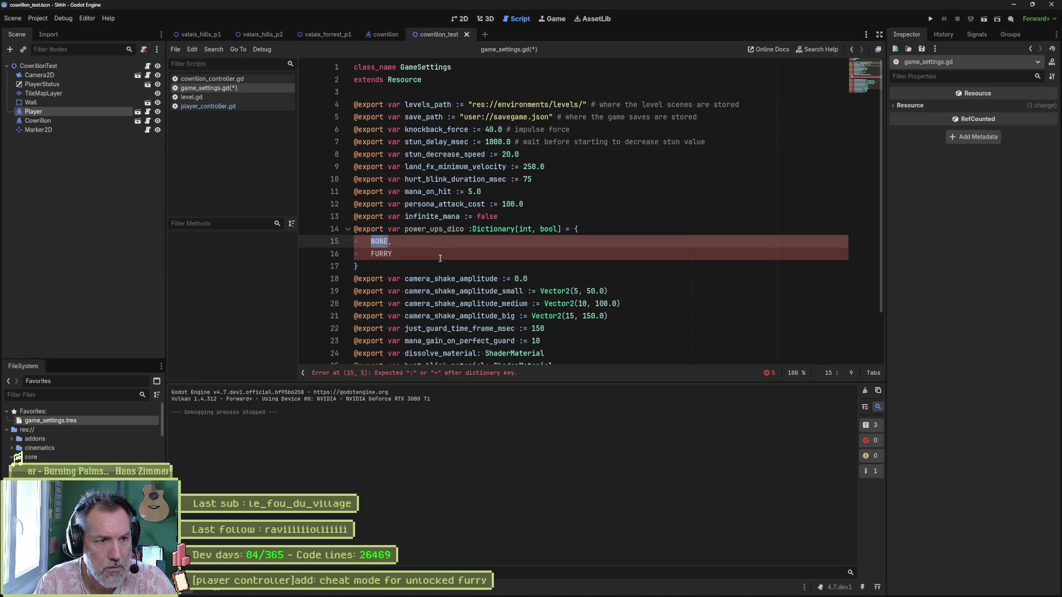
double_click(524, 229)
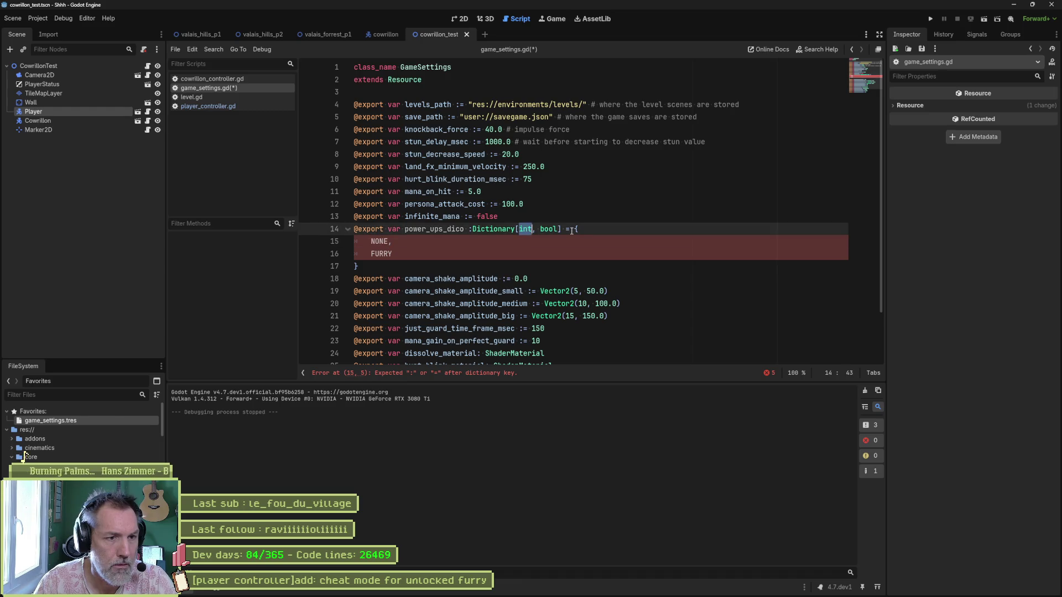
text(String)
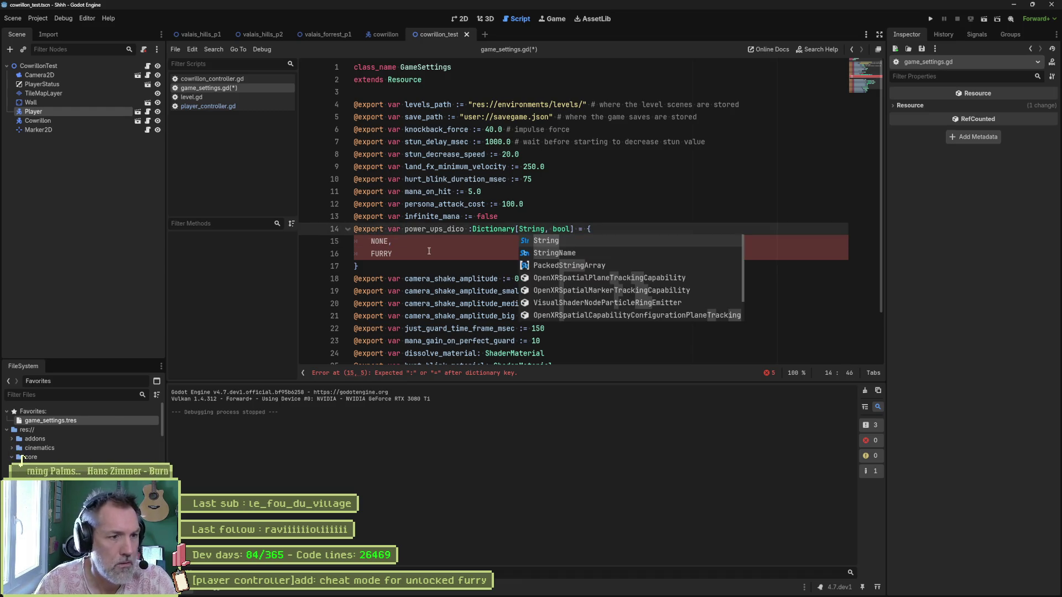
double_click(381, 241)
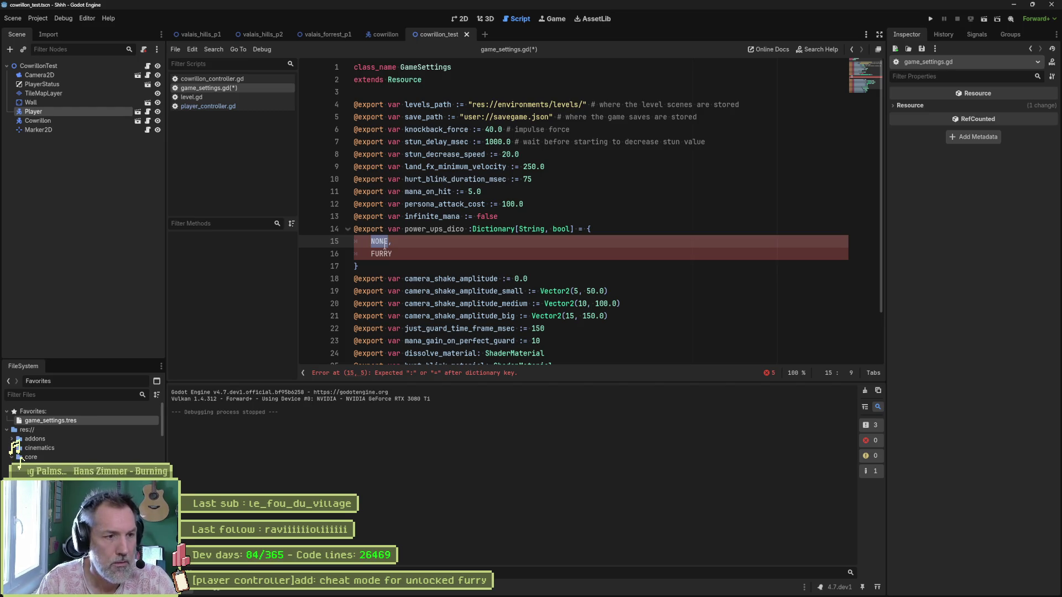
text(")
key(BackSpace)
key(BackSpace)
key(BackSpace)
text(furry": )
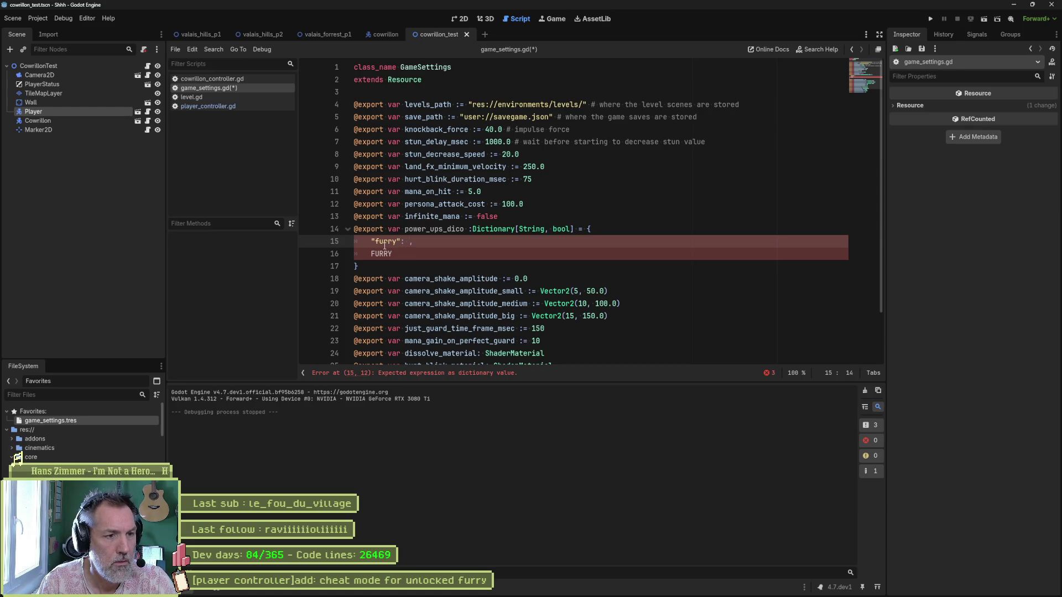
text(false)
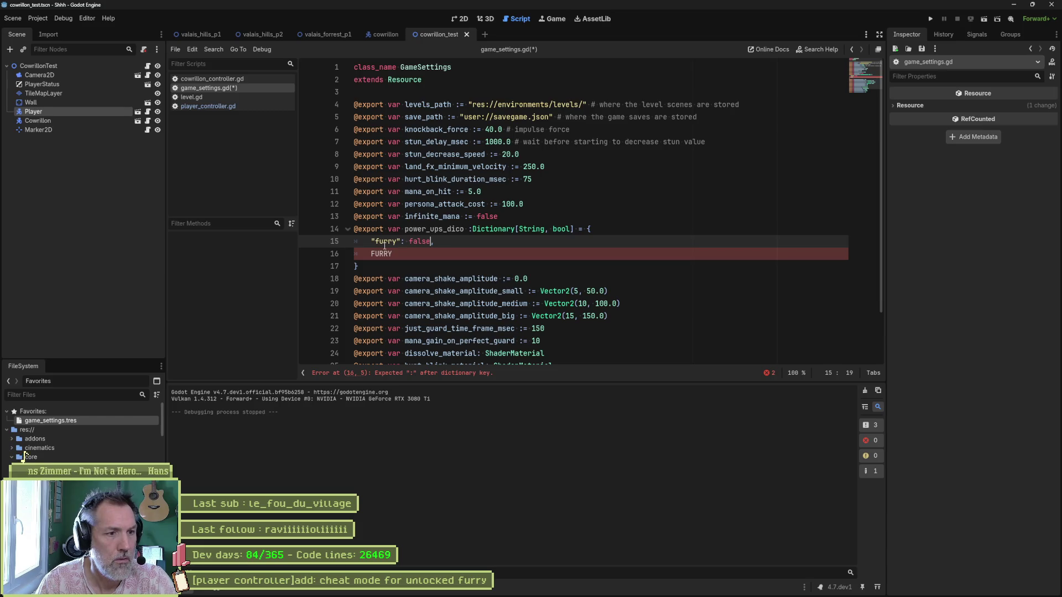
key(shift+Down)
key(BackSpace)
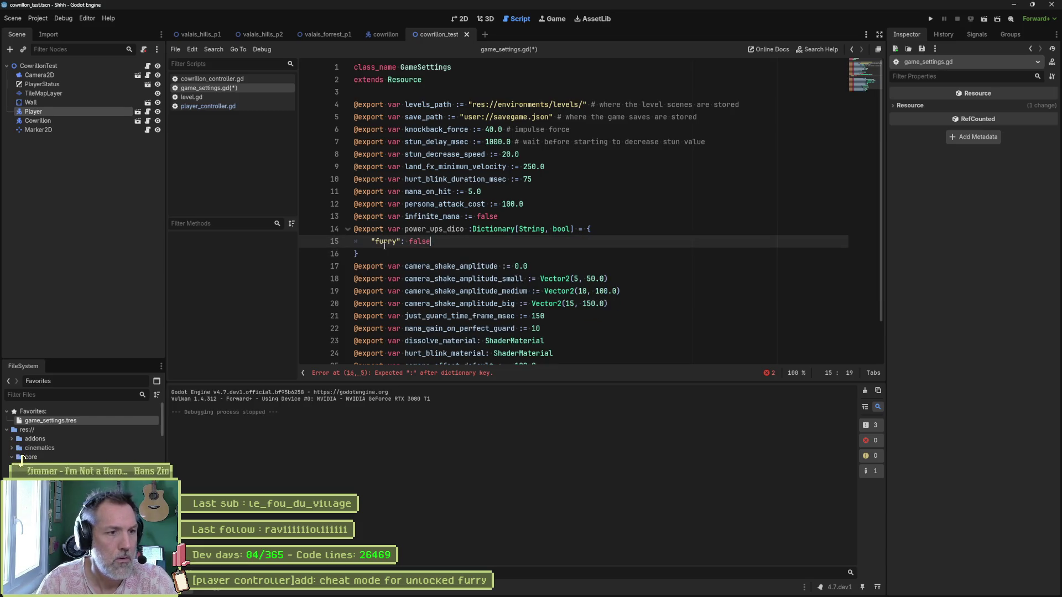
key(ctrl+s)
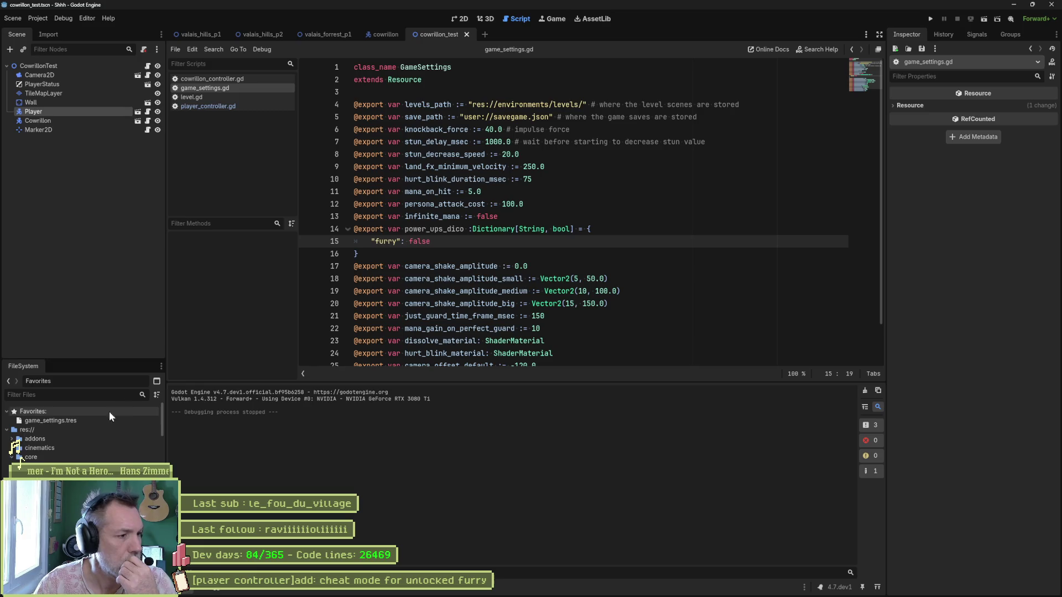
Show game_settings.tres in the Inspector with the Power Ups Dico entries expanded.
click(75, 420)
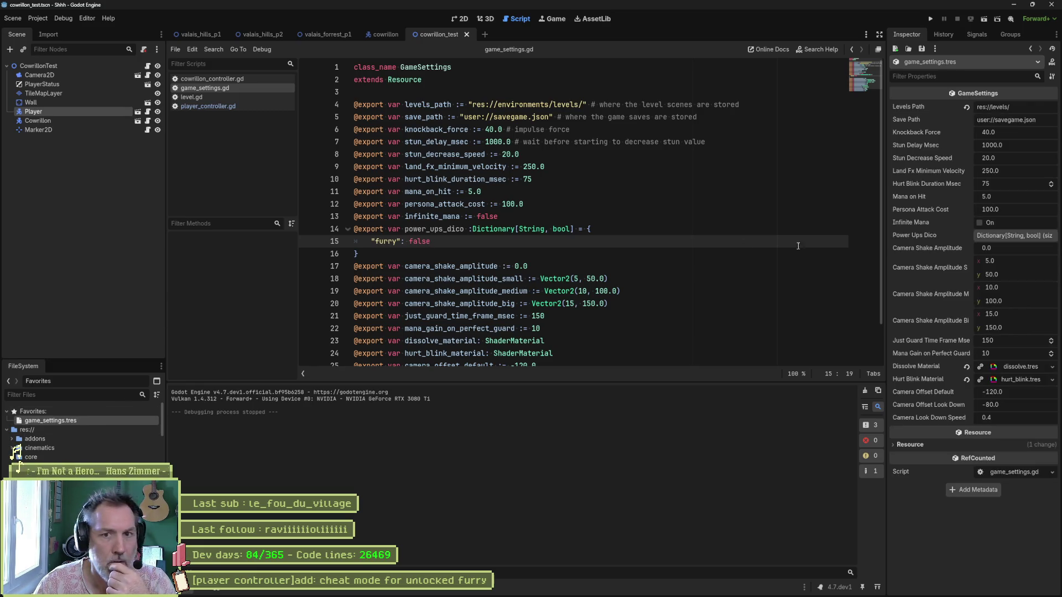
click(1004, 235)
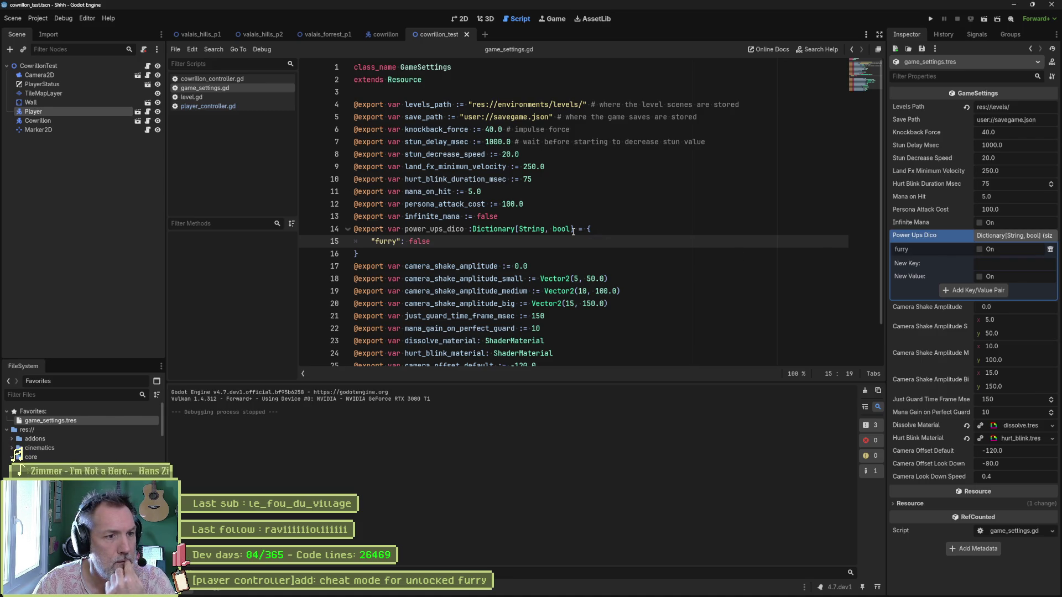
scroll(620, 232, down, 2)
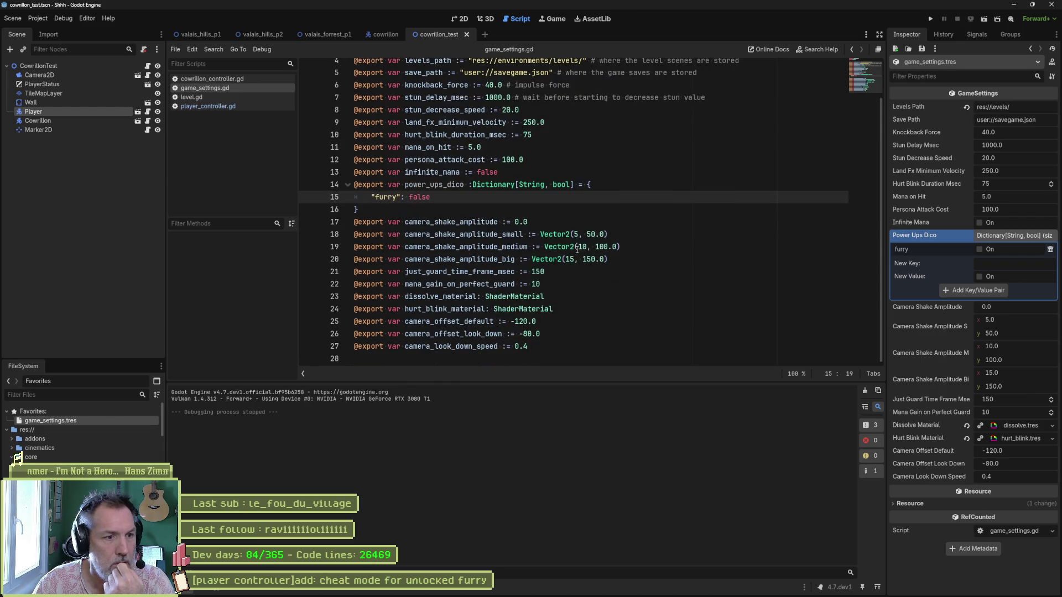
scroll(538, 244, up, 1)
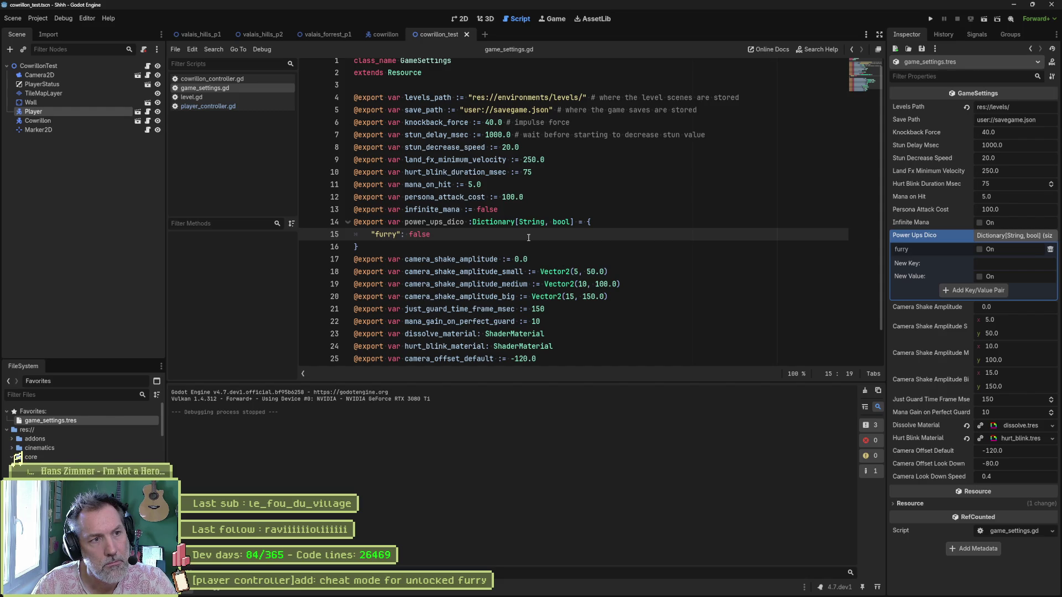
click(442, 365)
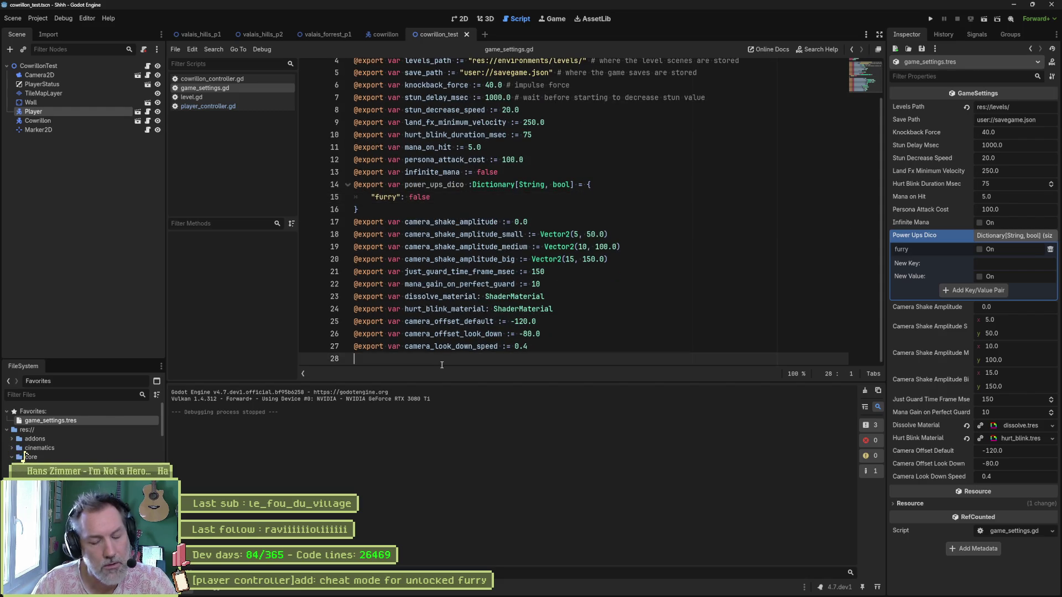
Start an unfinished 'func _re' line at the end of game_settings.gd.
key(ctrl+End)
key(Return)
key(Return)
text(func _re)
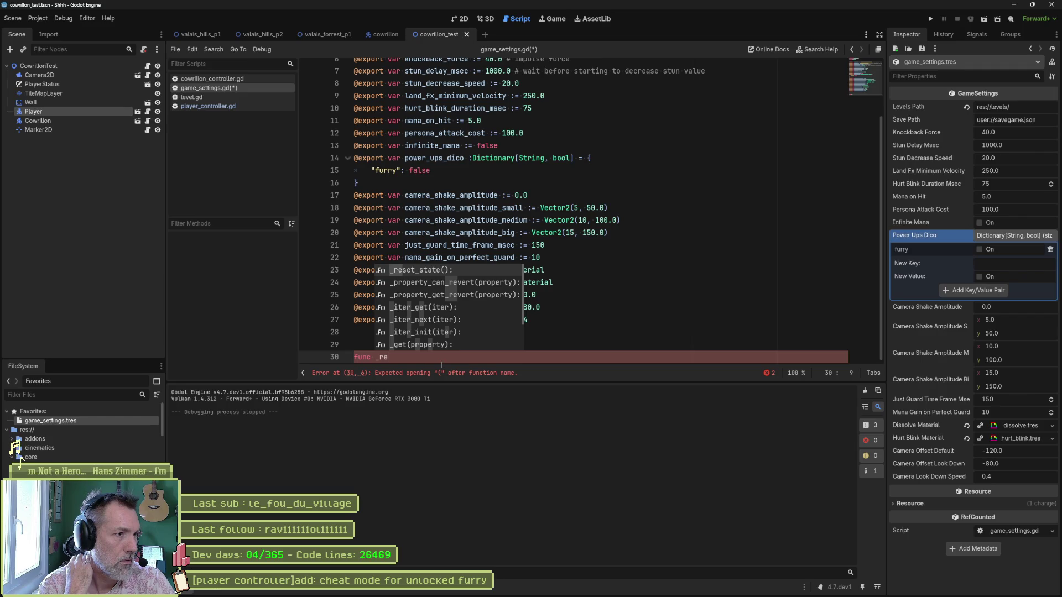
click(571, 300)
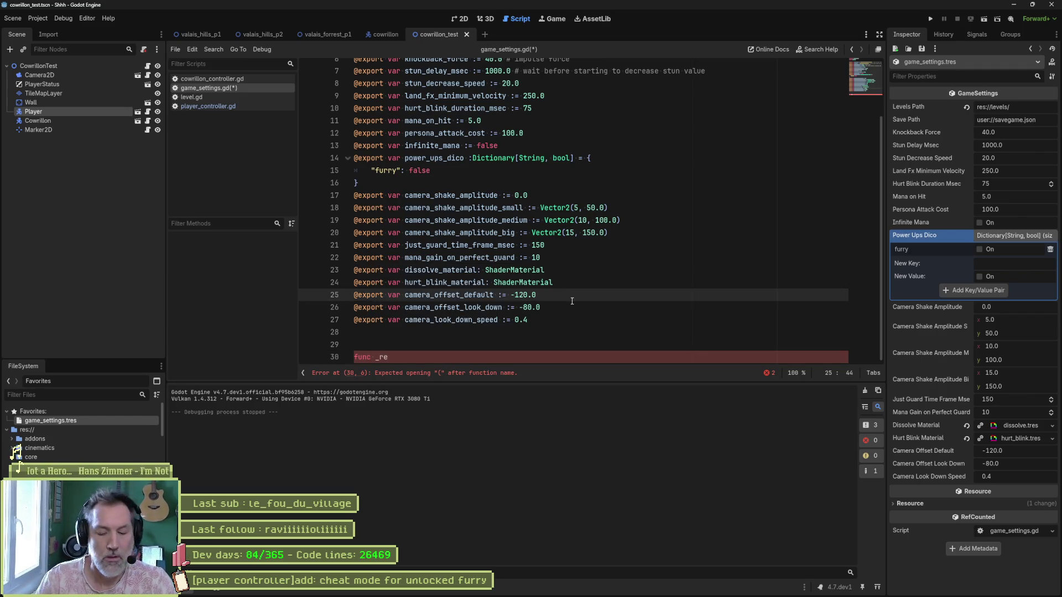
Open game_manager.gd and add a check_power_ups_settings() call inside _ready.
key(ctrl+alt+o)
text(game)
key(Return)
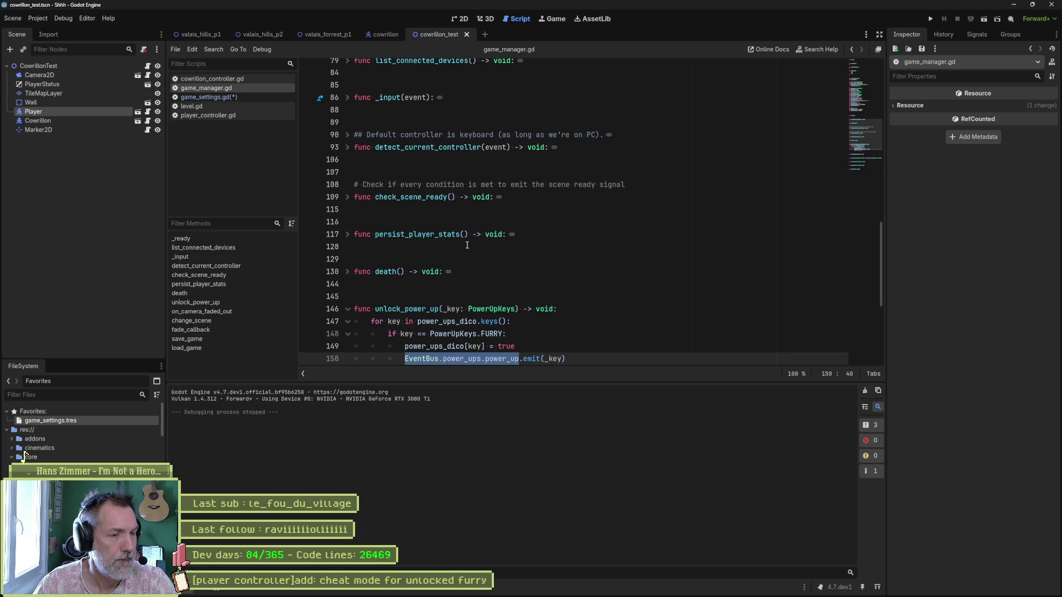
click(236, 240)
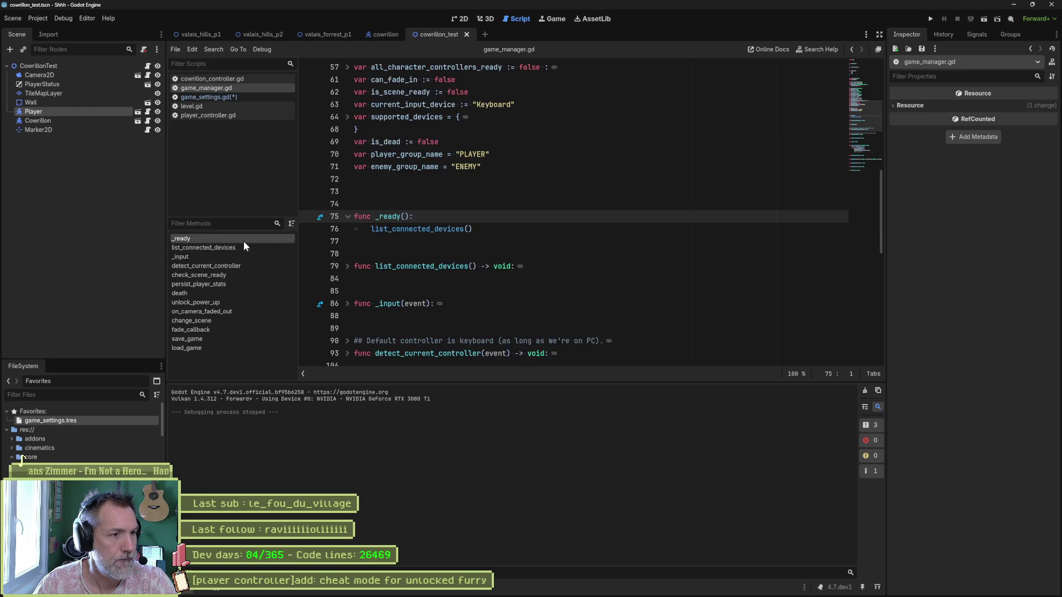
click(492, 229)
key(Return)
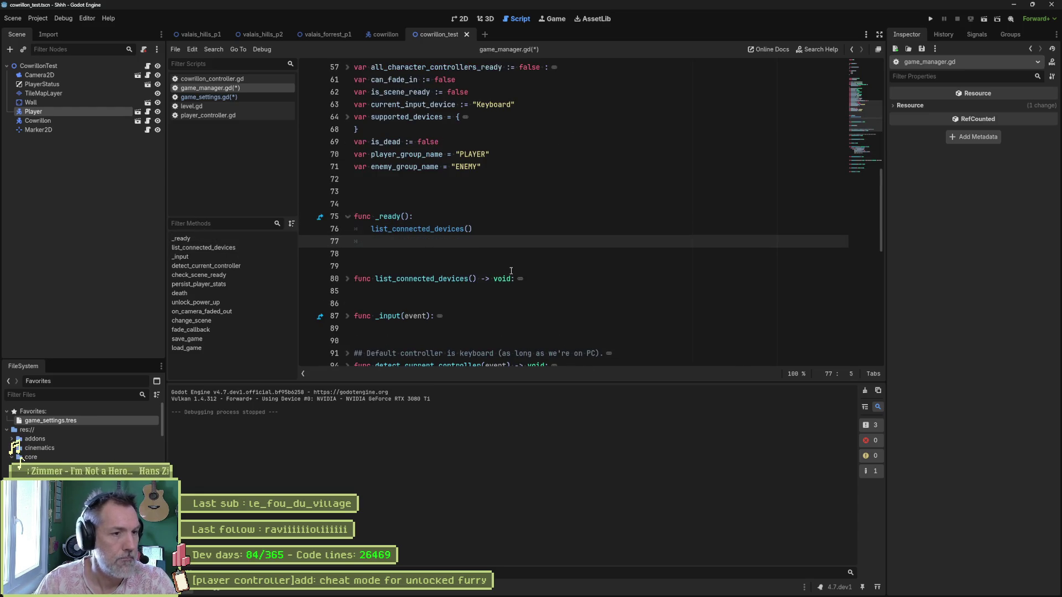
text(check_power_)
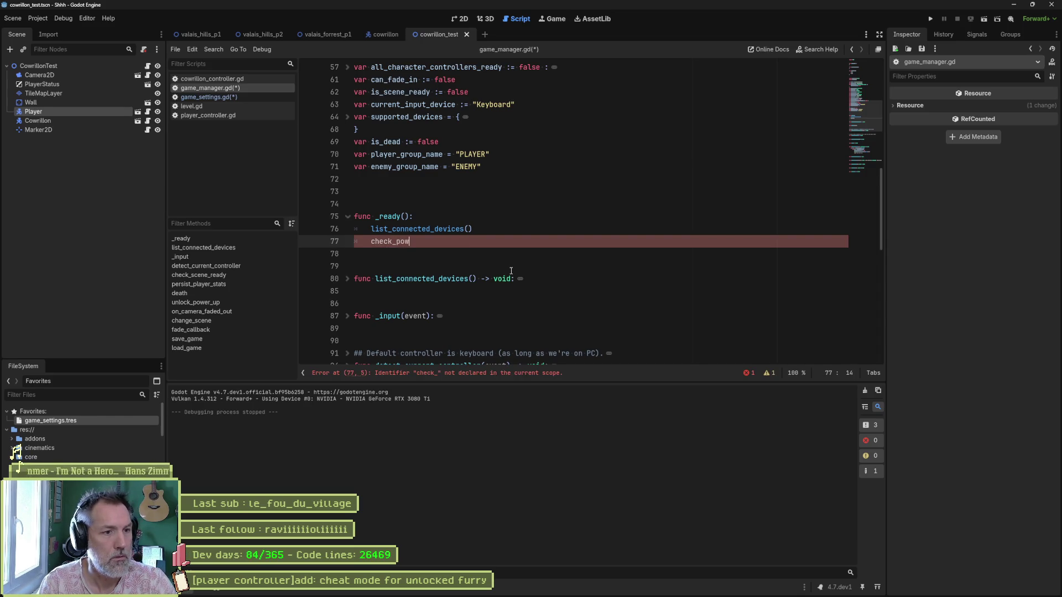
text(ups_sett)
key(BackSpace)
key(BackSpace)
key(BackSpace)
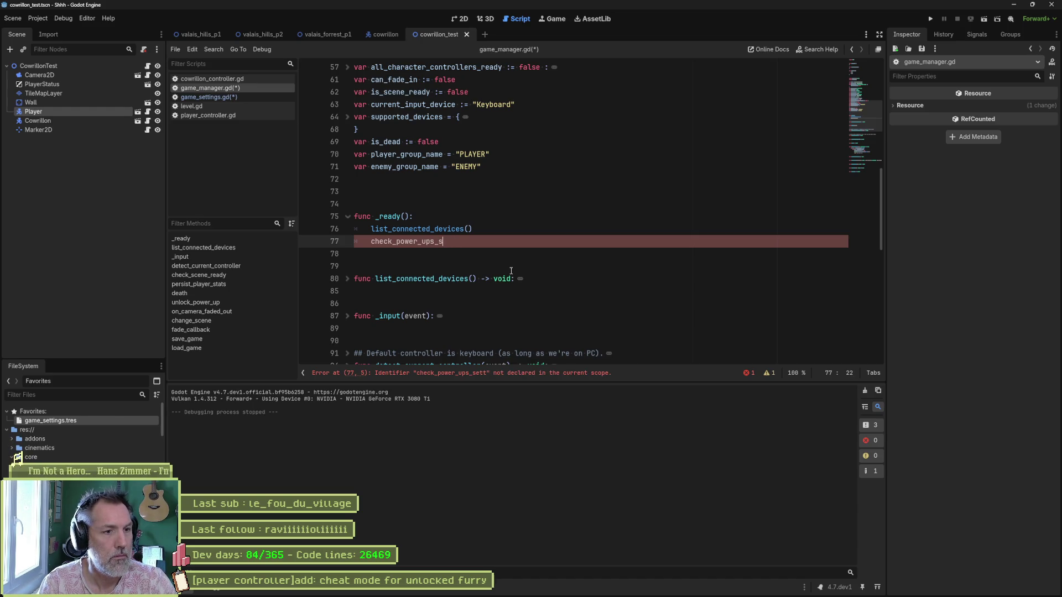
text(ettings())
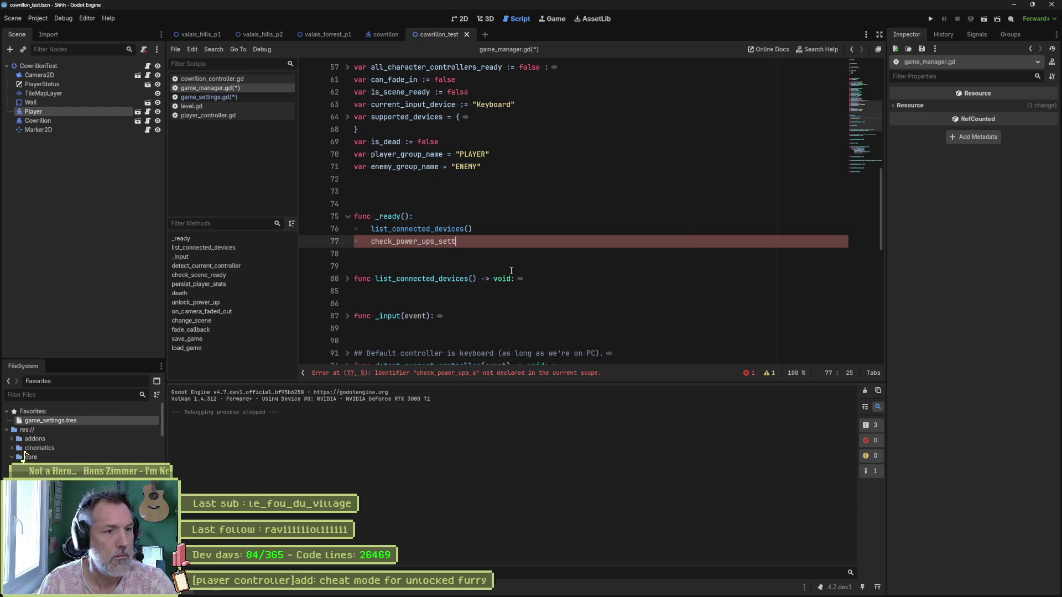
Declare func check_power_ups_settings() -> void: with a pass body below _ready.
key(Return)
key(Return)
key(Return)
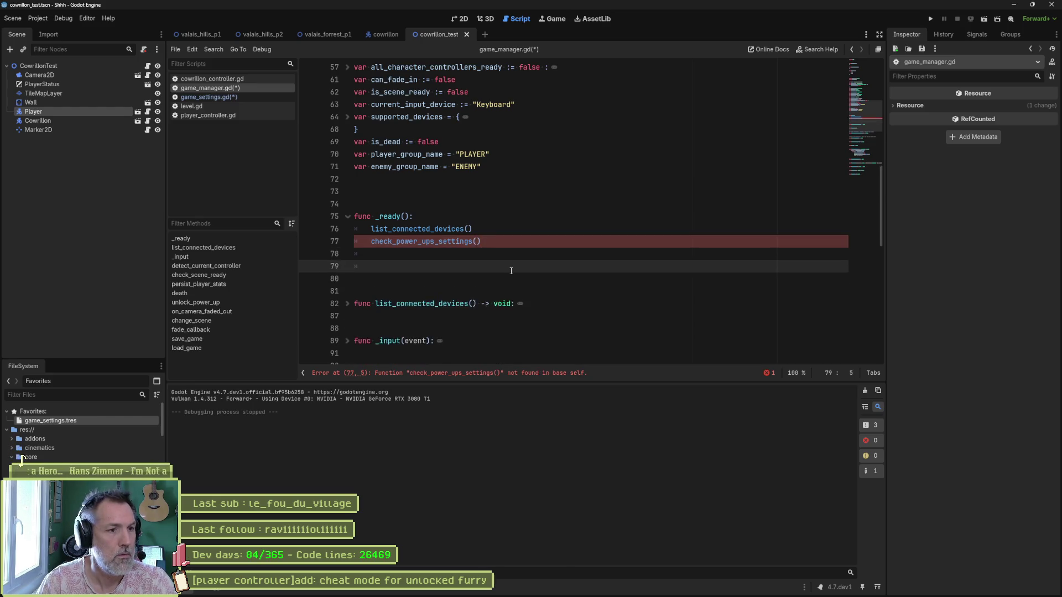
key(BackSpace)
text(func)
key(Up)
key(Up)
key(Up)
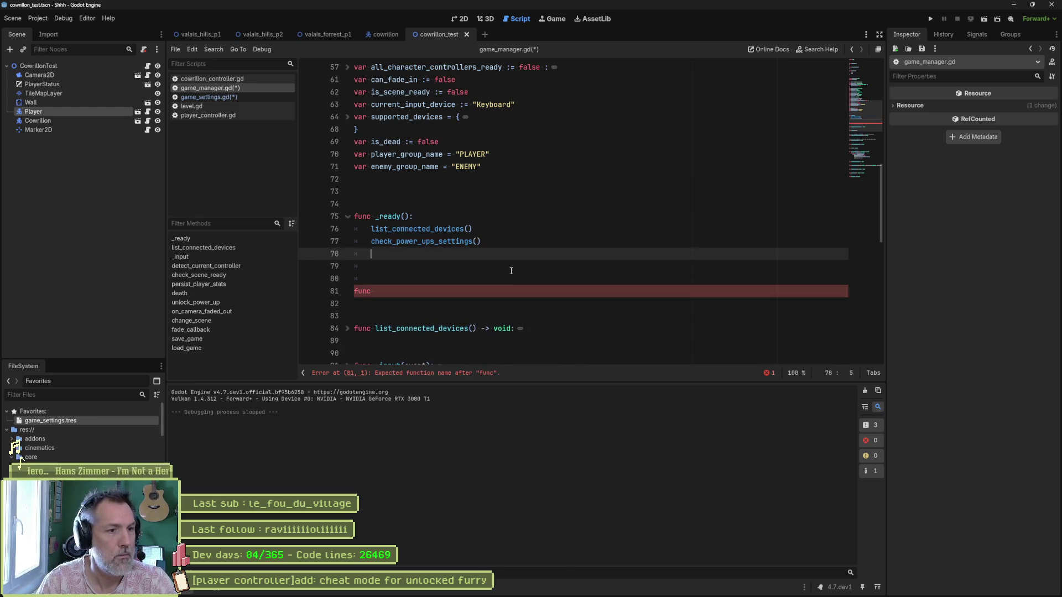
key(Home)
key(shift+End)
key(ctrl+c)
key(Down)
key(Down)
key(Down)
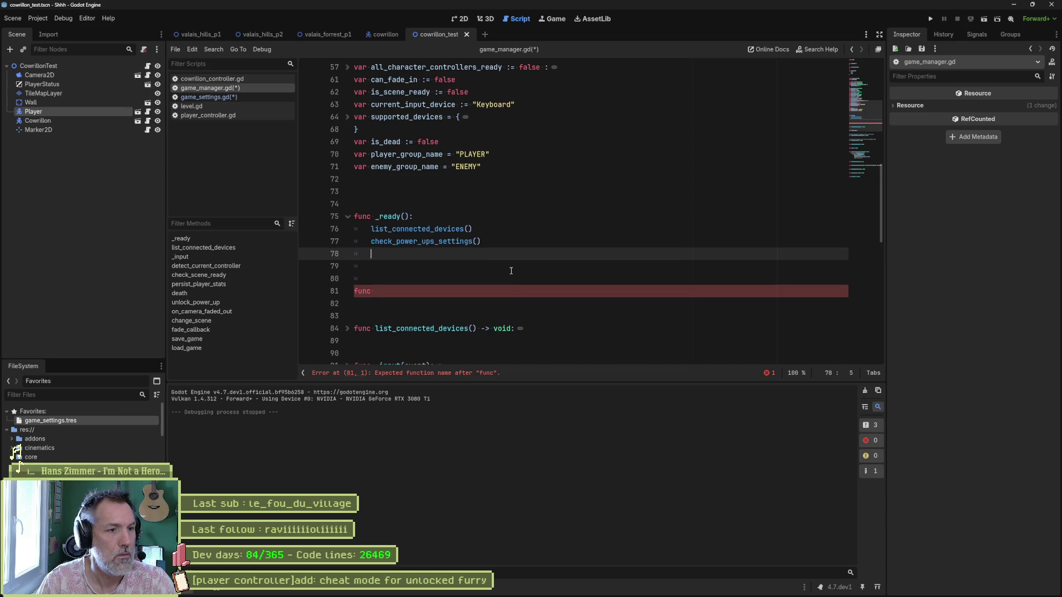
key(ctrl+shift+k)
key(End)
key(ctrl+v)
text(void:)
key(Return)
text(pass)
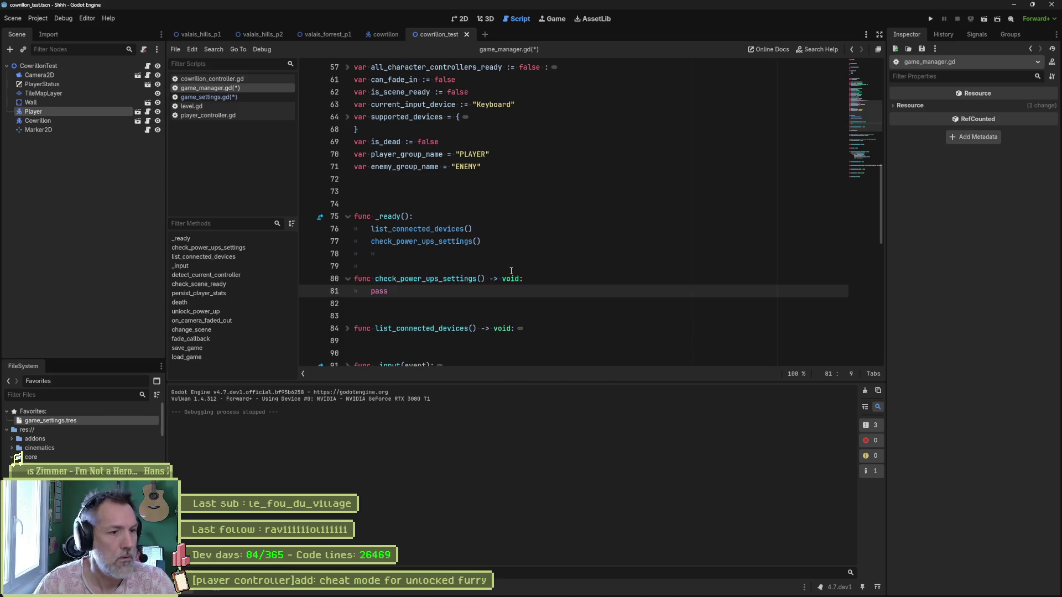
Delete the stray unfinished function line from game_settings.gd and save it.
click(210, 97)
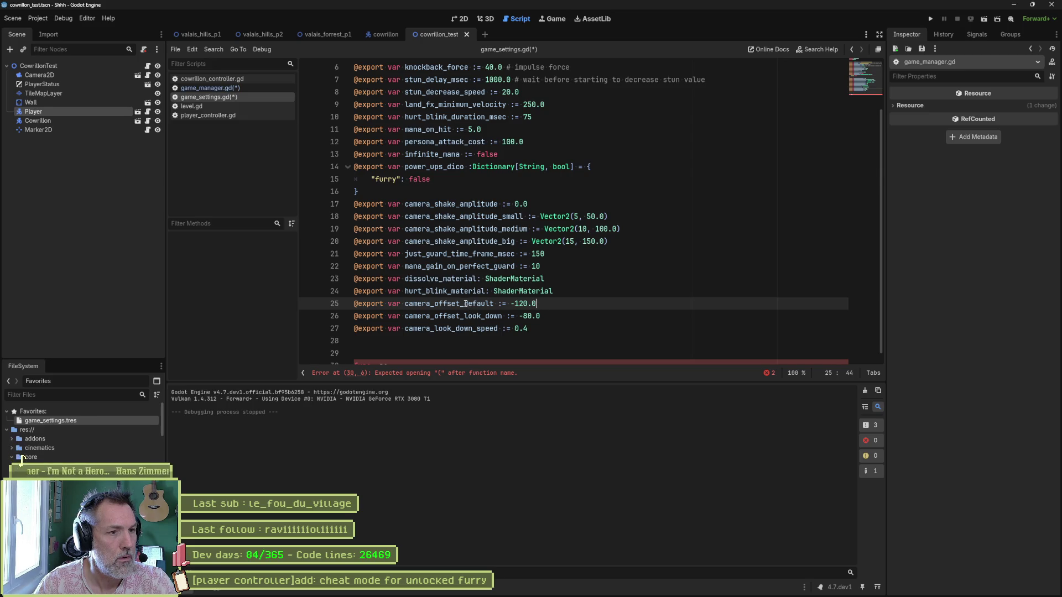
click(485, 374)
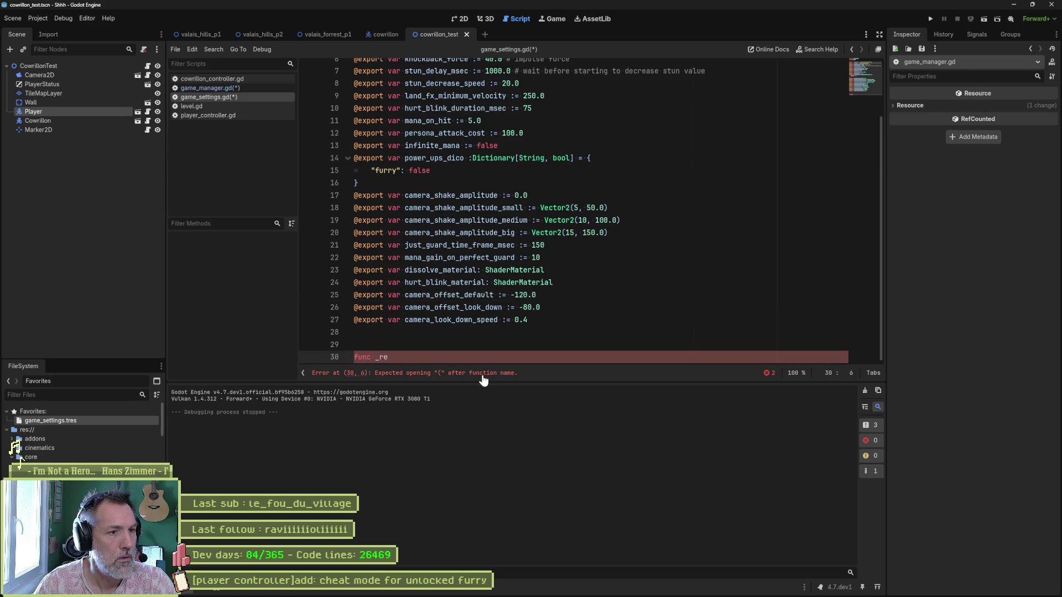
key(BackSpace)
key(BackSpace)
key(BackSpace)
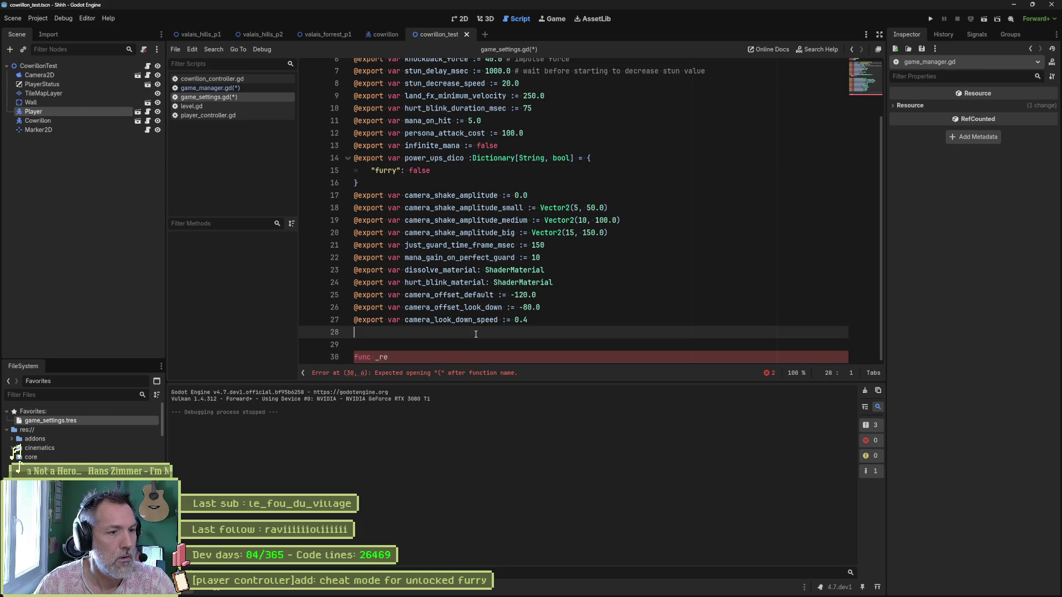
key(ctrl+s)
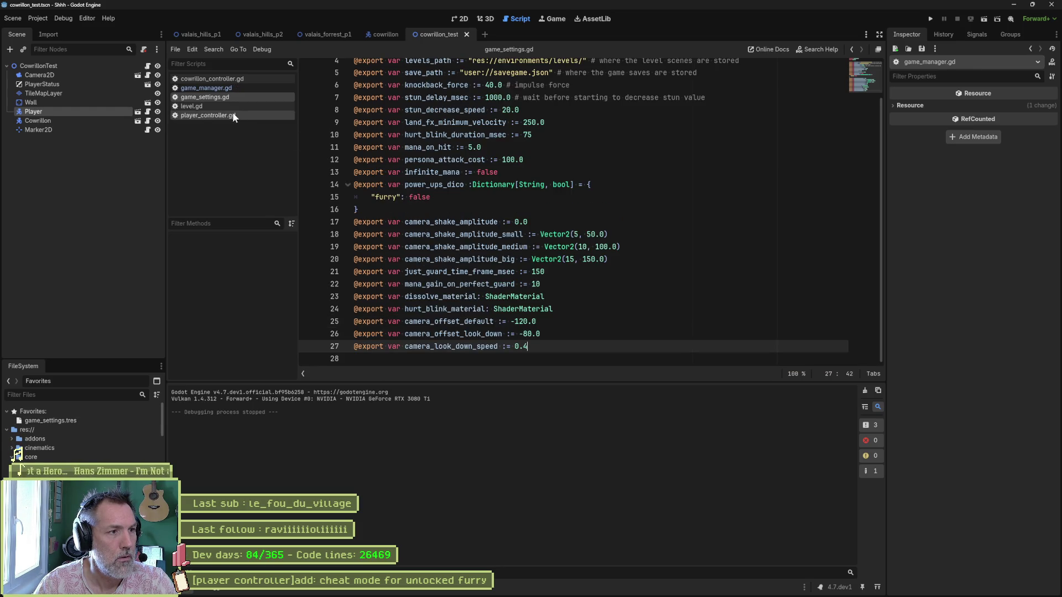
Replace pass with a GameSettingsManager.po reference, then open game_settings_manager.gd.
click(233, 88)
key(ctrl+d)
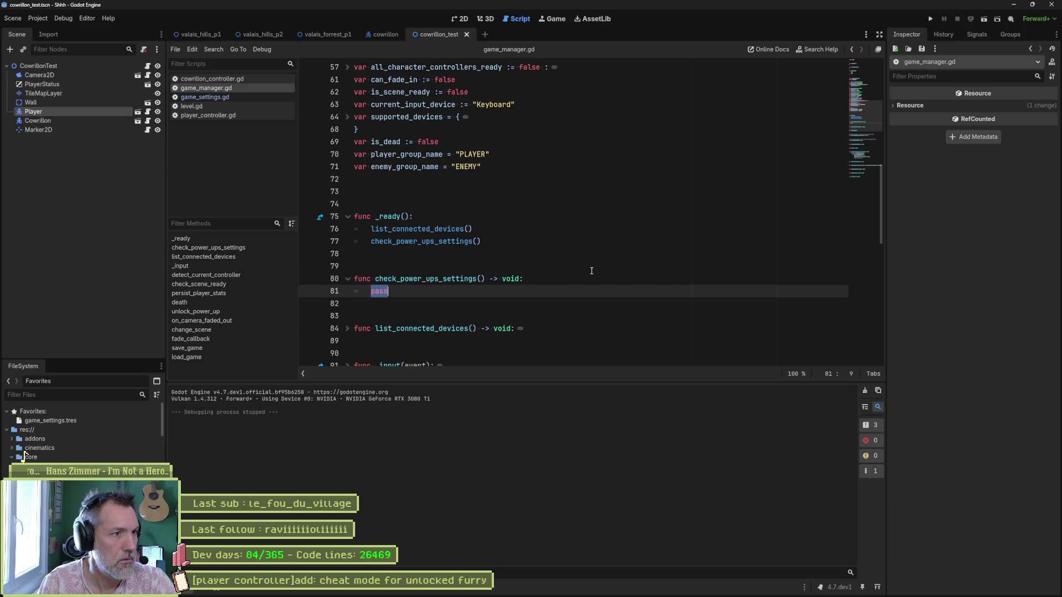
text(GameSettings)
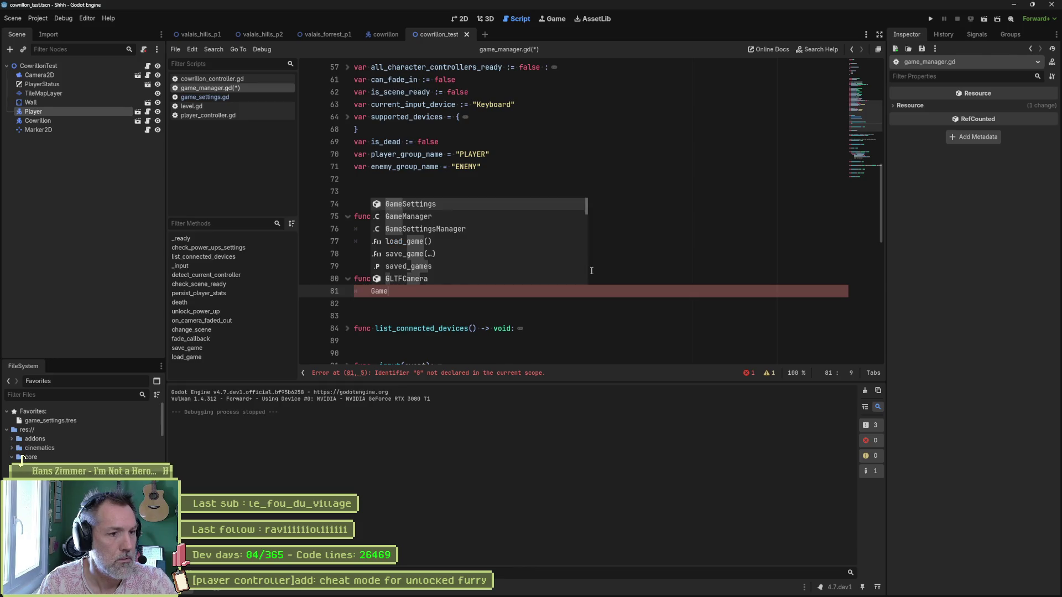
text(.po)
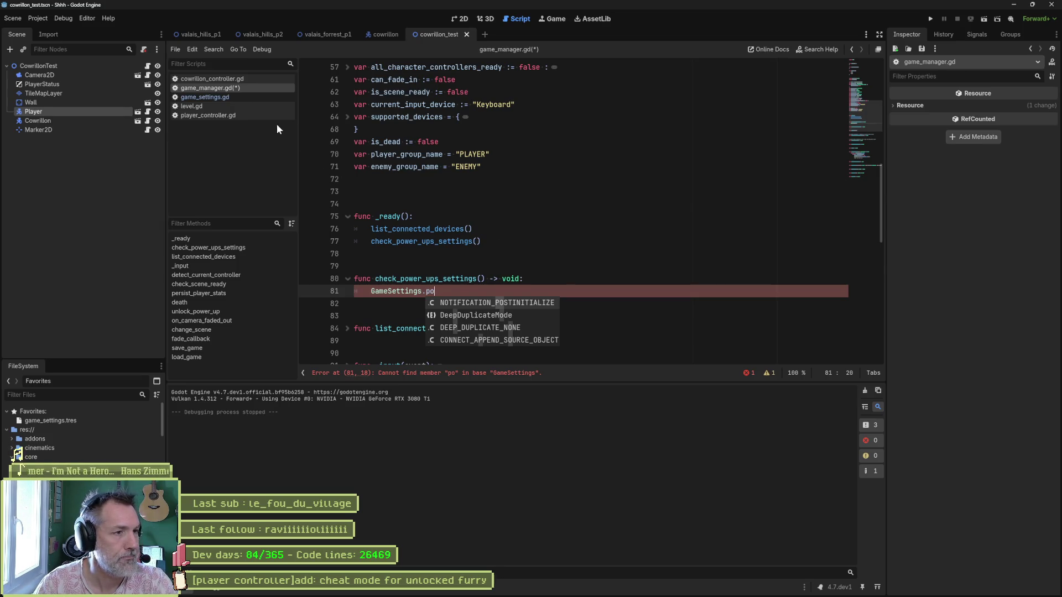
click(228, 97)
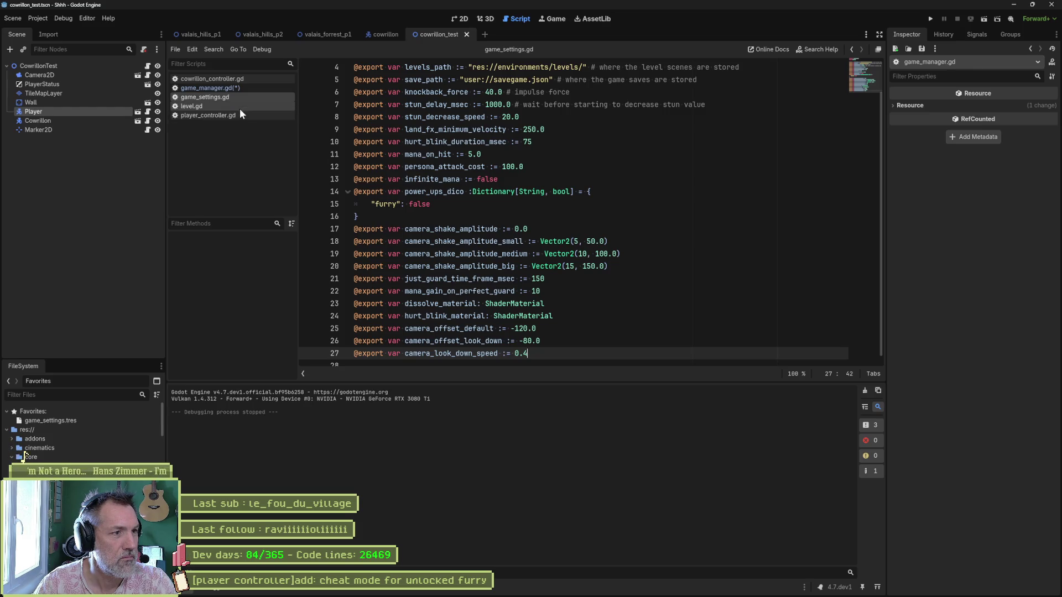
click(220, 89)
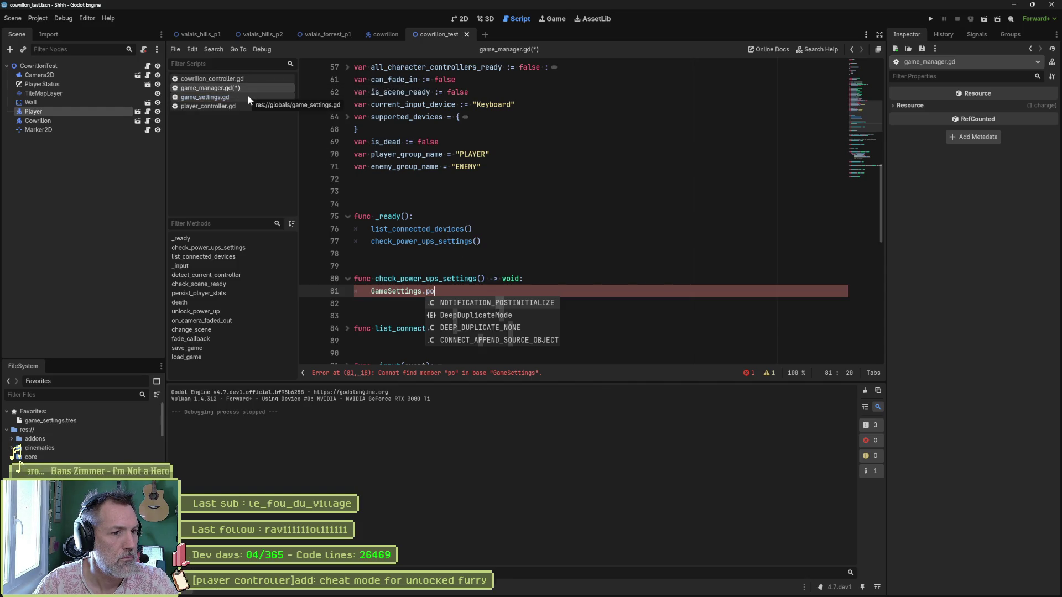
click(420, 291)
text(Manager)
key(End)
key(ctrl+space)
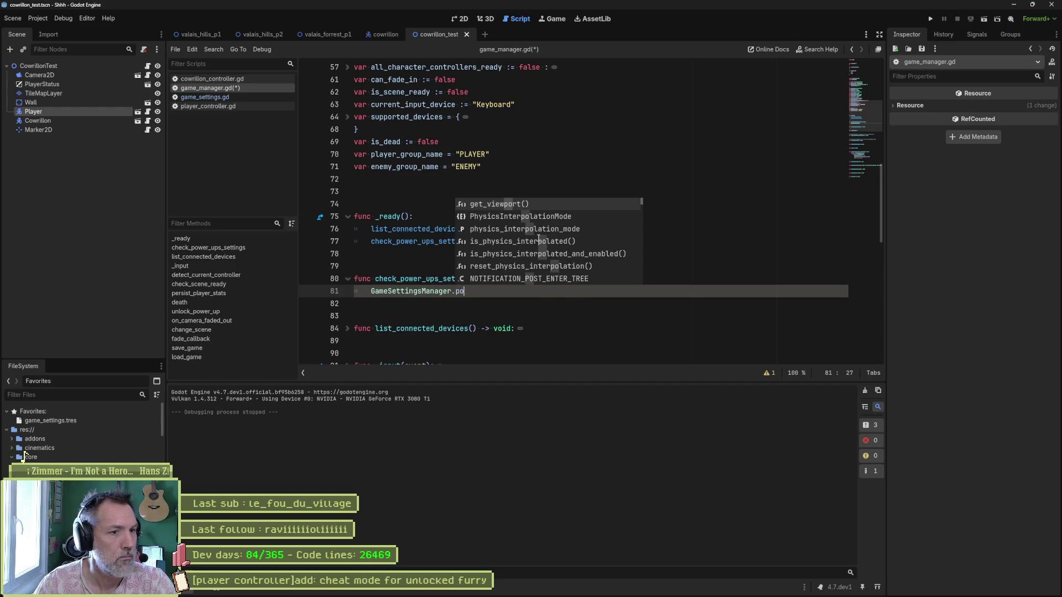
ctrl+click(434, 291)
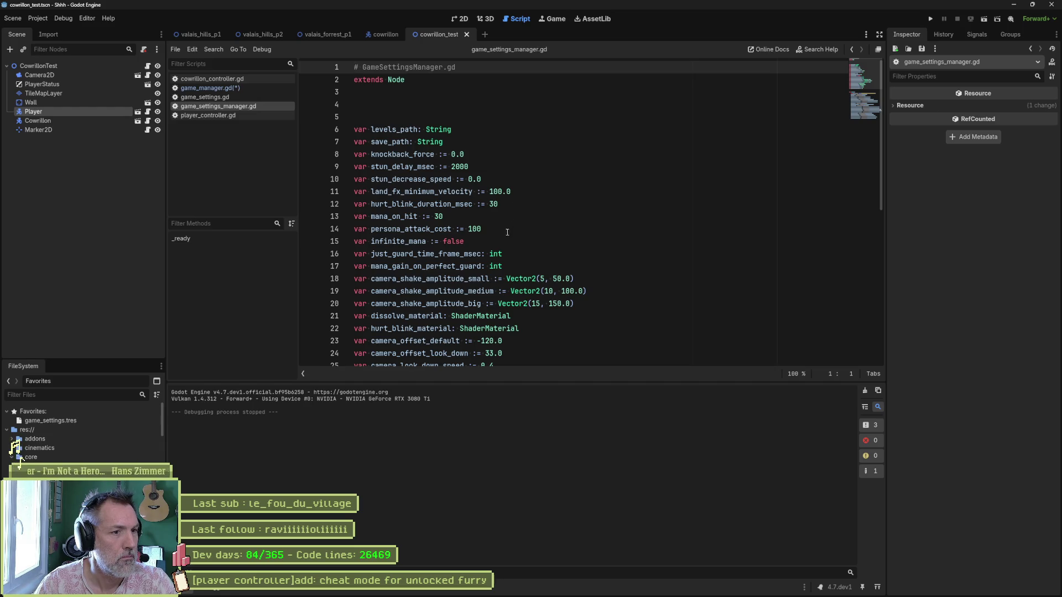
click(232, 97)
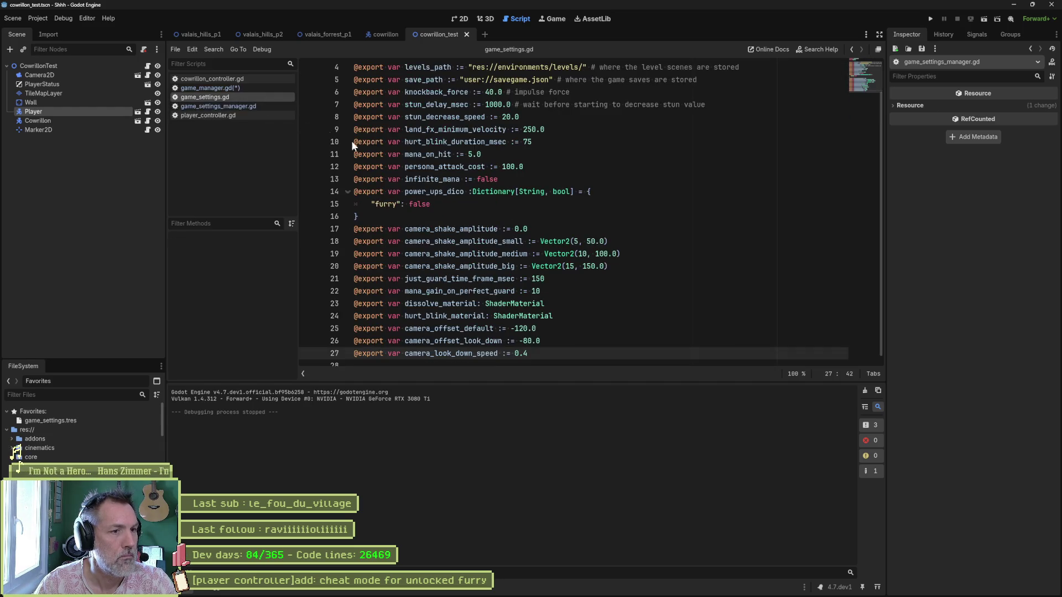
drag(513, 218, 511, 179)
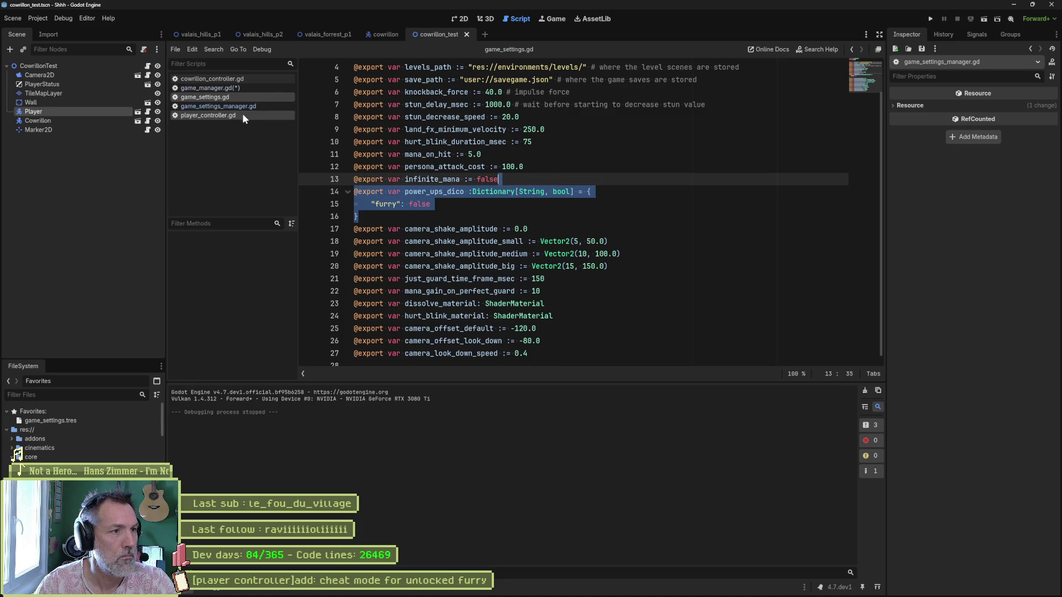
click(230, 107)
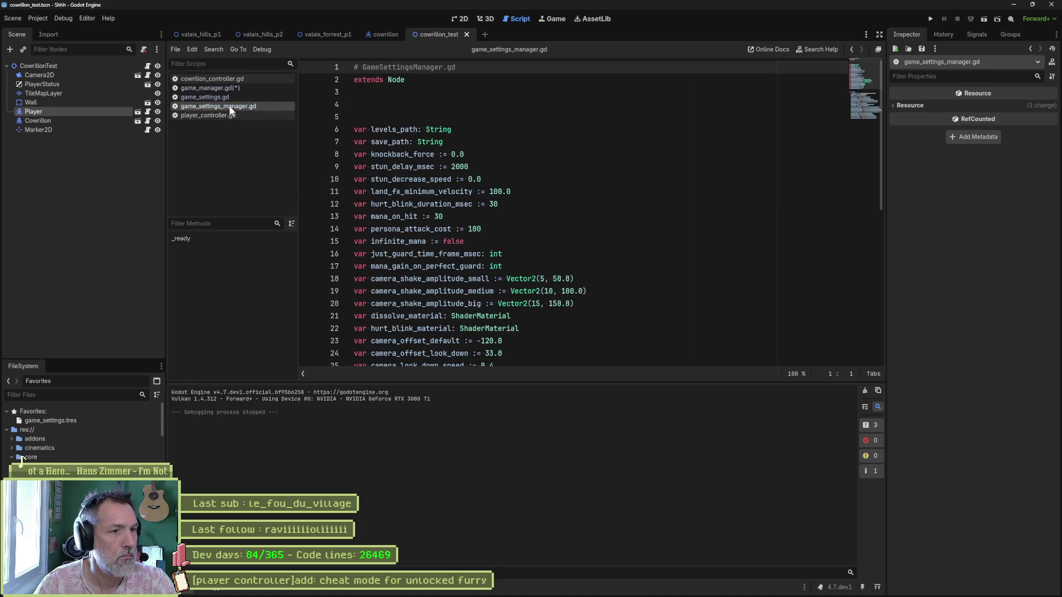
click(504, 239)
key(ctrl+v)
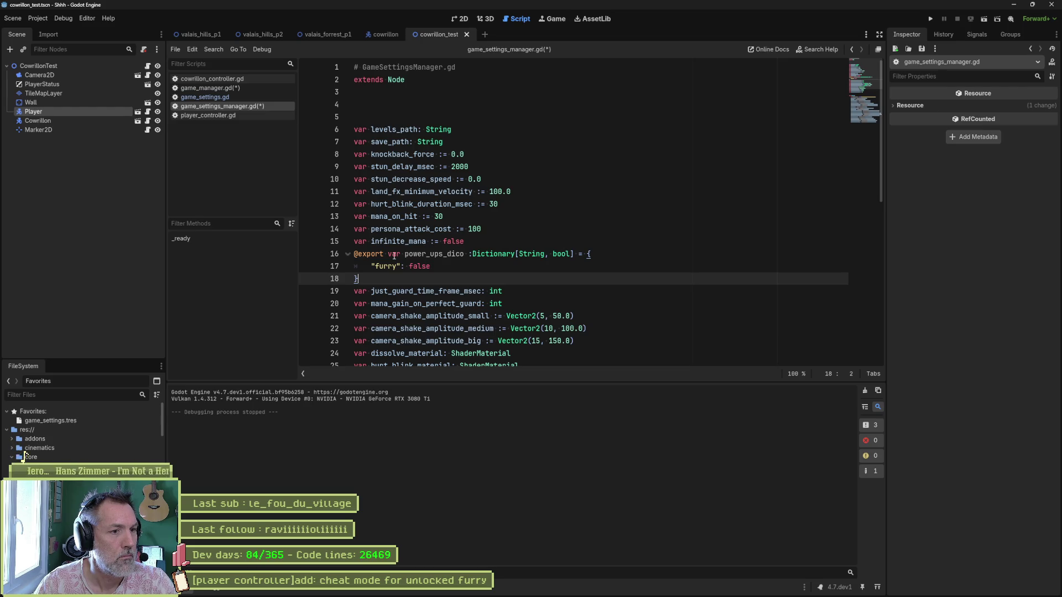
drag(388, 255, 353, 250)
key(Delete)
key(ctrl+s)
Below the infinite_mana assignment in _ready, start the line 'power_ups_dico = game_settings.power'.
scroll(469, 267, down, 7)
scroll(470, 267, down, 3)
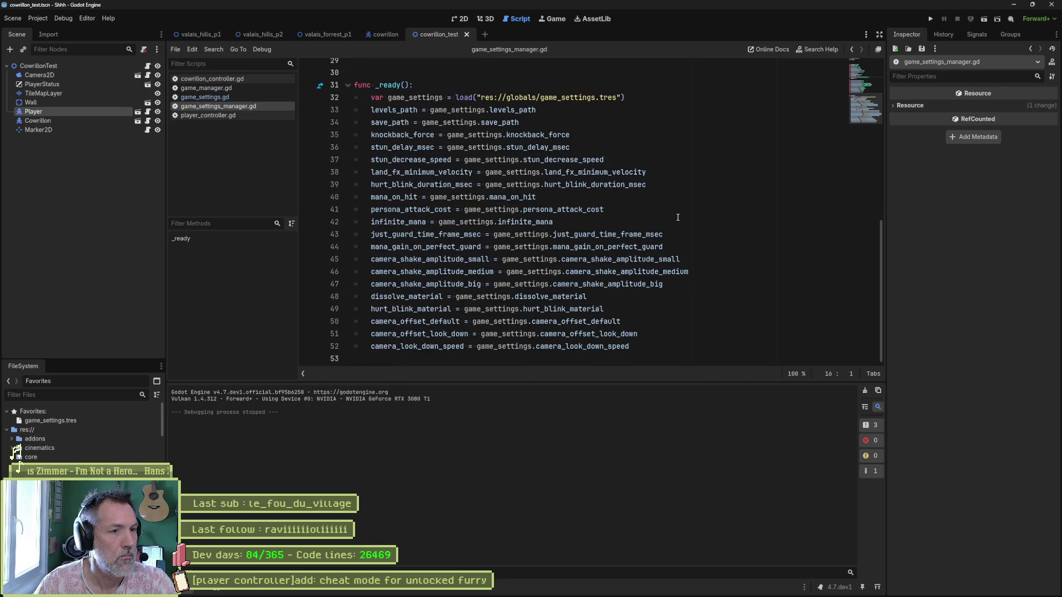
click(606, 223)
key(Return)
text(po)
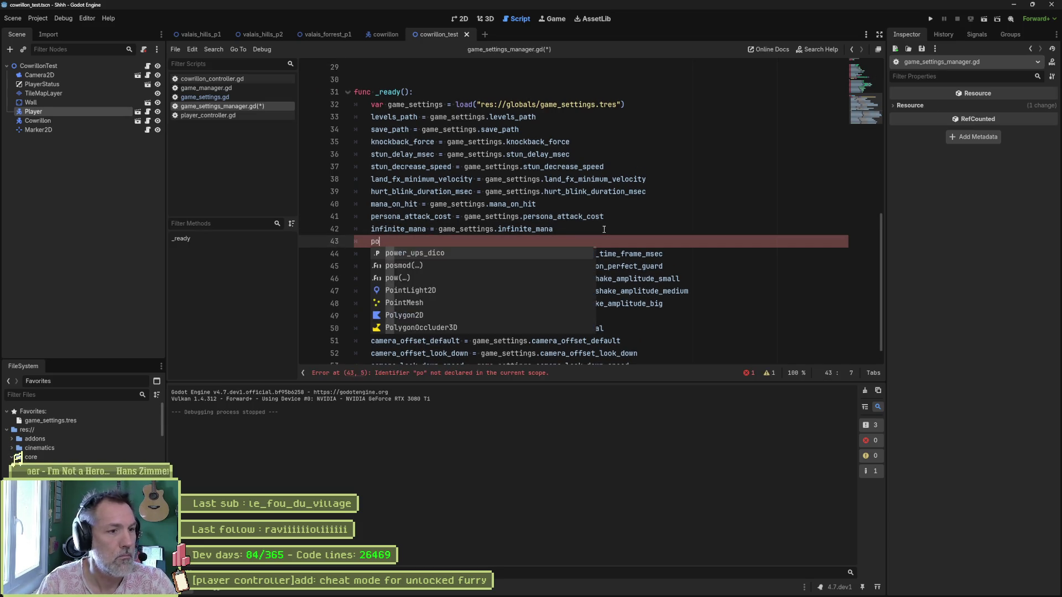
key(Return)
text(= game)
key(Return)
text(.power)
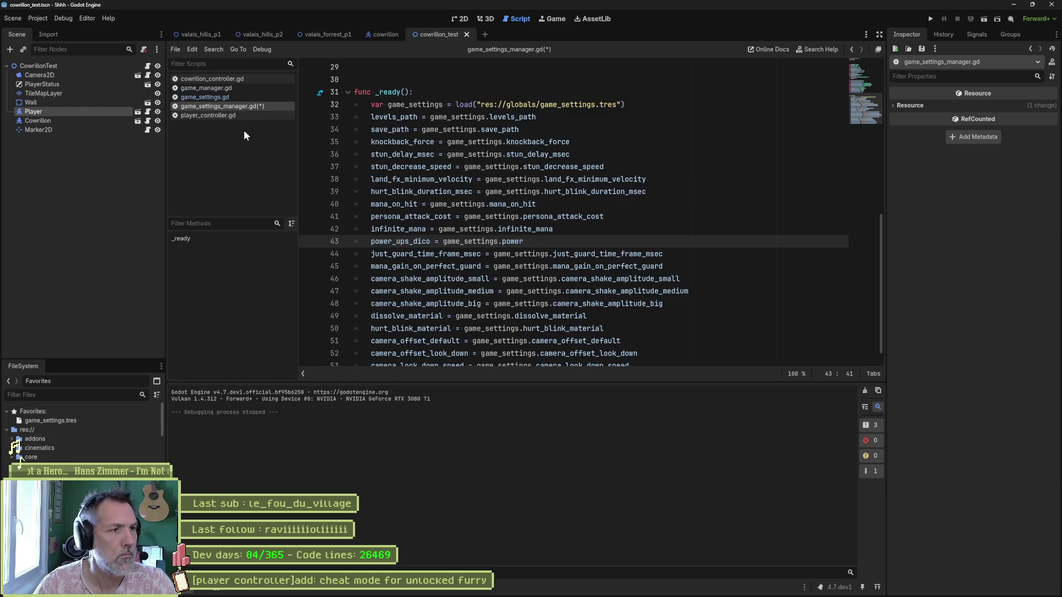
Complete the assignment to game_settings.power_ups_dico, then request GameSettingsManager.po completions in game_manager.gd.
click(218, 98)
double_click(431, 192)
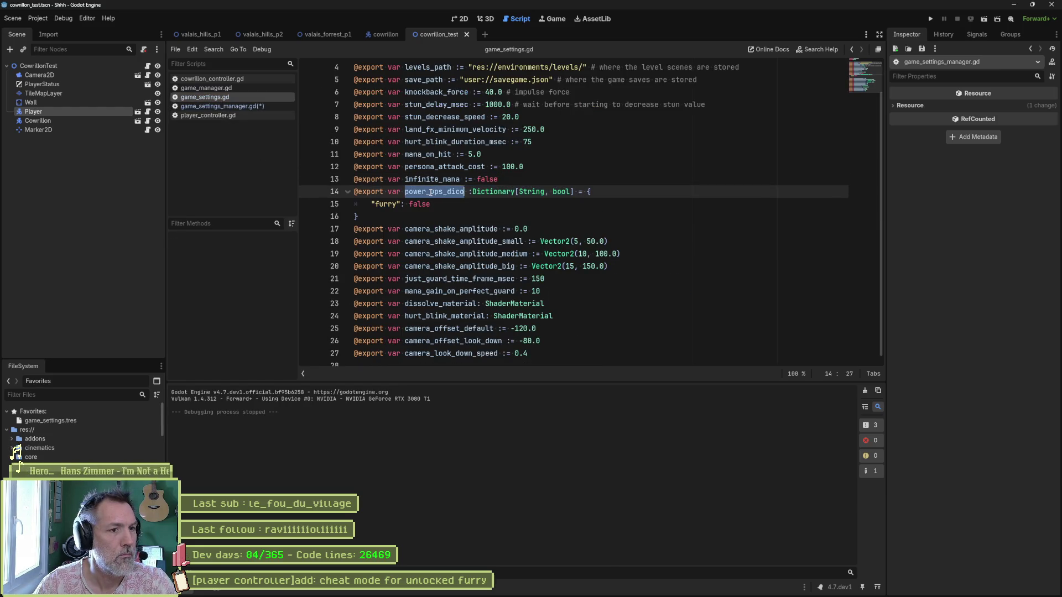
key(alt+Left)
key(ctrl+space)
key(Return)
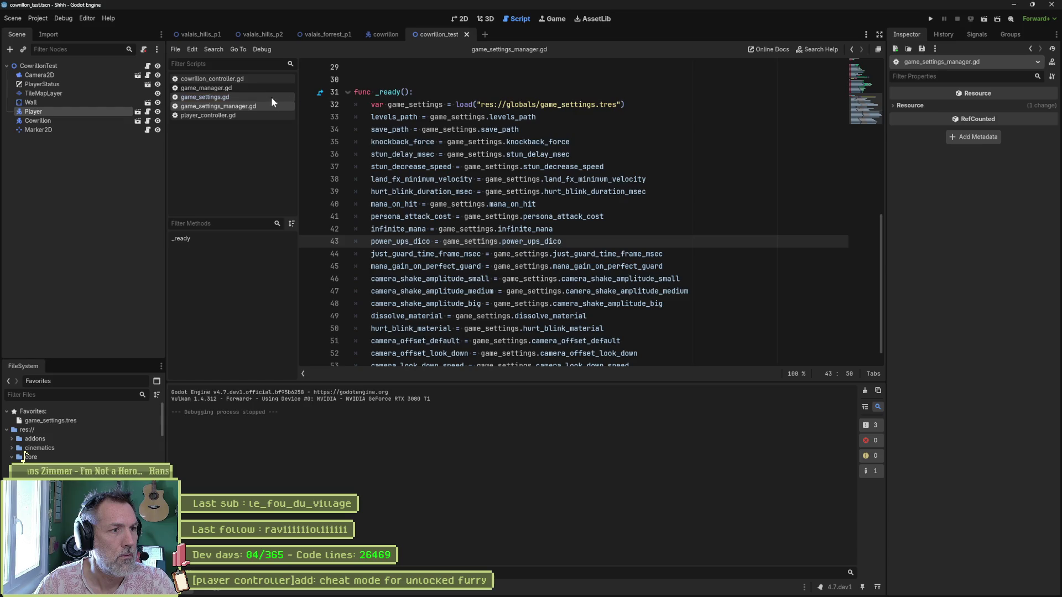
click(247, 89)
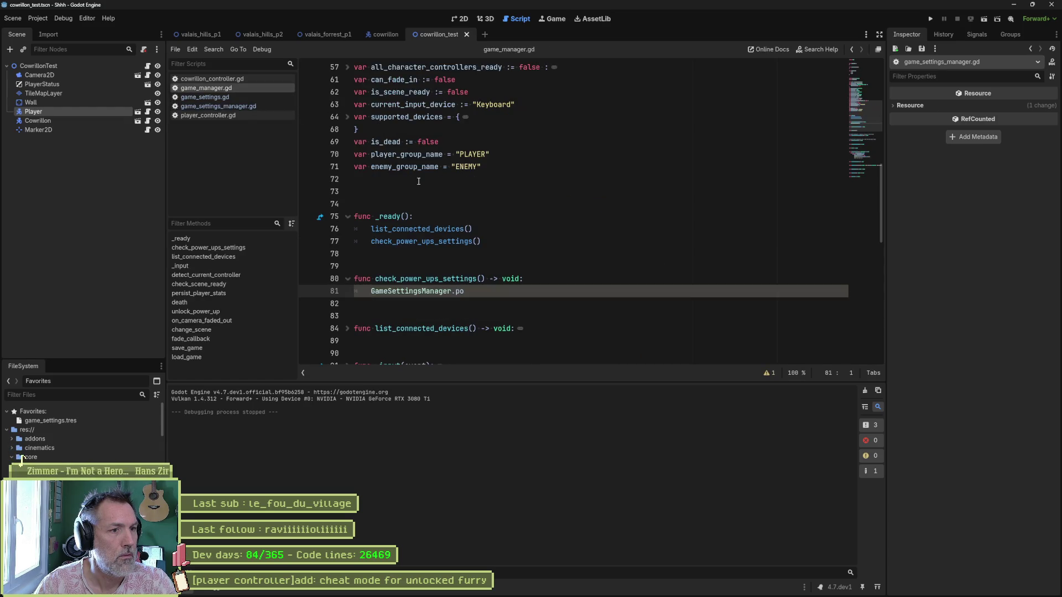
key(ctrl+space)
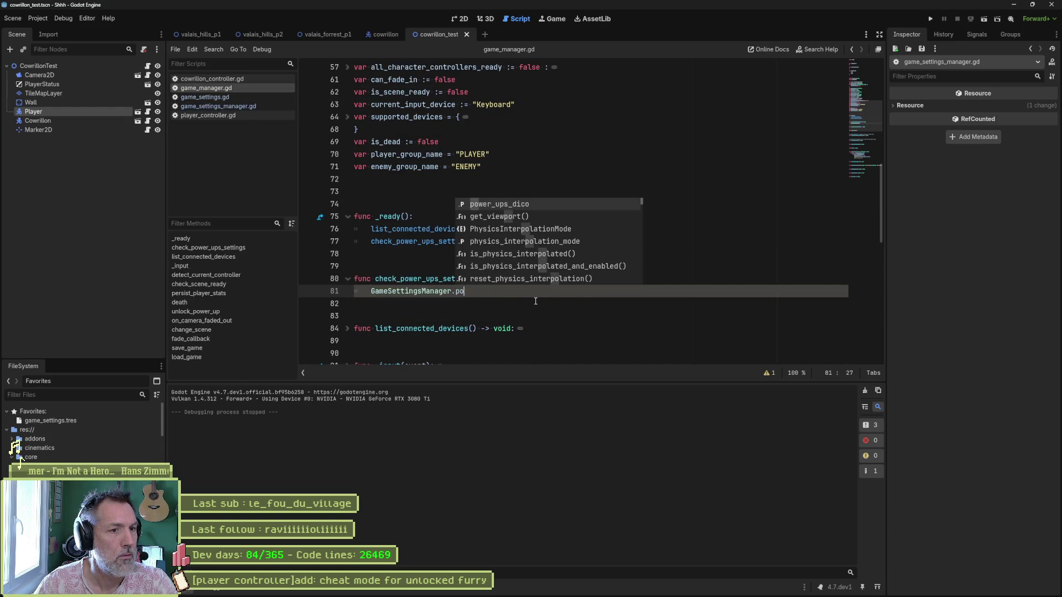
Complete the reference to GameSettingsManager.power_ups_dico, skim player_controller.gd, and switch to Fork.
double_click(533, 204)
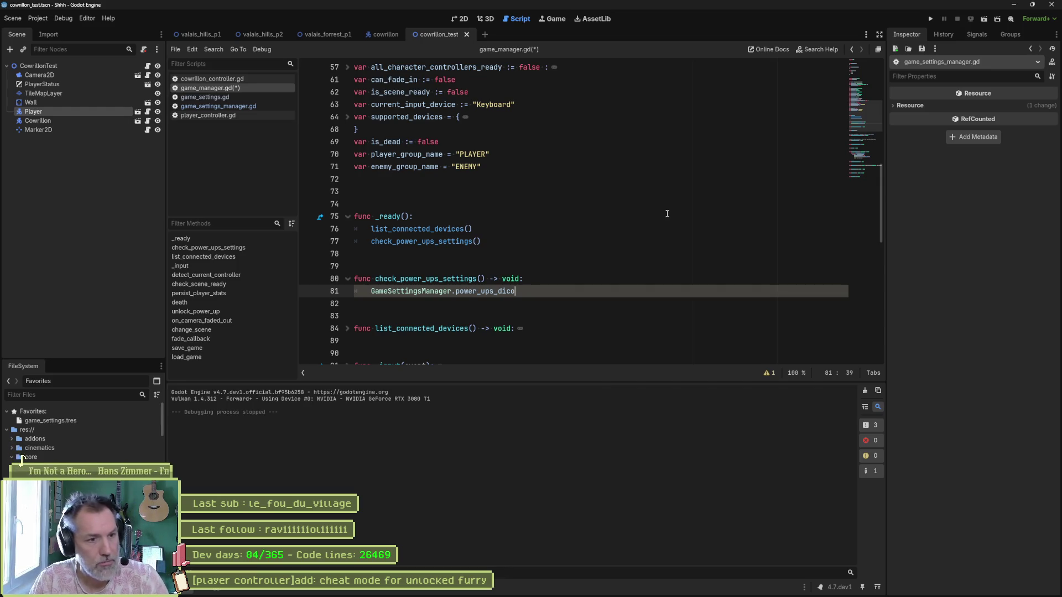
click(238, 107)
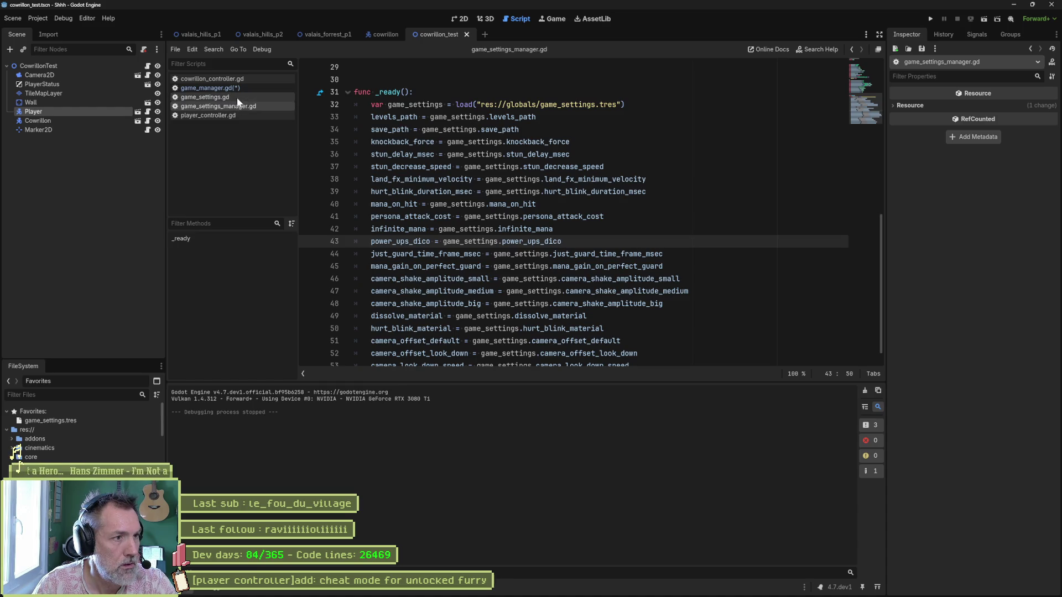
click(231, 116)
scroll(573, 255, down, 10)
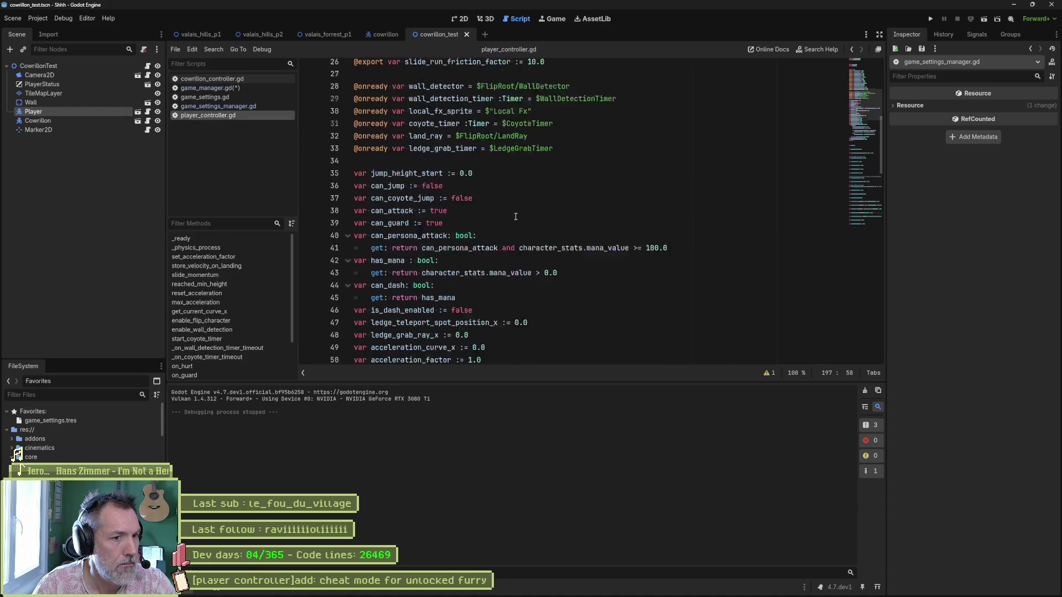
scroll(574, 255, down, 7)
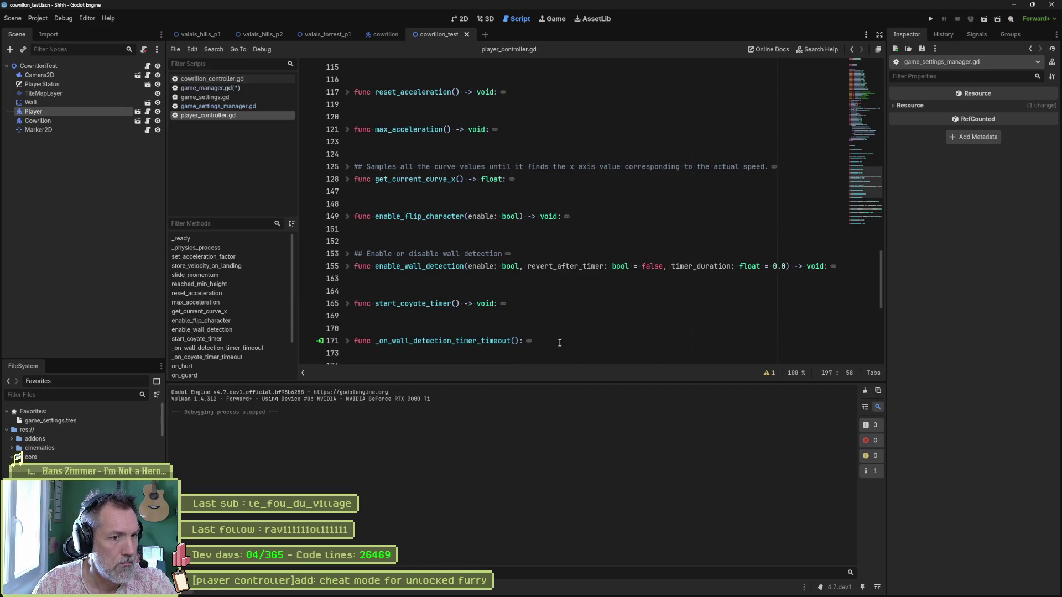
click(610, 590)
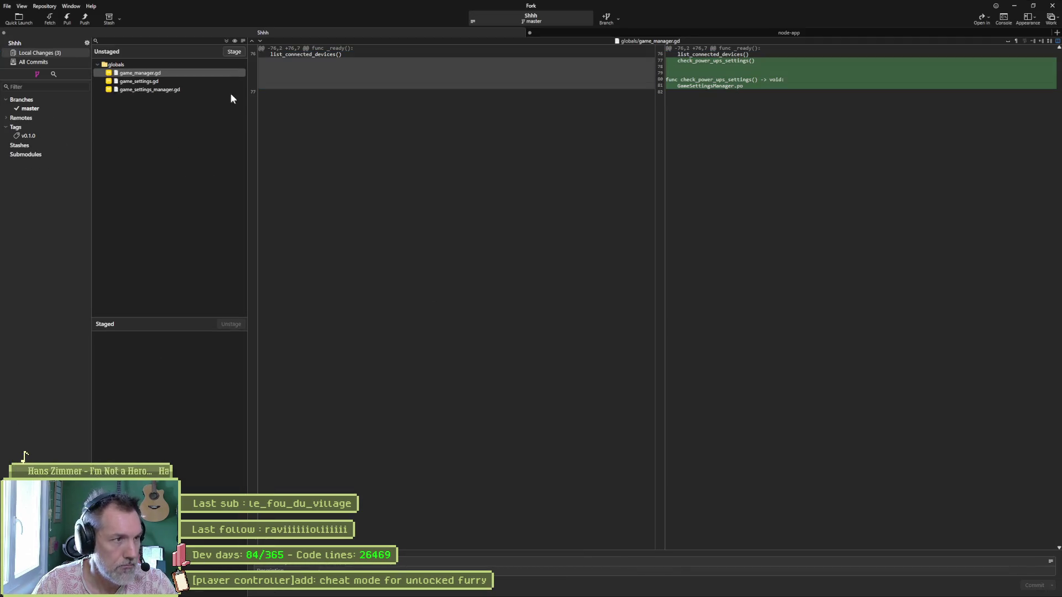
In Fork's master history, select the progress_bar line reading power_ups_dico's FURRY entry from the latest commit.
click(38, 108)
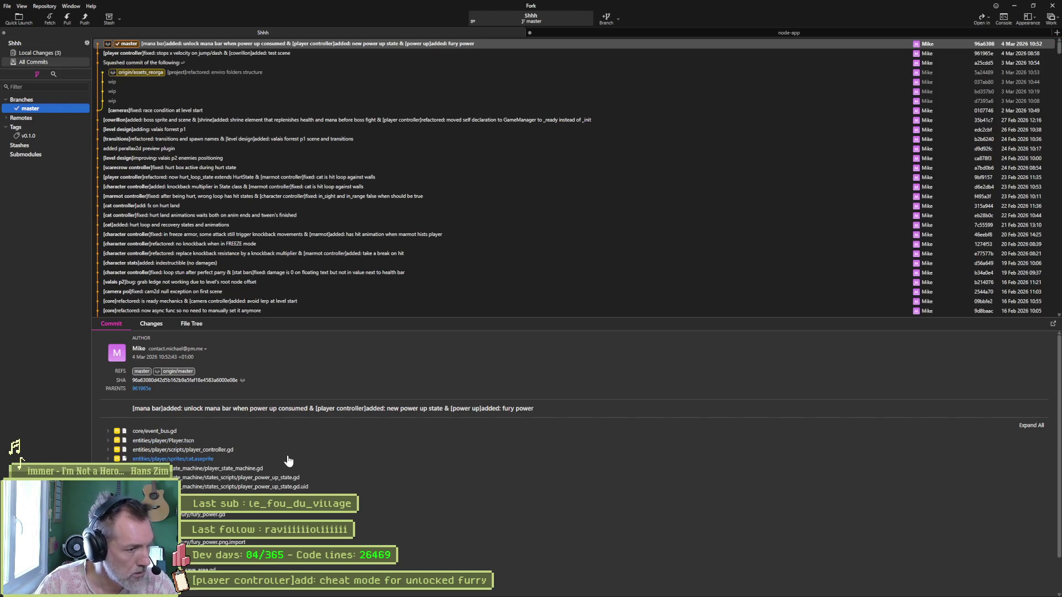
scroll(271, 467, down, 1)
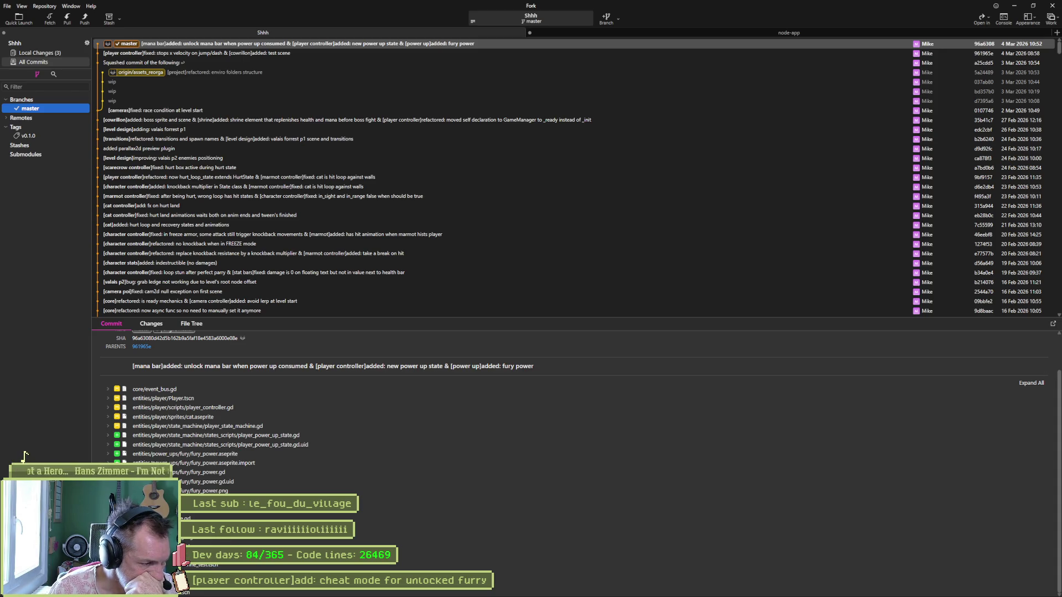
click(199, 574)
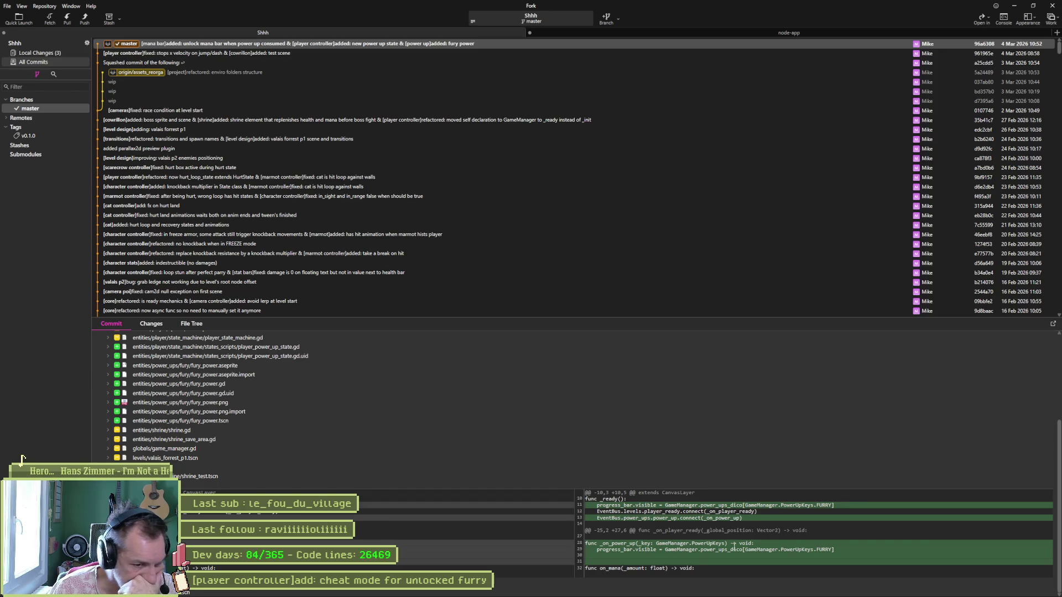
drag(833, 549, 596, 549)
key(ctrl+c)
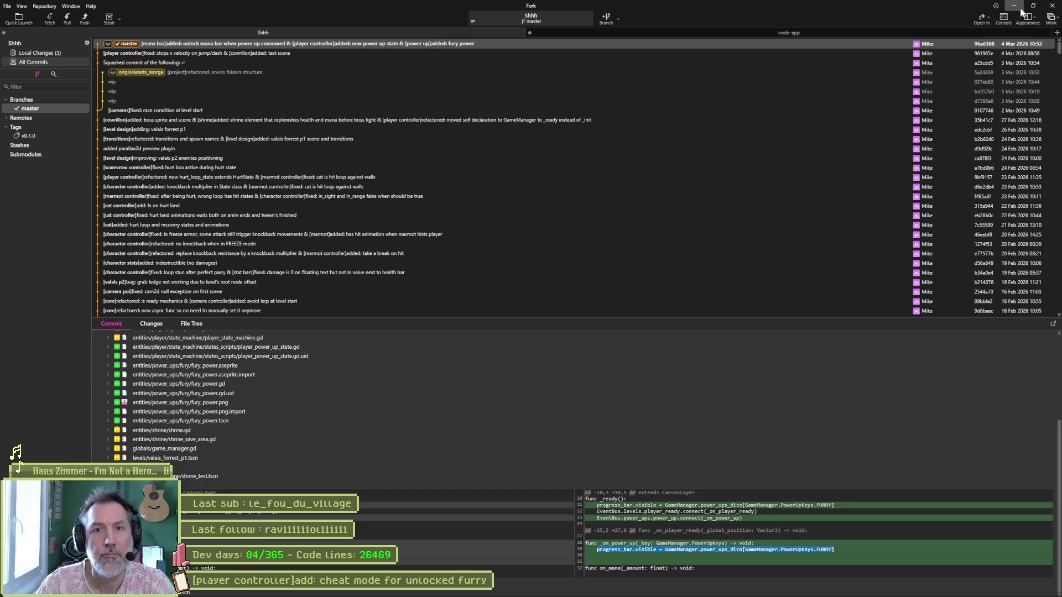
click(1014, 6)
Paste the copied FURRY lookup line below line 81 and replace progress_bar.visible with 'player.'.
click(212, 87)
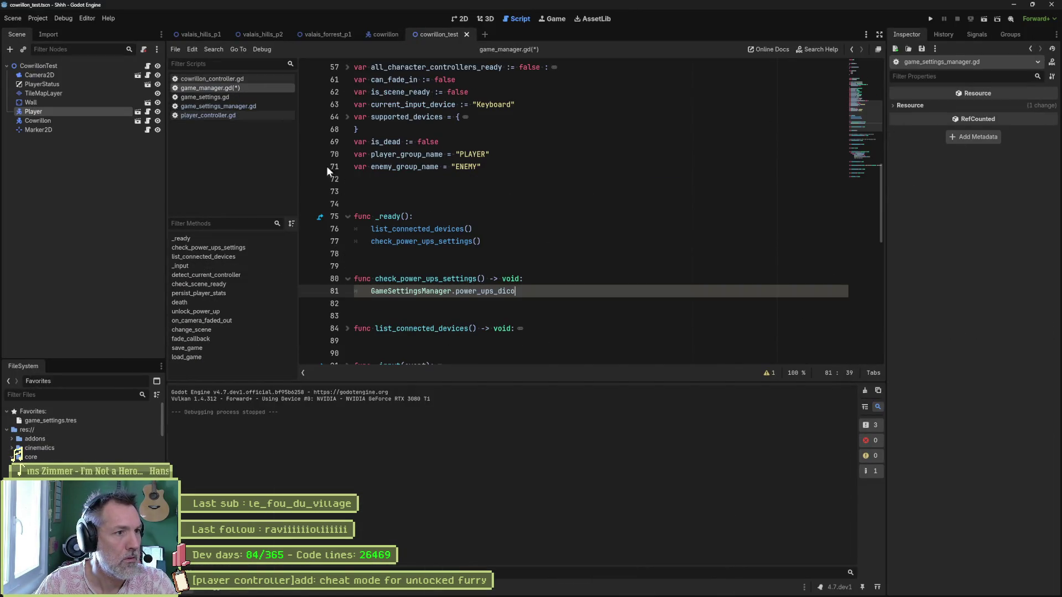
key(Return)
key(ctrl+v)
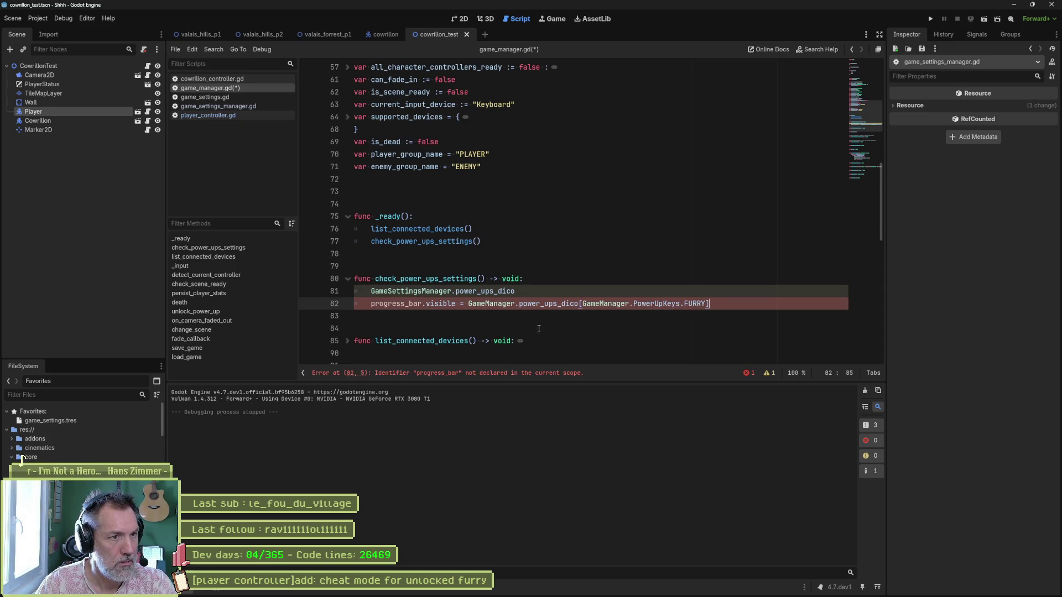
mouse_move(515, 310)
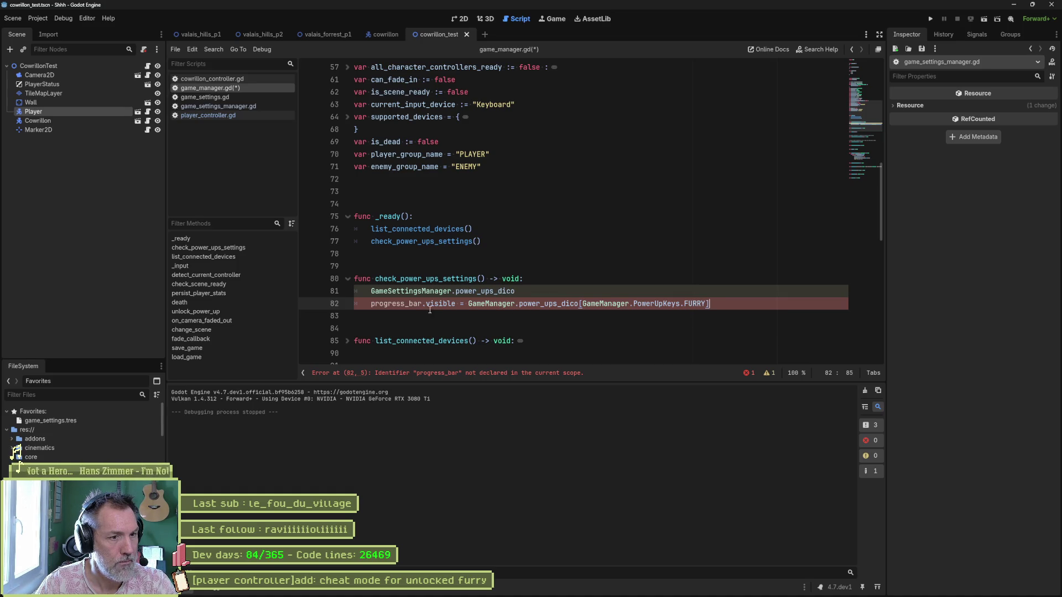
drag(373, 305, 455, 306)
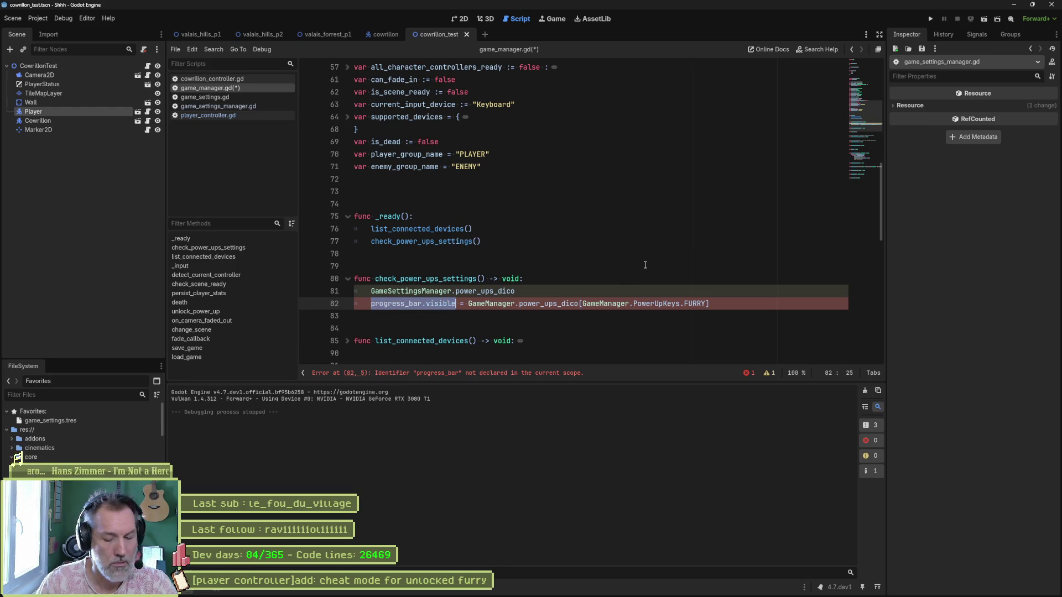
text(pla)
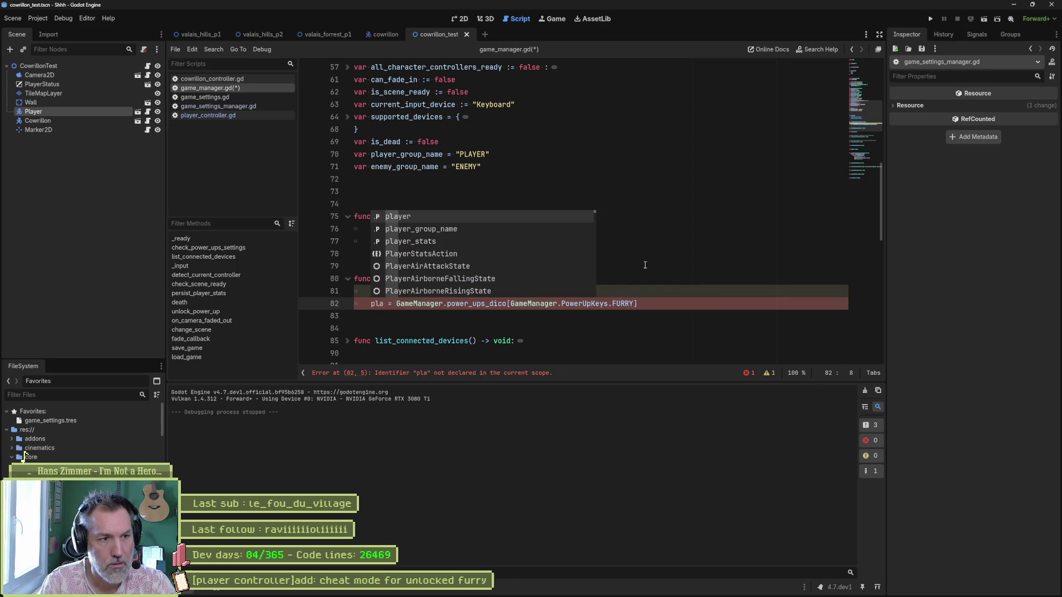
key(Return)
text(.cha)
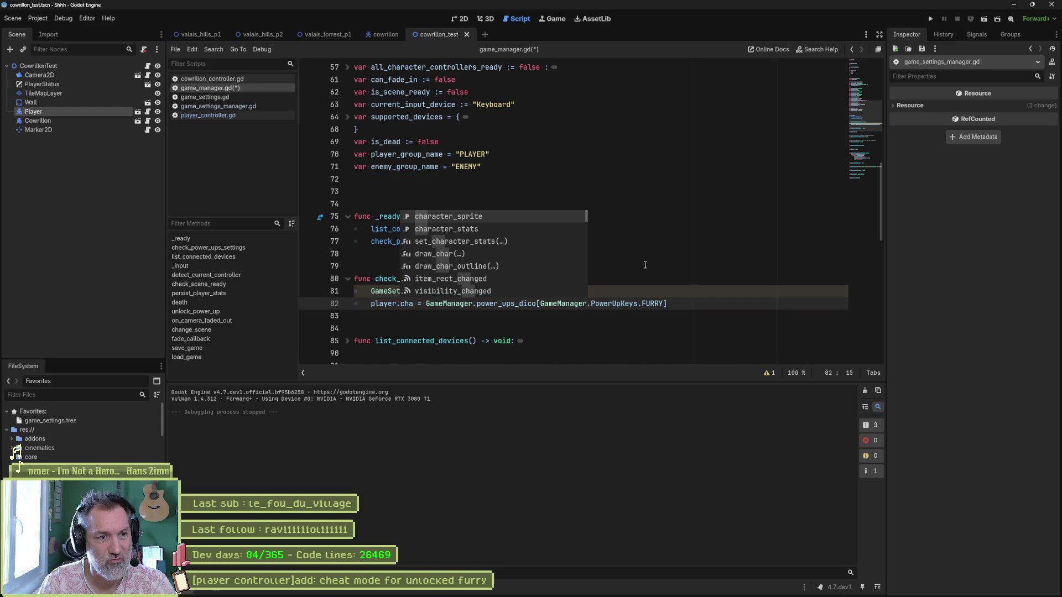
key(BackSpace)
key(BackSpace)
key(BackSpace)
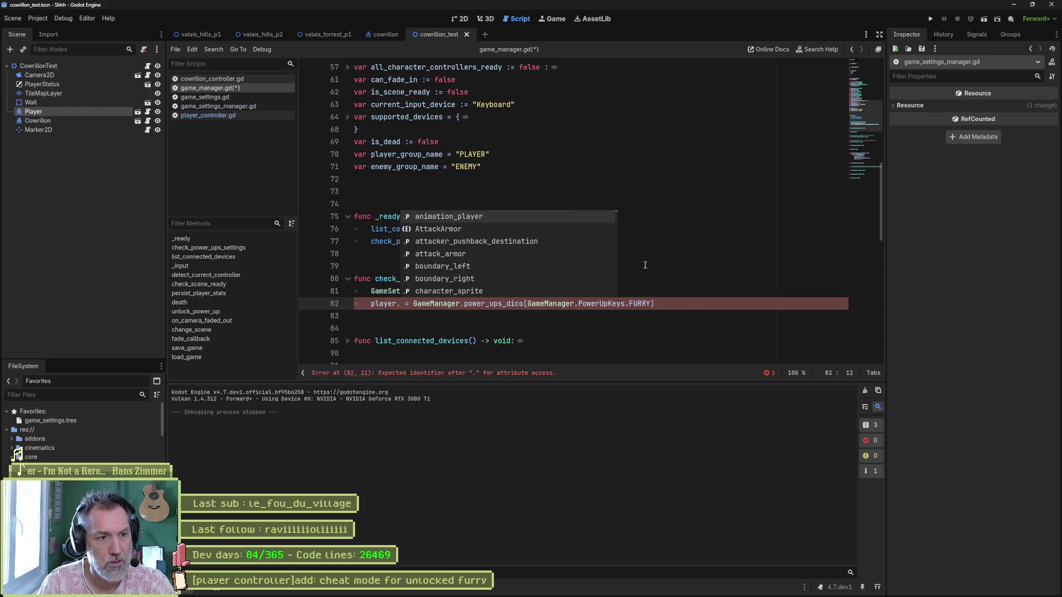
text(po)
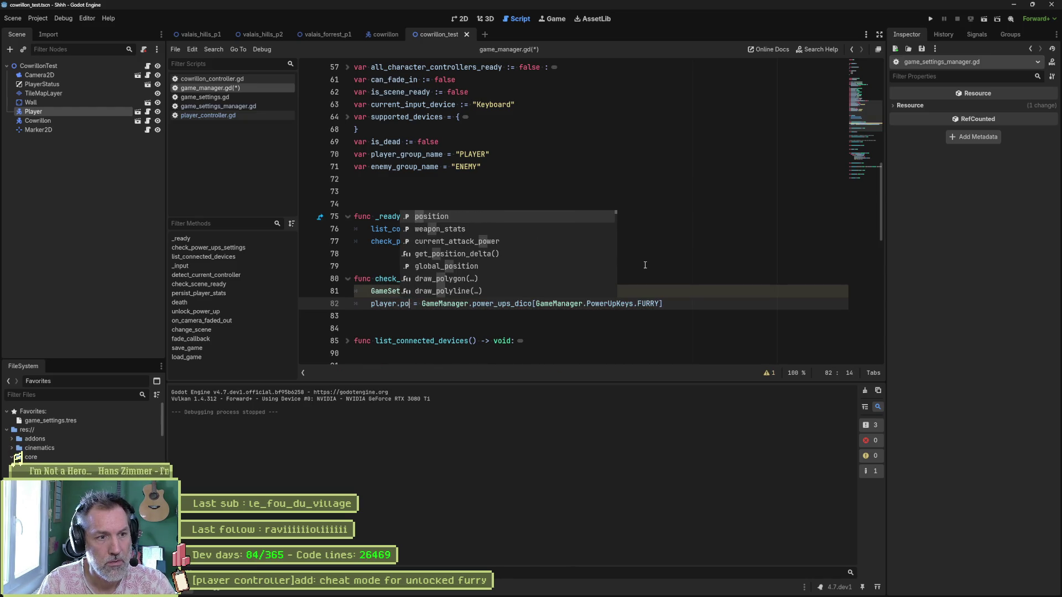
text(we)
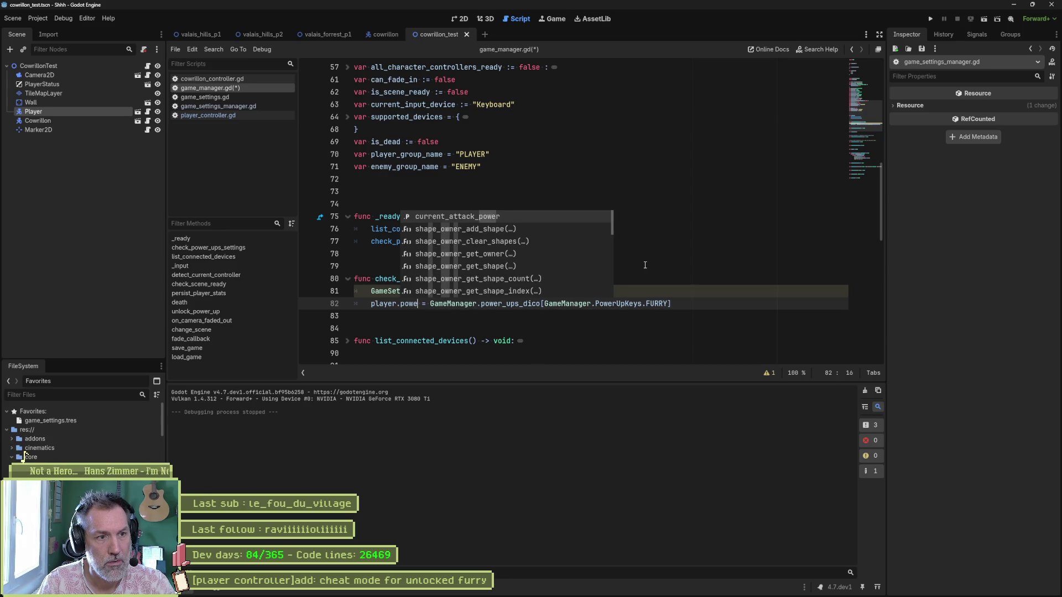
key(BackSpace)
key(BackSpace)
key(BackSpace)
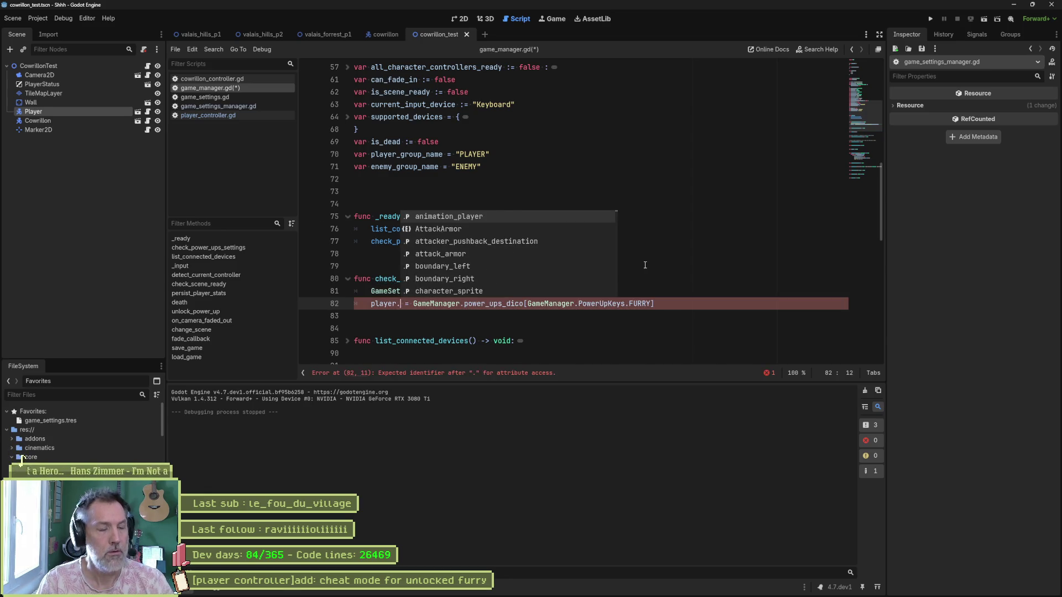
Select GameManager on line 82 and jump to its definition.
click(664, 310)
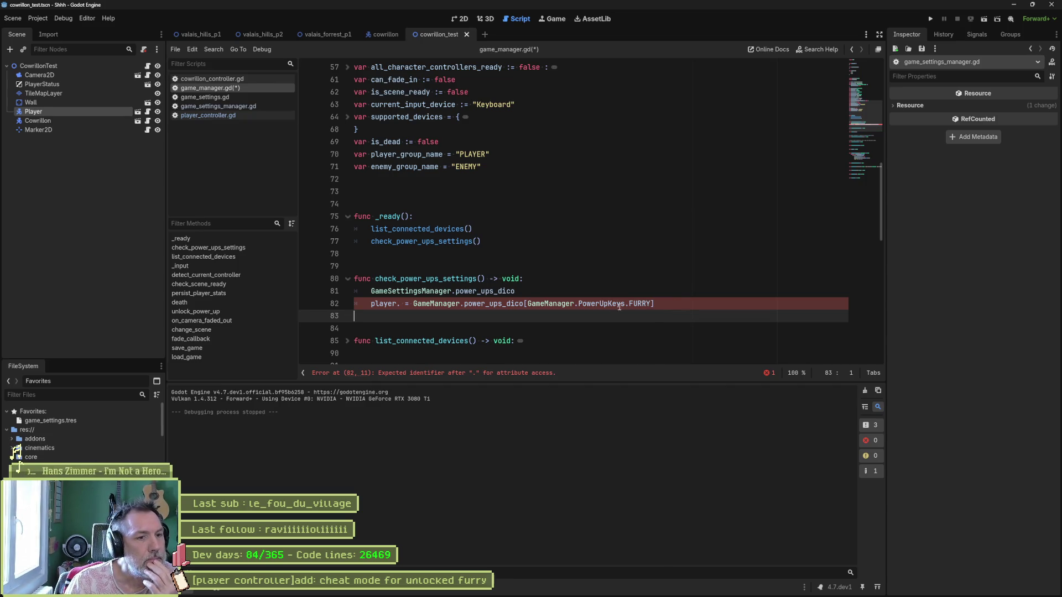
key(Up)
key(Up)
key(Home)
key(ctrl+shift+Right)
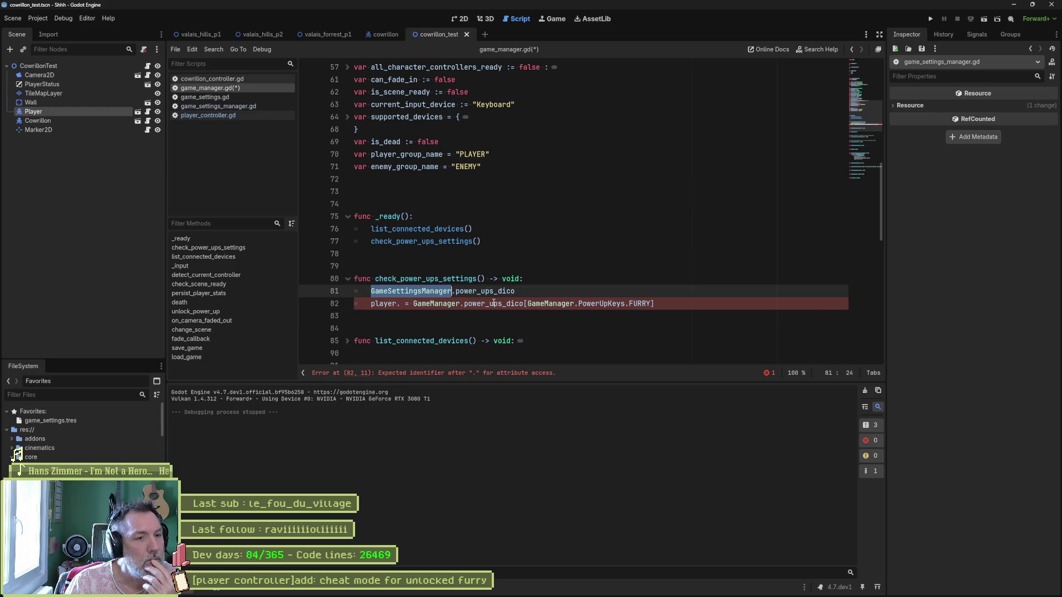
double_click(447, 302)
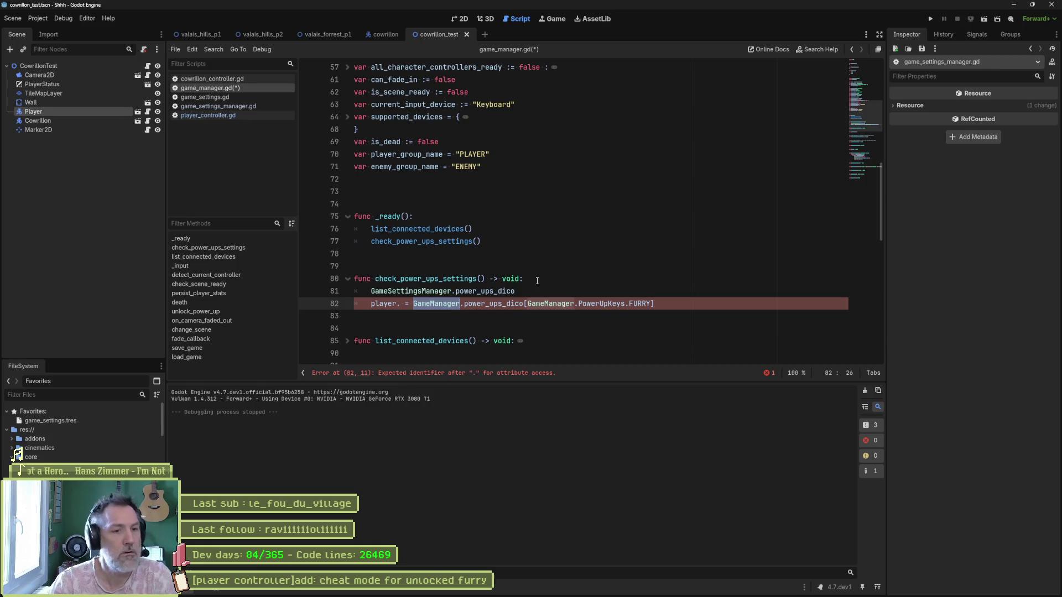
ctrl+click(549, 305)
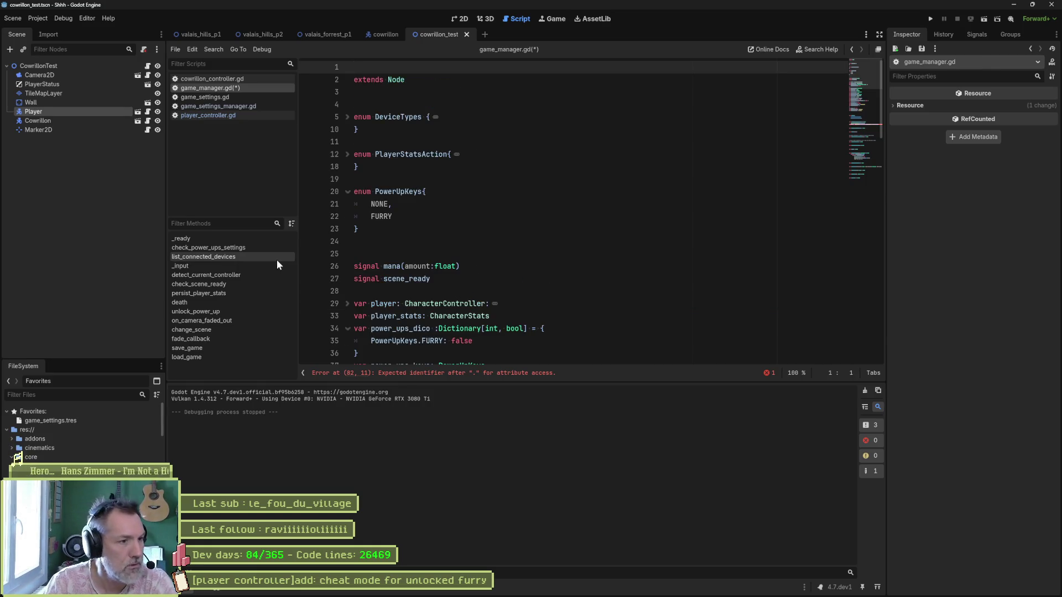
Search the project for unlock_power_up and copy the FURRY unlock call from fury_power.gd.
click(212, 311)
double_click(406, 216)
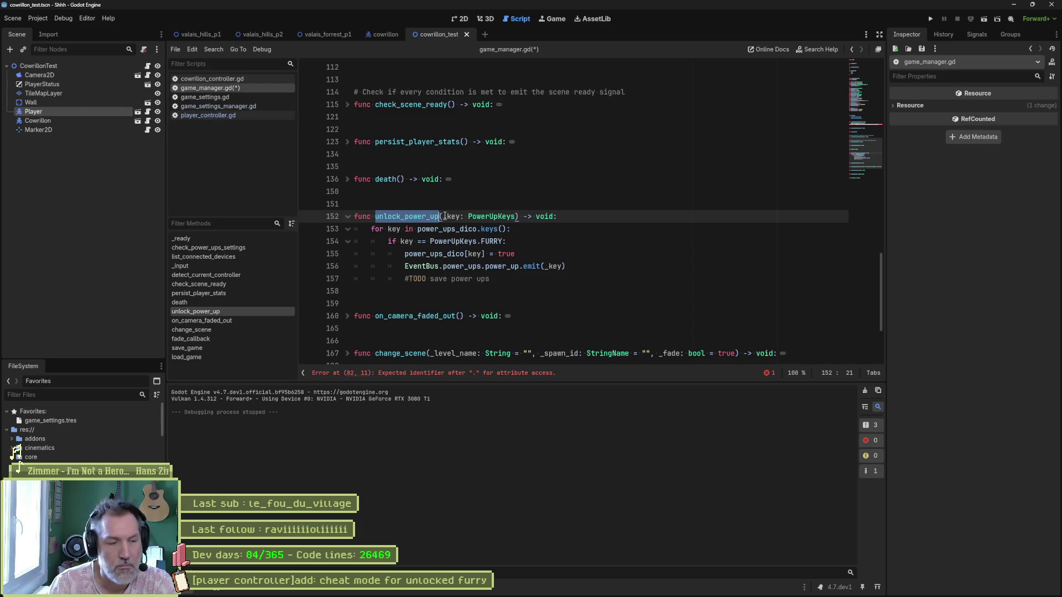
key(ctrl+shift+f)
key(Return)
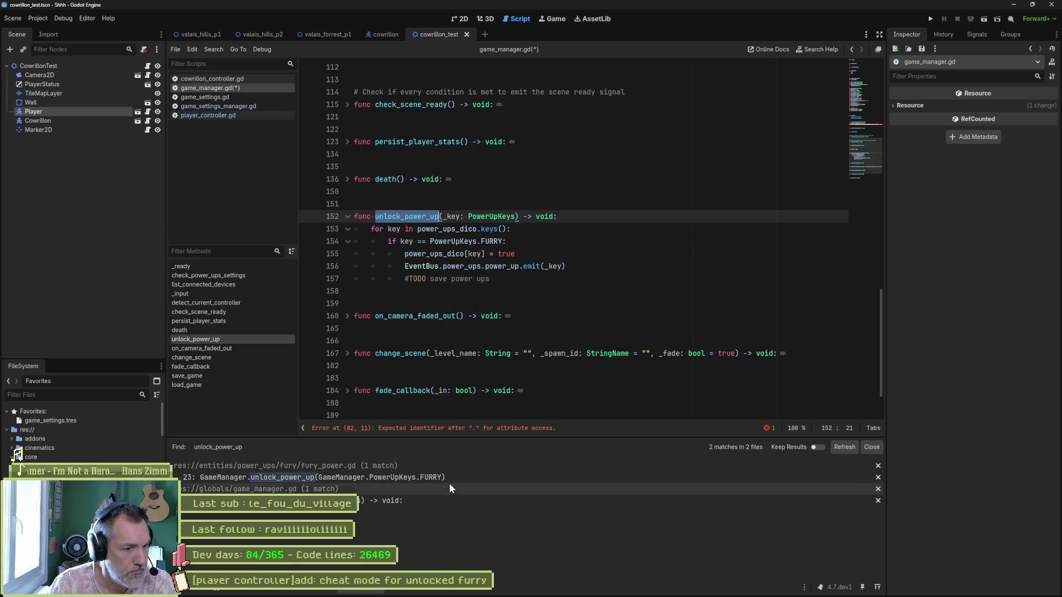
click(444, 477)
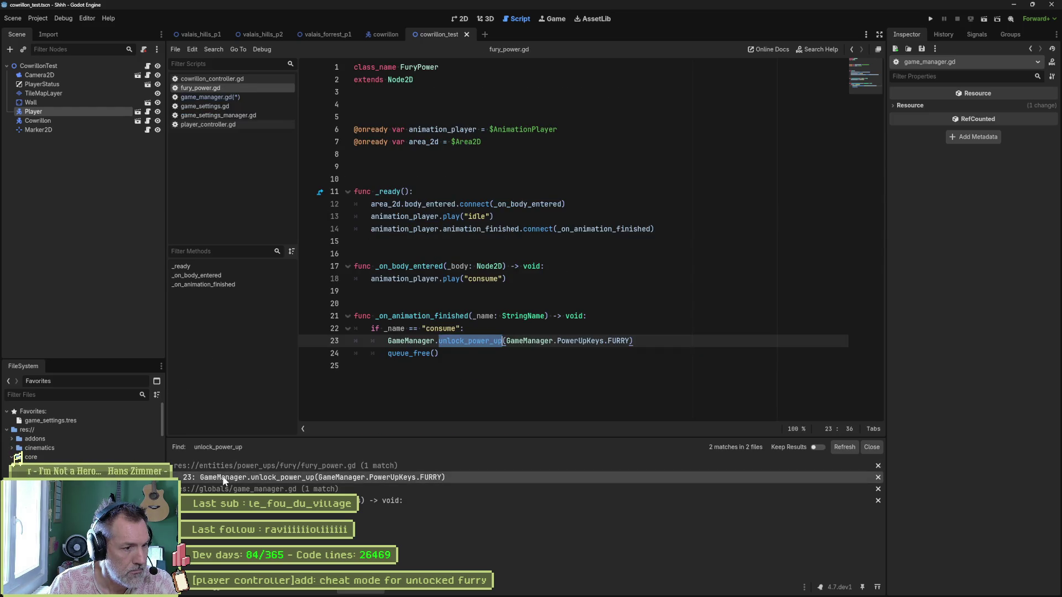
key(End)
key(shift+Up)
key(ctrl+c)
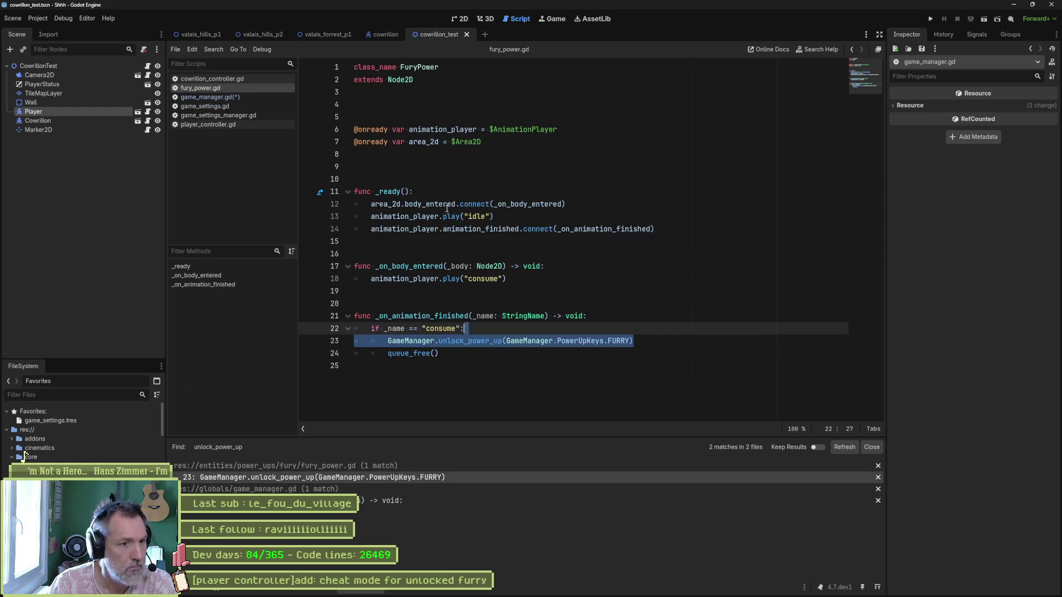
Paste the unlock call into check_power_ups_settings, delete the broken lines above it, and save.
click(220, 98)
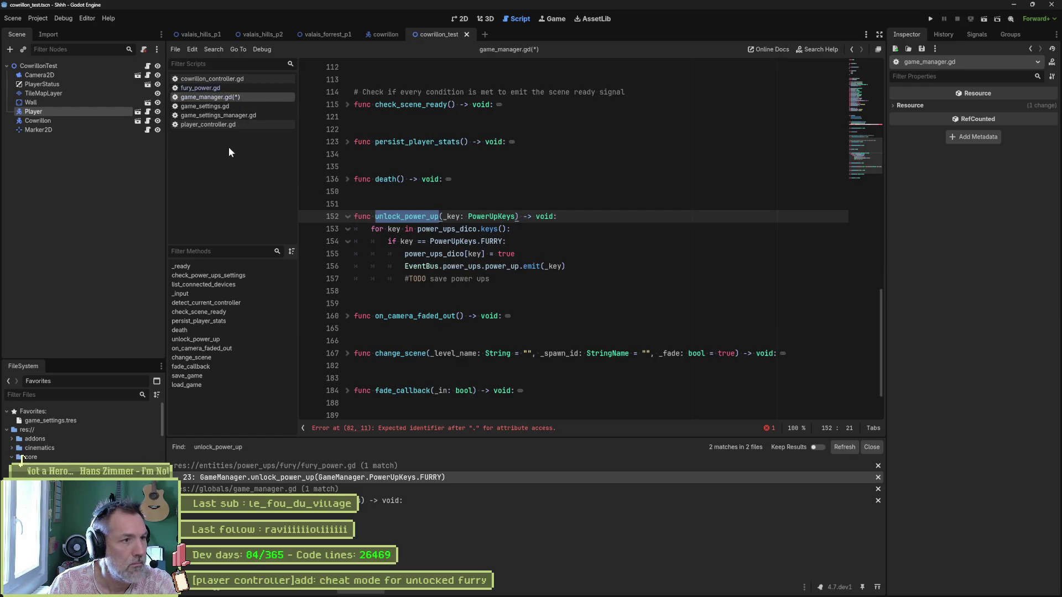
click(225, 114)
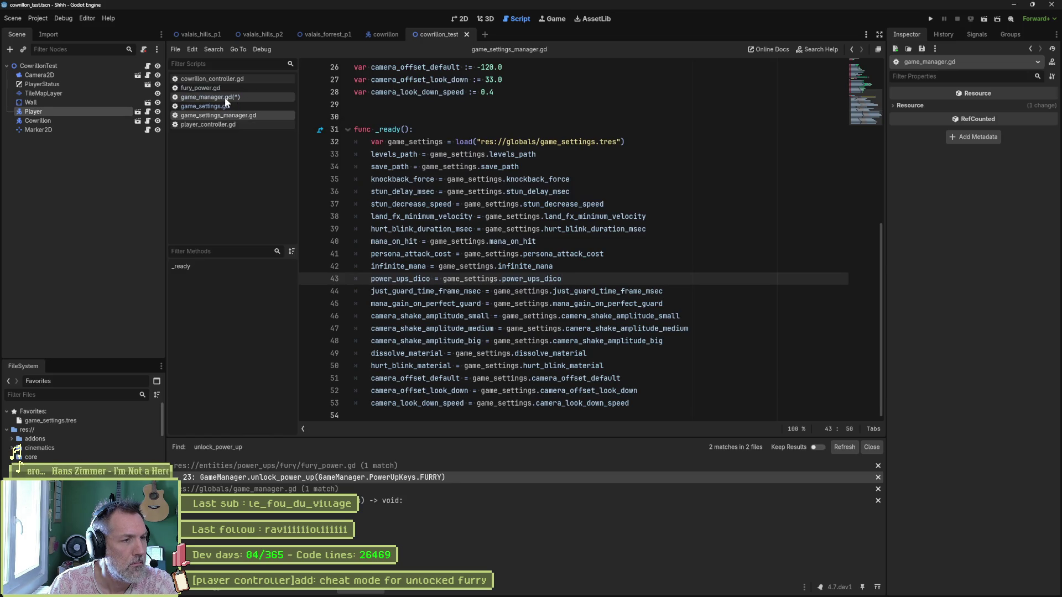
click(225, 97)
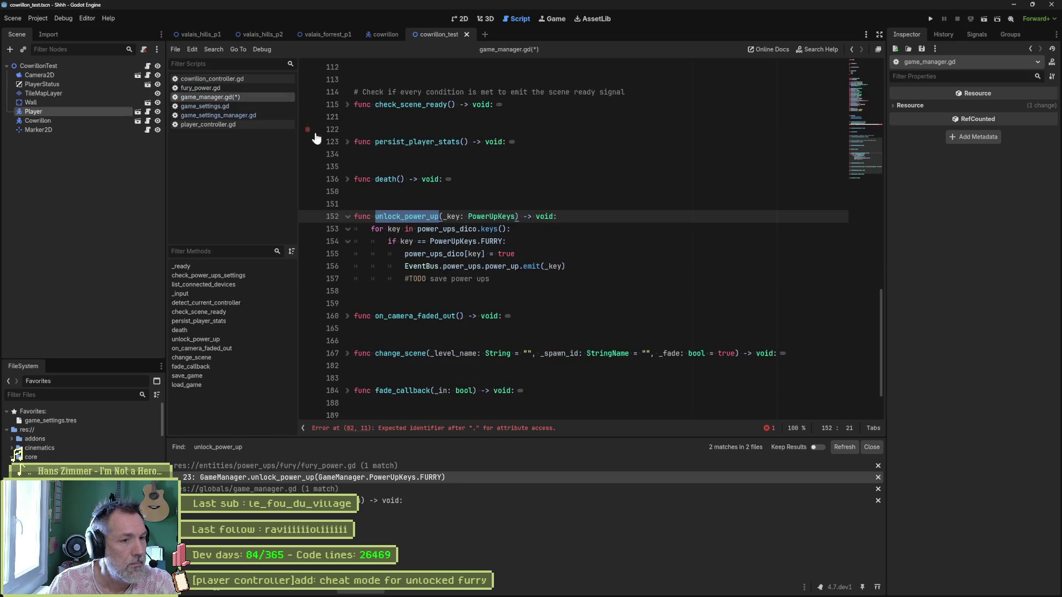
click(466, 429)
click(669, 242)
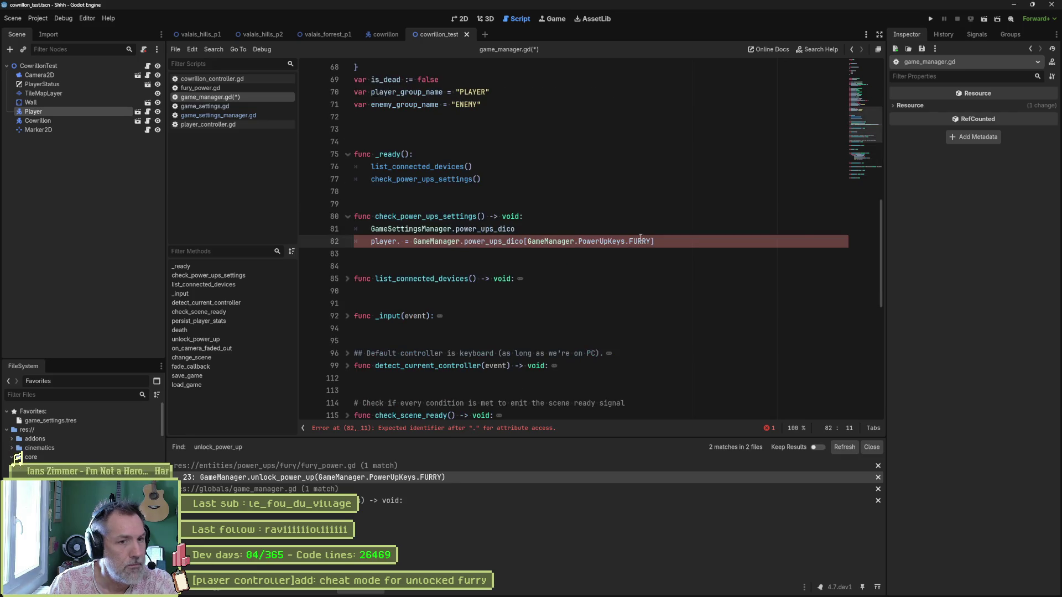
key(Return)
key(Return)
key(ctrl+v)
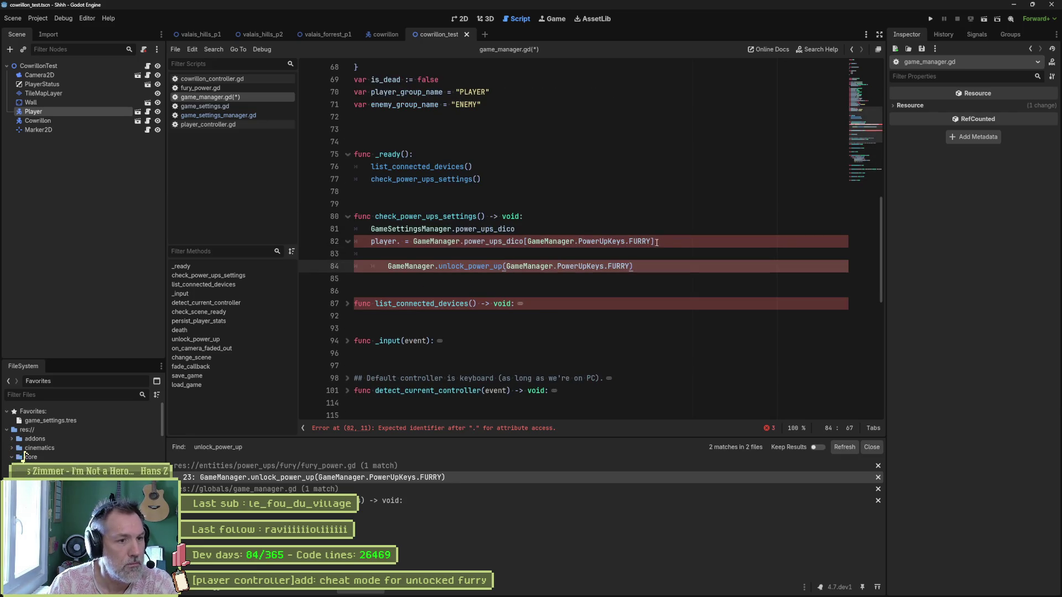
key(Up)
key(Up)
key(Up)
key(ctrl+shift+k)
key(ctrl+shift+k)
key(ctrl+shift+k)
key(ctrl+s)
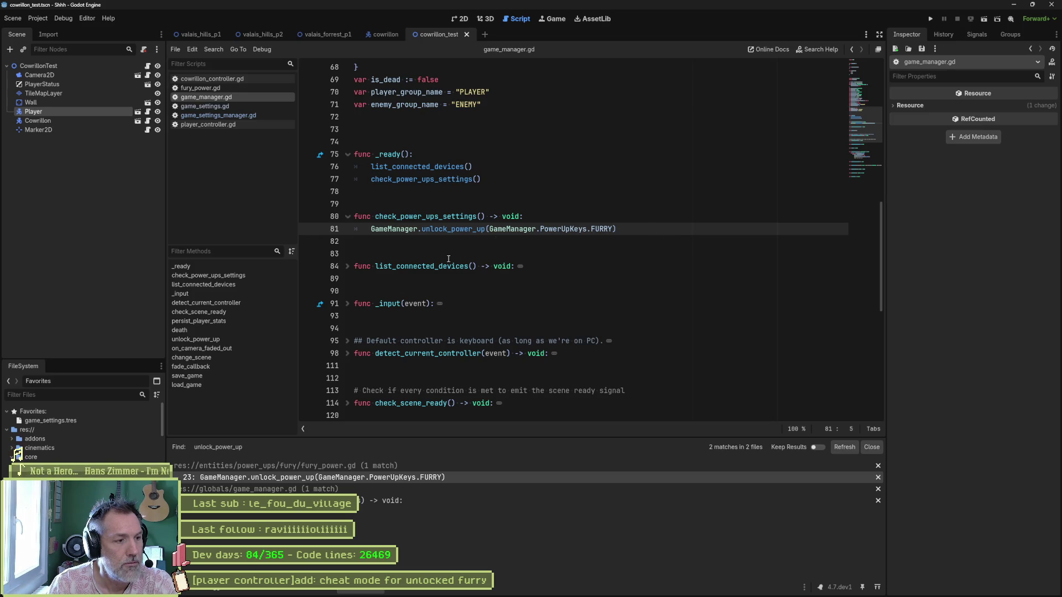
double_click(50, 420)
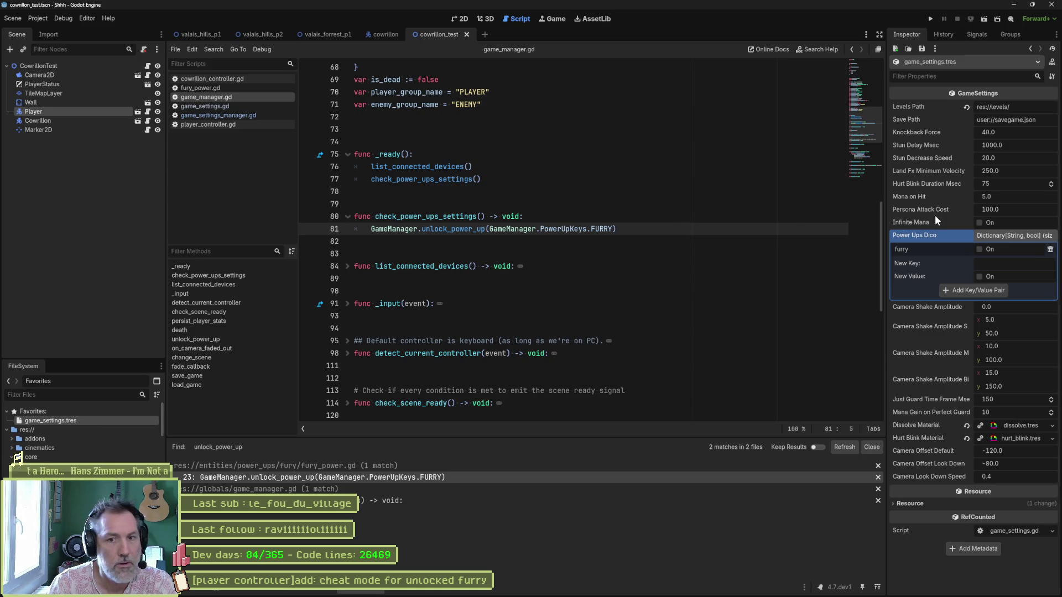
Run the scene with furry ticked in game_settings.tres, then run it again with furry unticked.
click(981, 249)
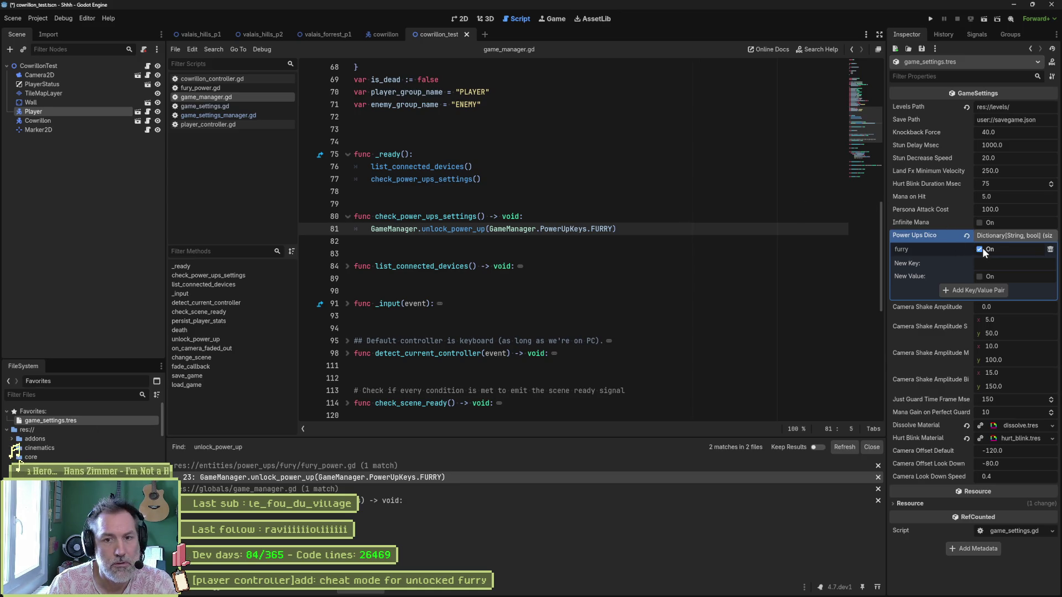
click(587, 197)
key(F6)
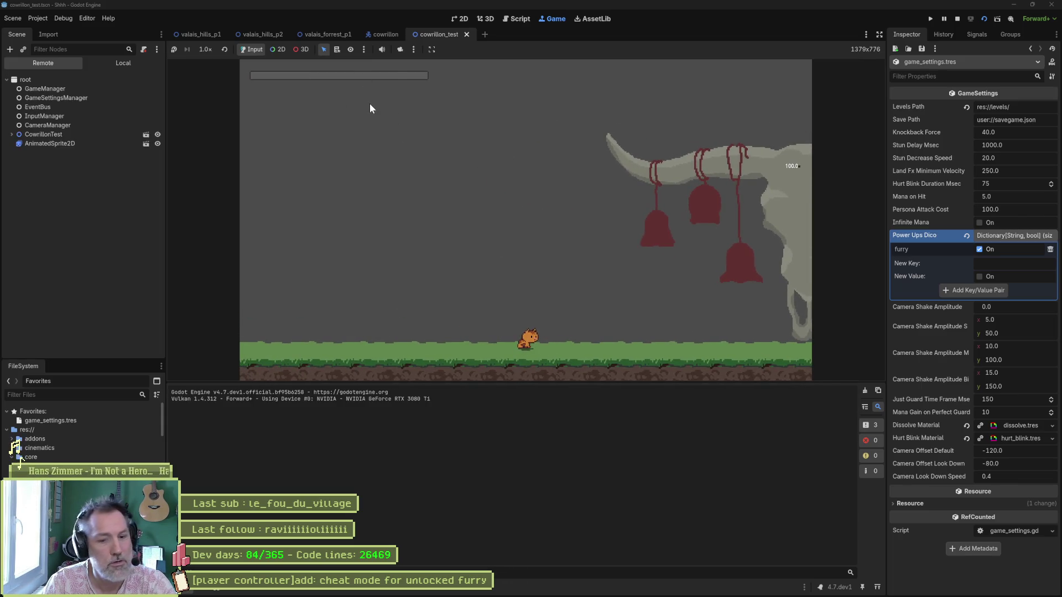
key(F8)
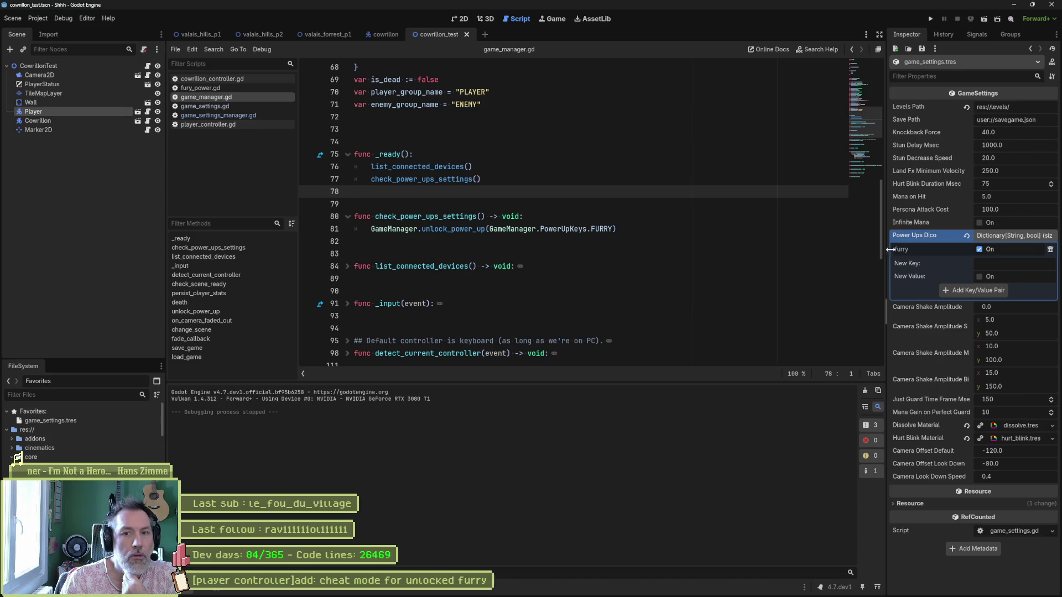
click(979, 250)
click(730, 298)
key(F6)
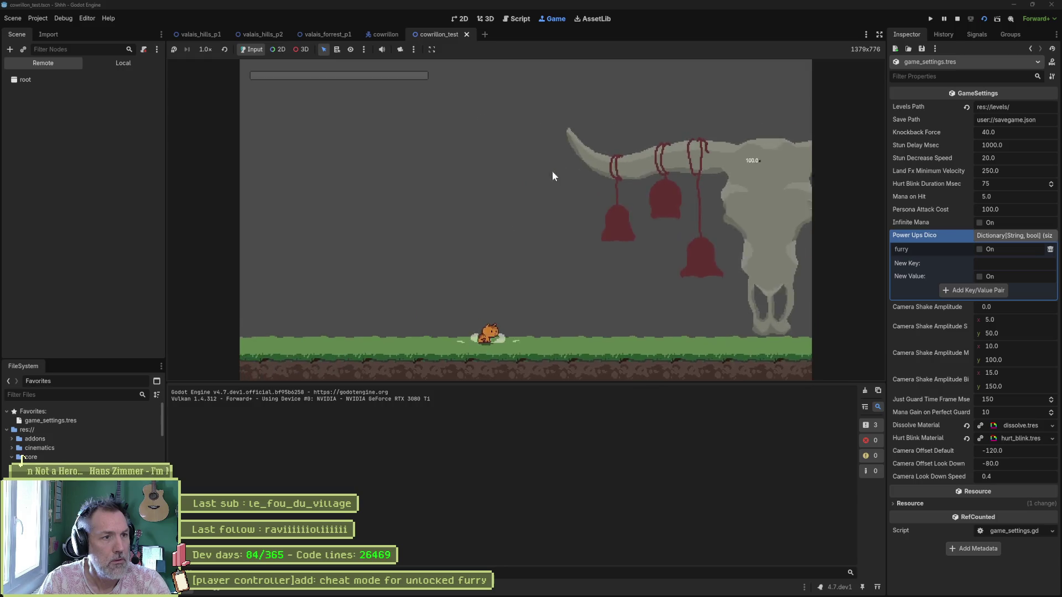
key(F8)
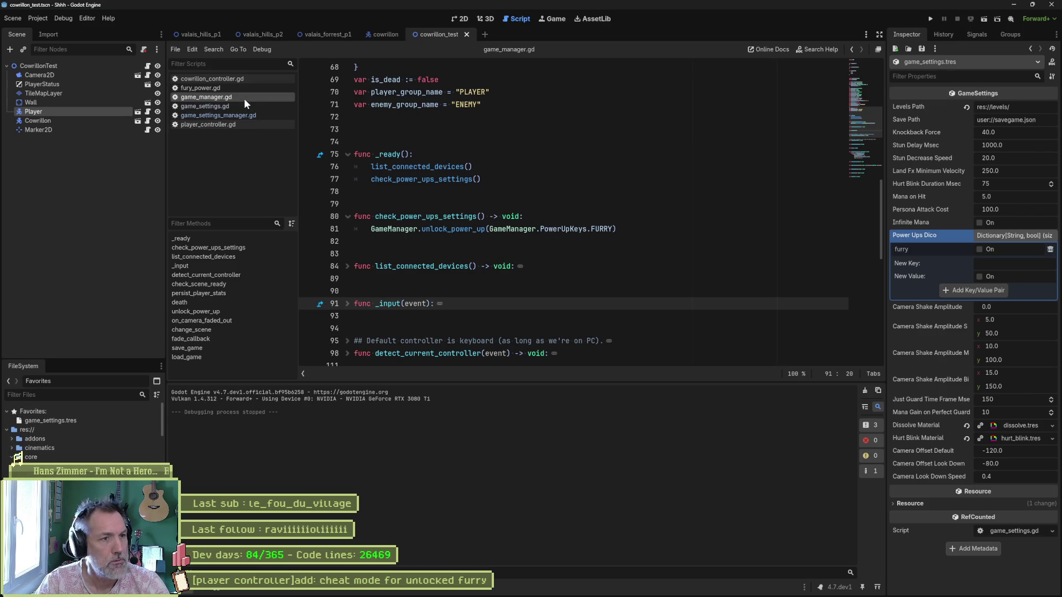
double_click(439, 179)
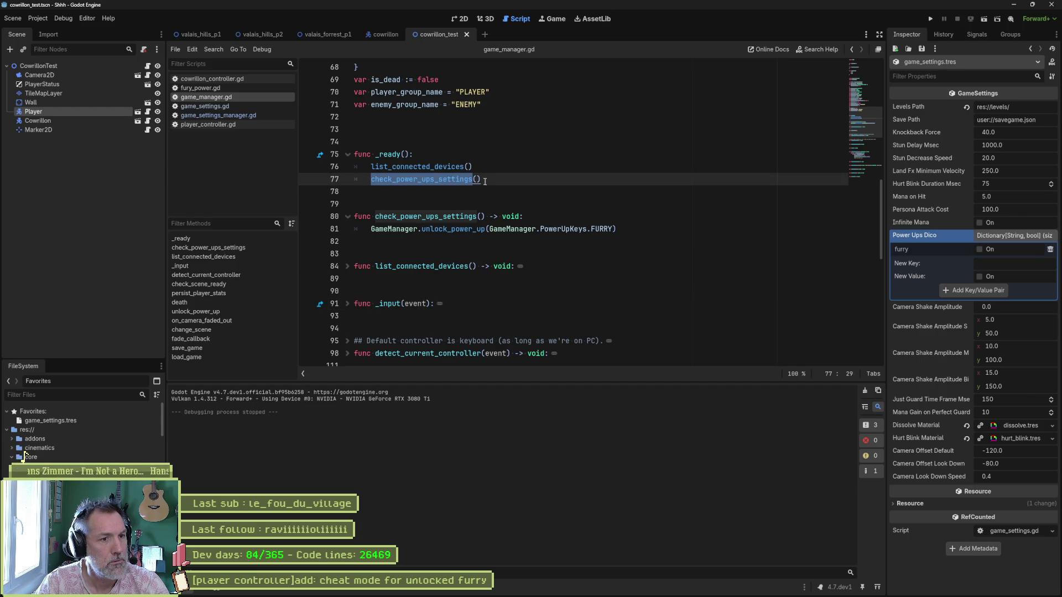
drag(370, 229, 619, 227)
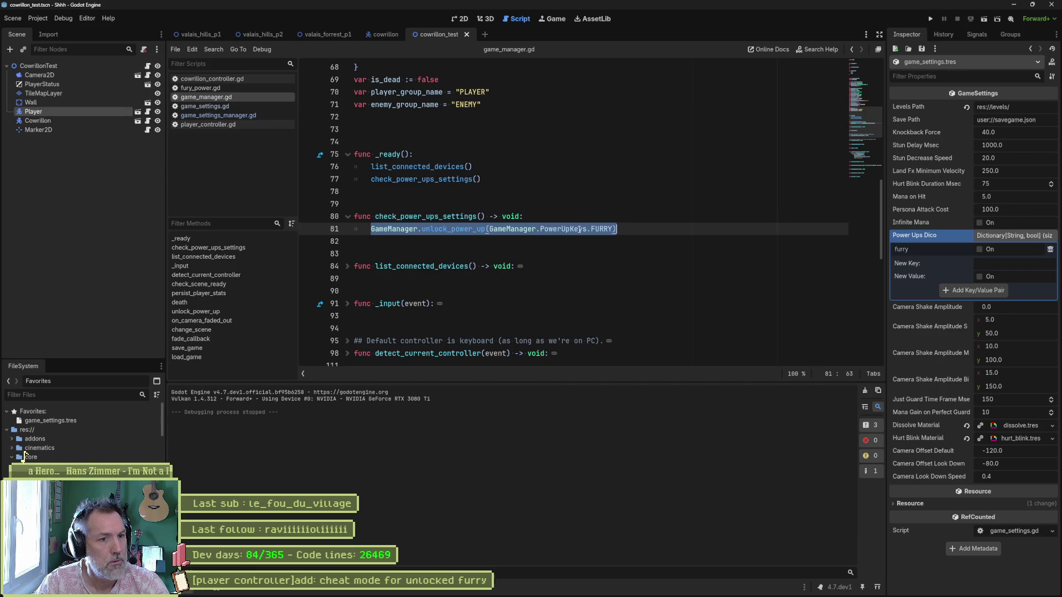
mouse_move(578, 230)
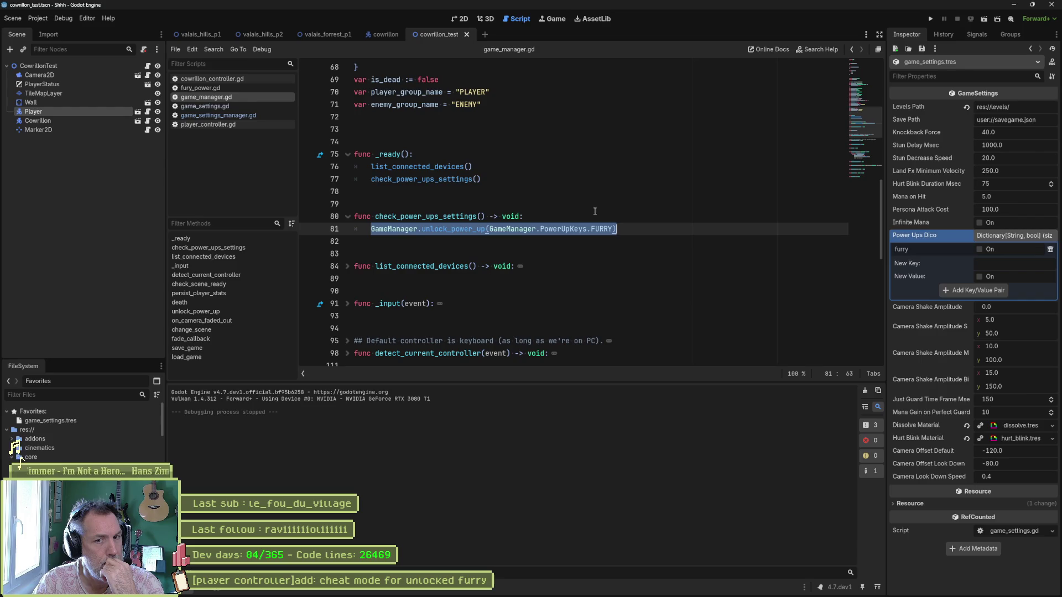
mouse_move(676, 595)
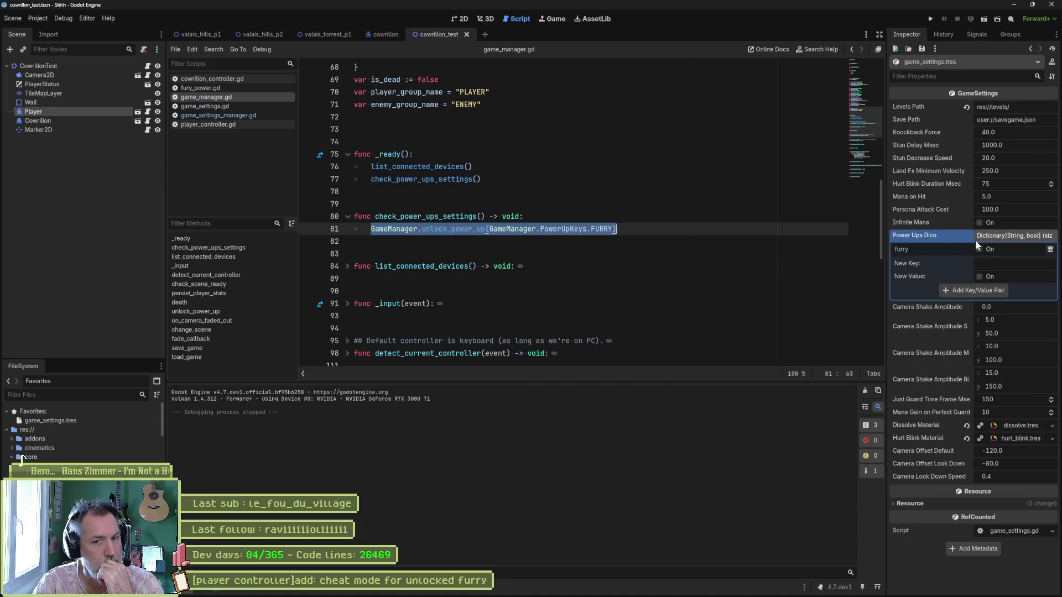
scroll(436, 150, up, 20)
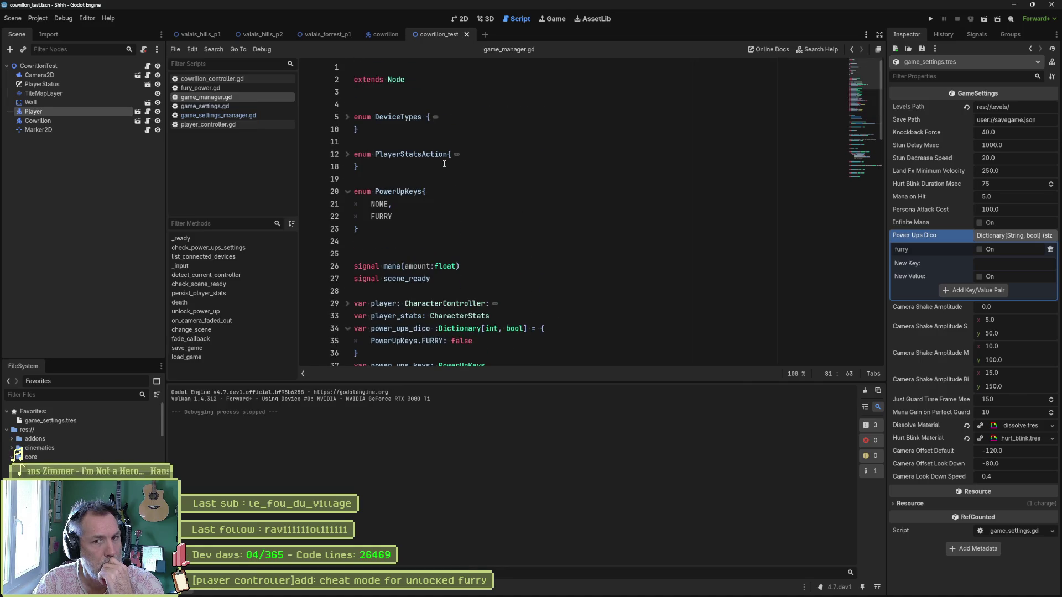
click(205, 106)
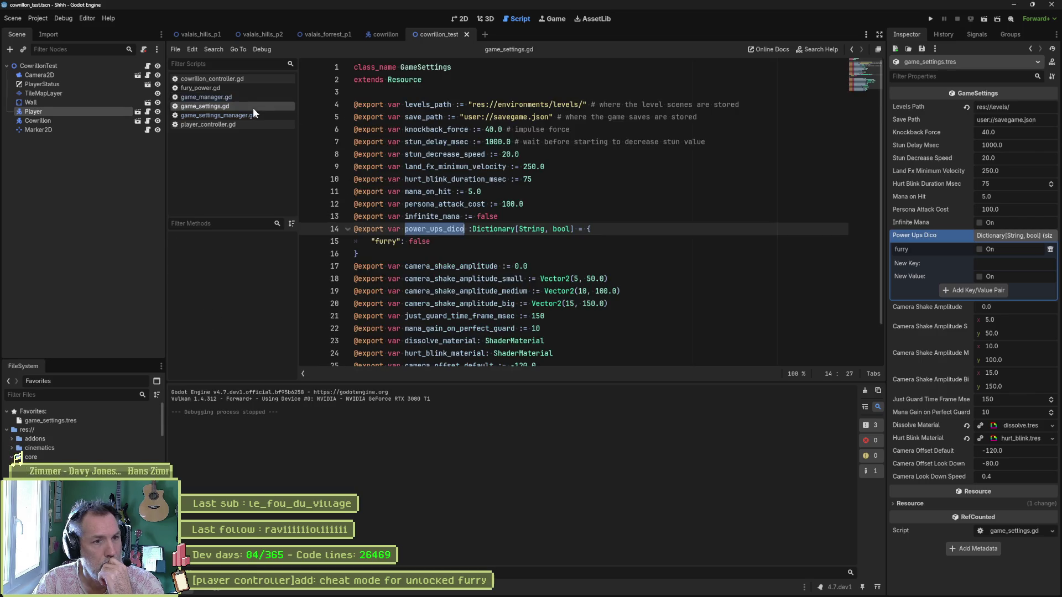
click(518, 216)
key(Return)
text(@export var override_)
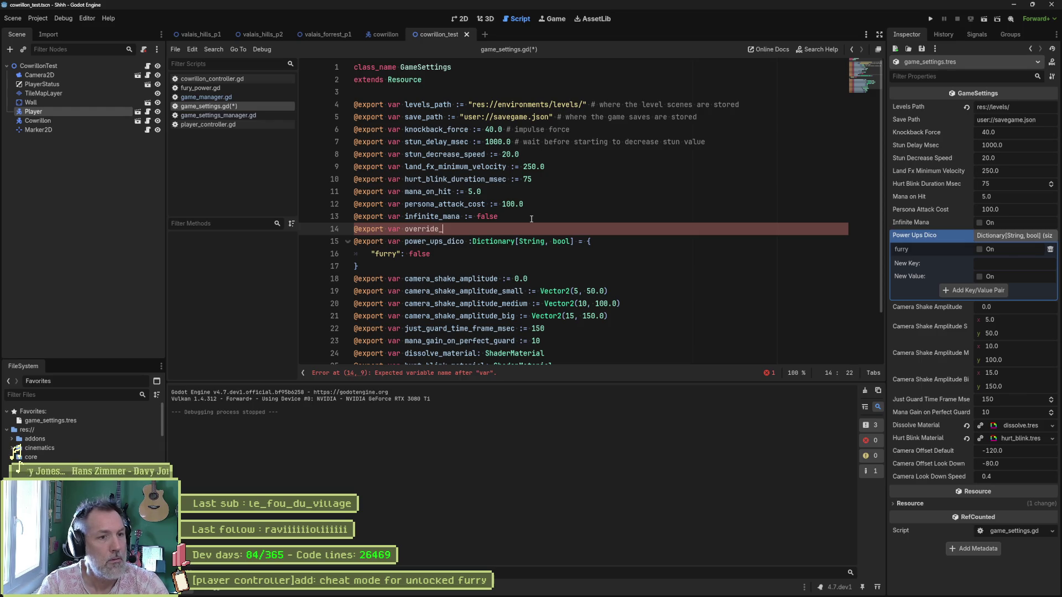
text(:= false)
key(ctrl+s)
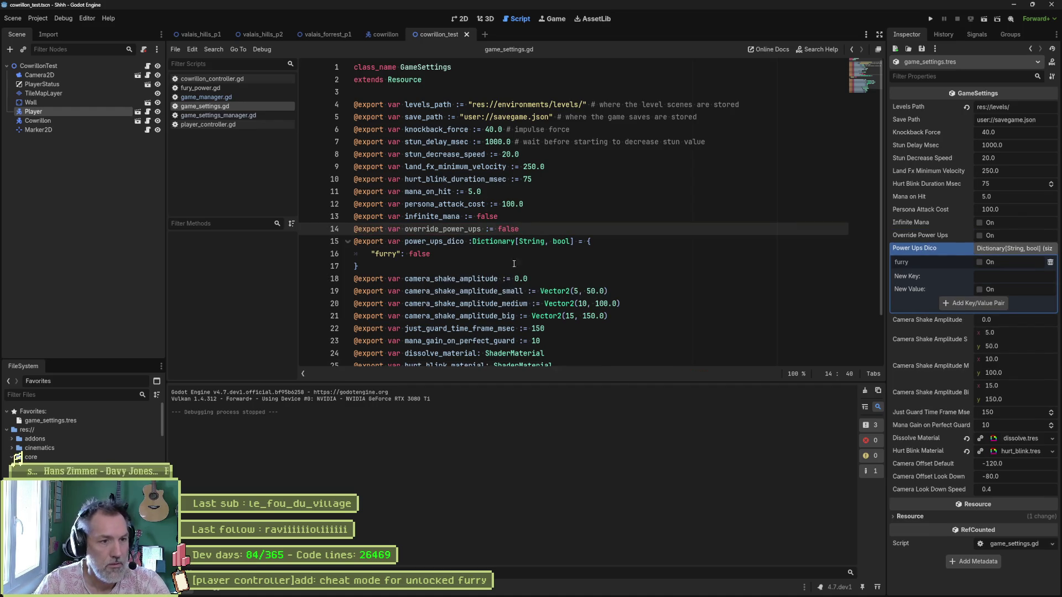
double_click(471, 230)
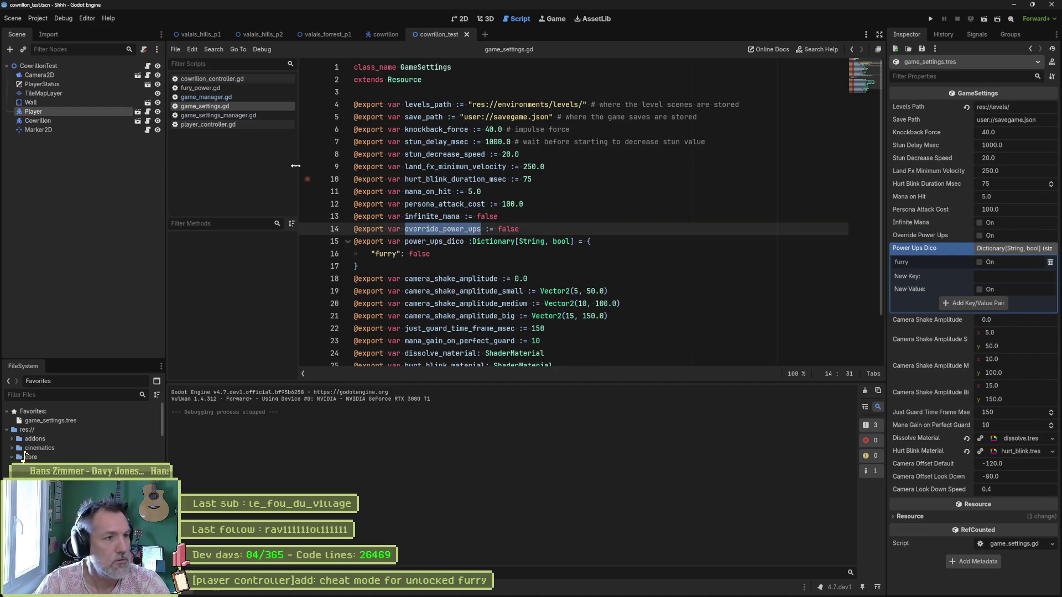
After line 80 of game_manager.gd, begin the line 'if GameSettingsManager.over' using autocomplete.
click(241, 116)
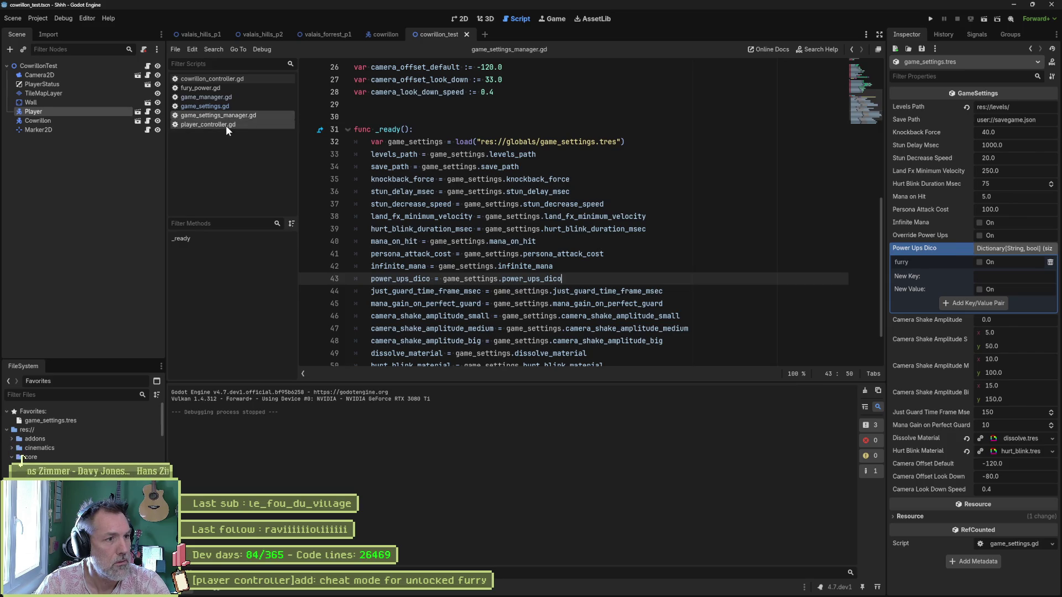
click(210, 97)
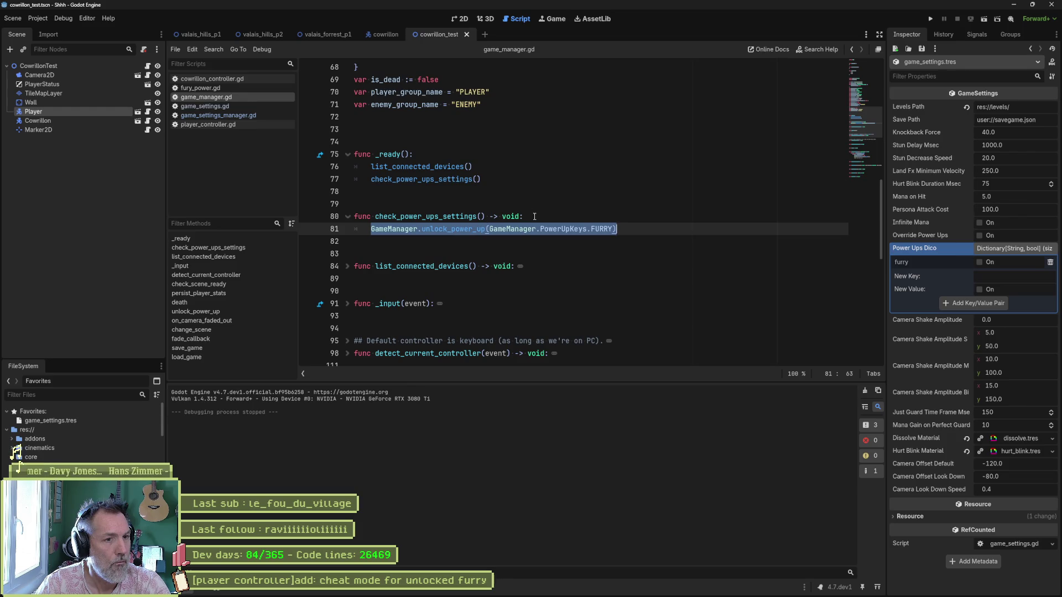
click(531, 215)
key(Return)
text(if GAm)
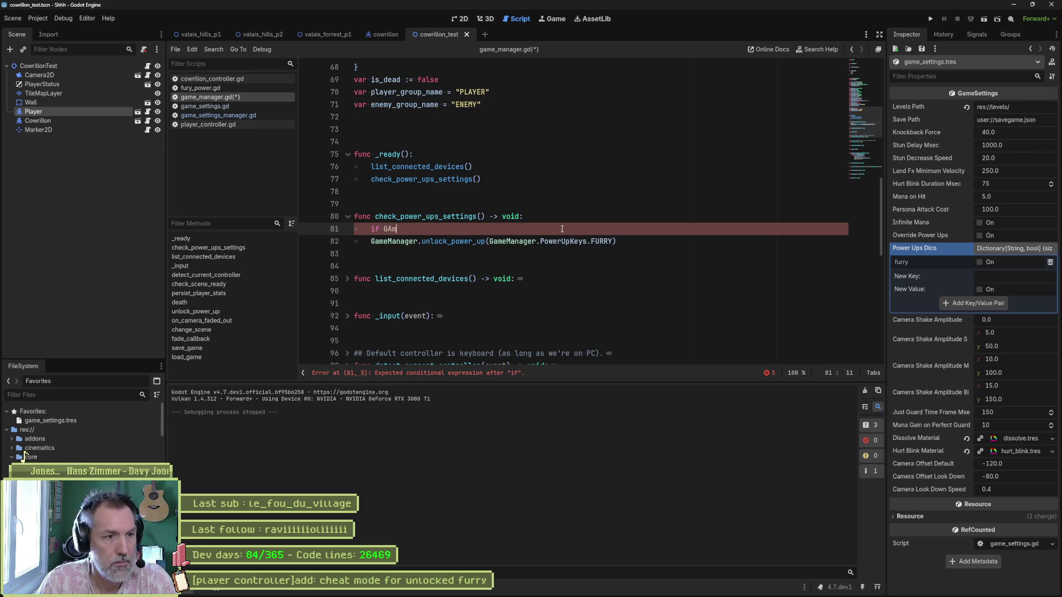
text(eset)
key(Down)
key(Return)
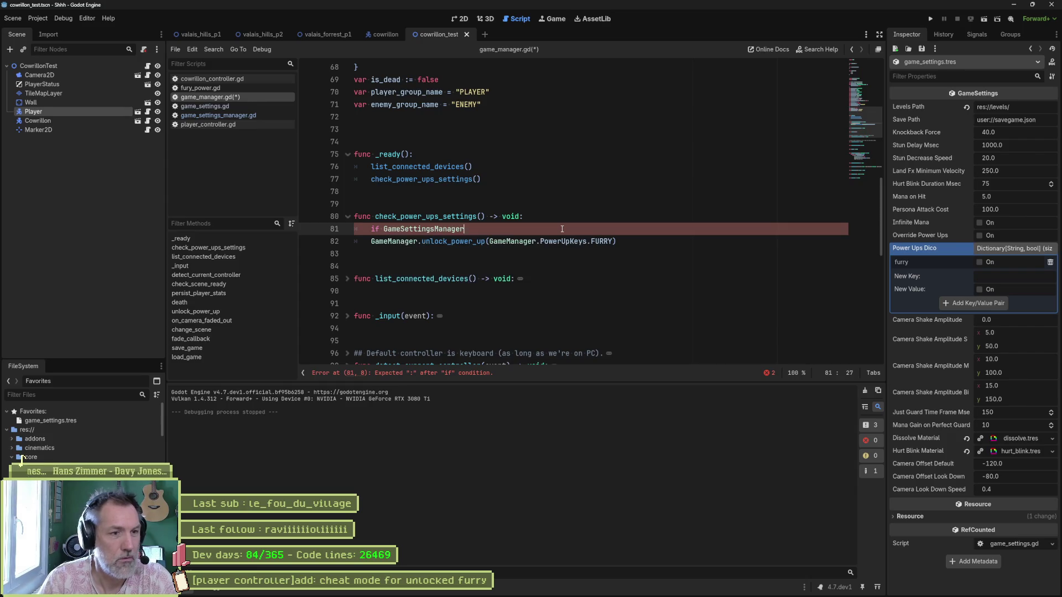
text(er)
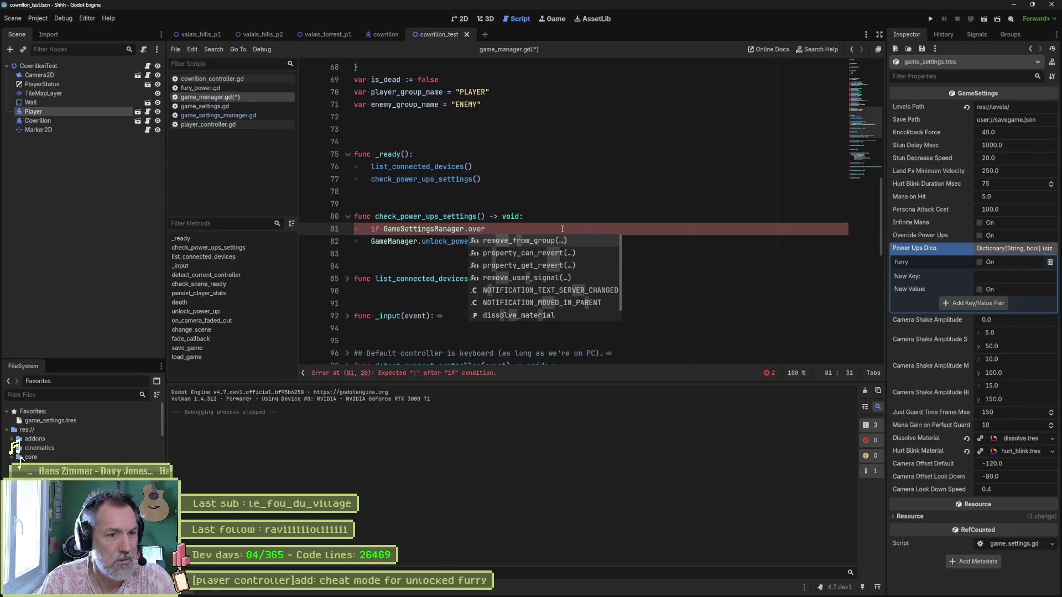
click(200, 115)
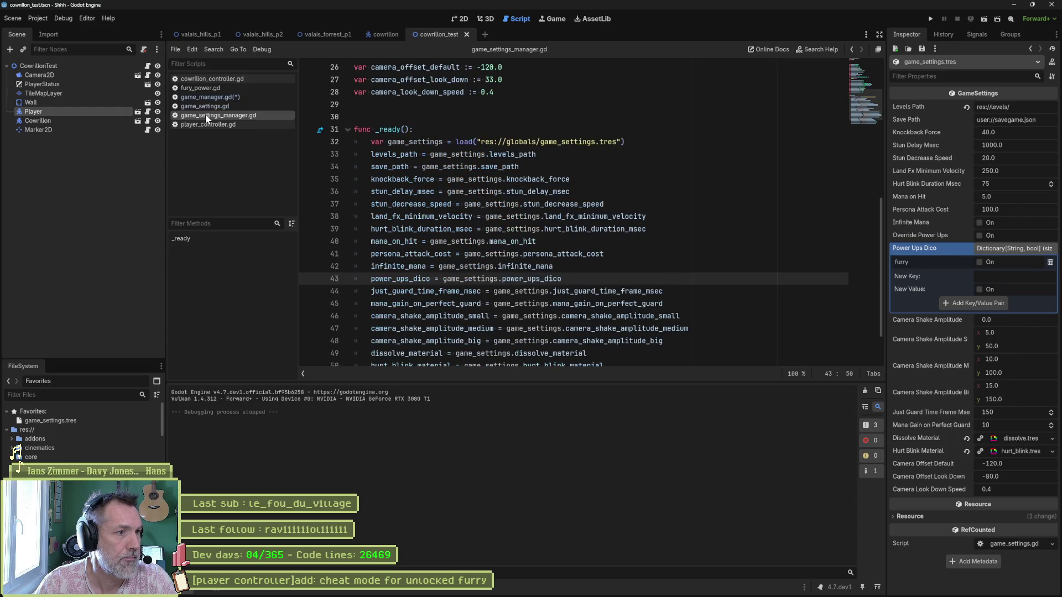
Add an override_power_ups assignment from game_settings in _ready above power_ups_dico, and save.
key(ctrl+shift+Return)
text(power_ups_)
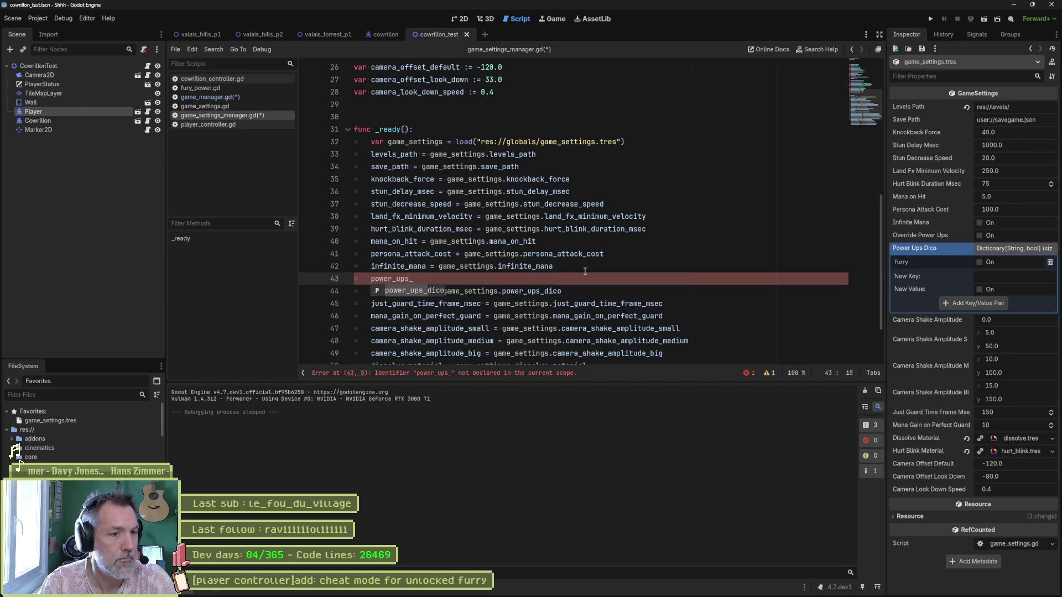
key(BackSpace)
key(Home)
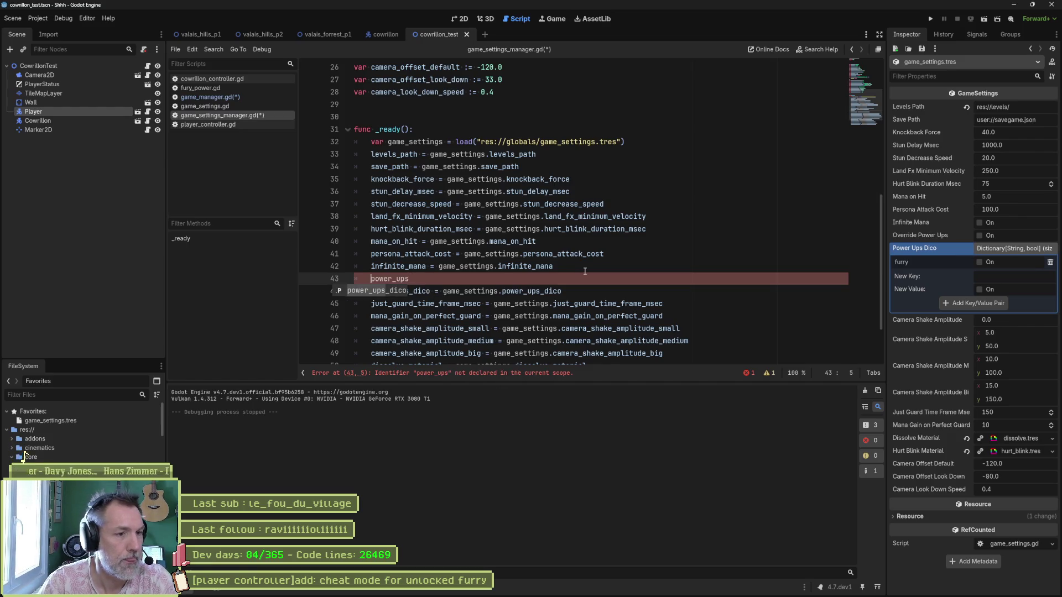
text(over)
key(Tab)
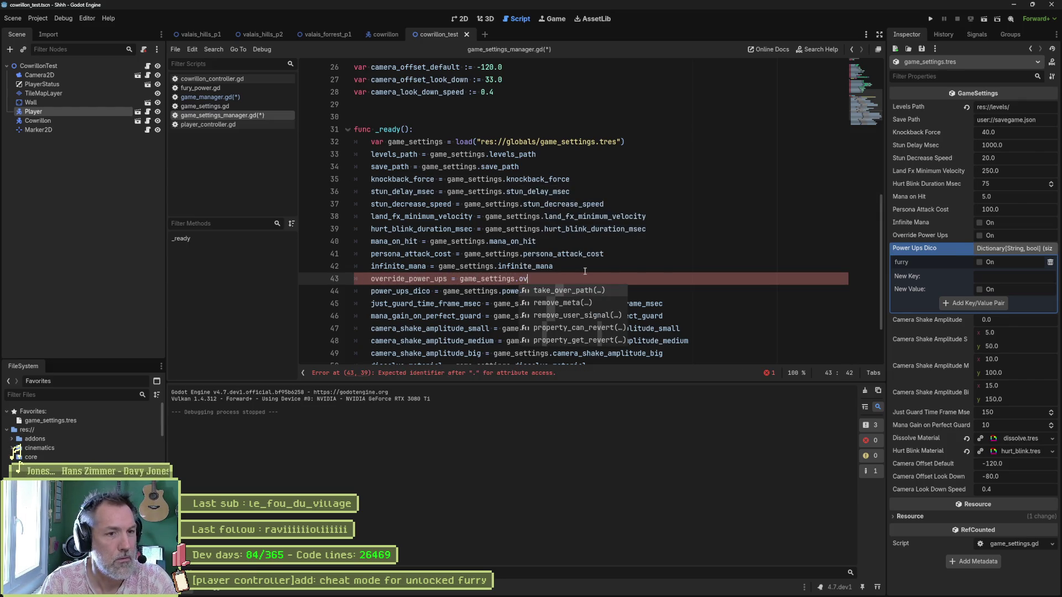
text(o)
key(Tab)
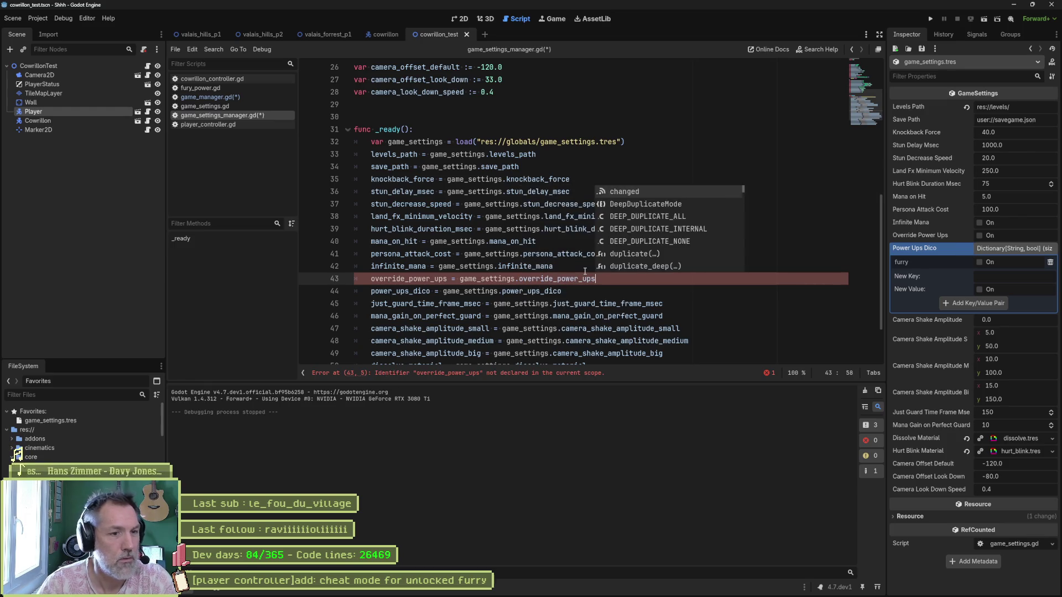
click(238, 106)
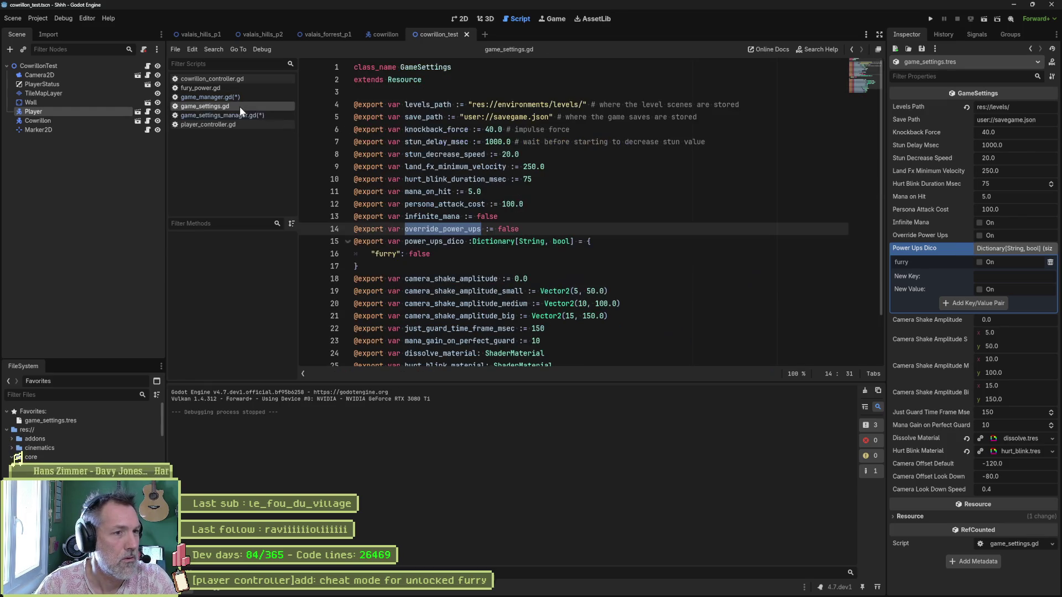
key(ctrl+s)
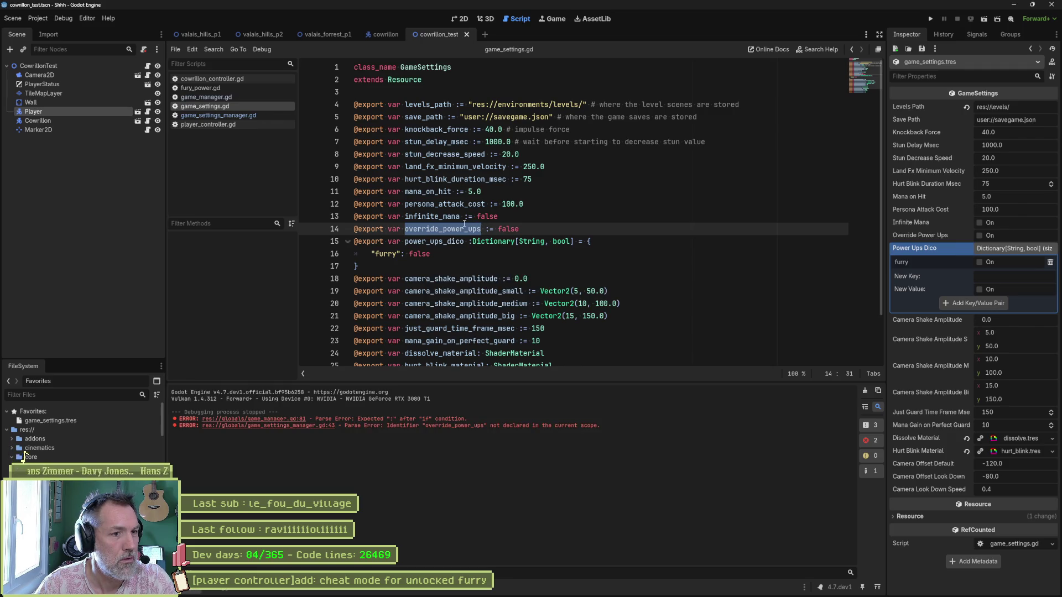
click(253, 114)
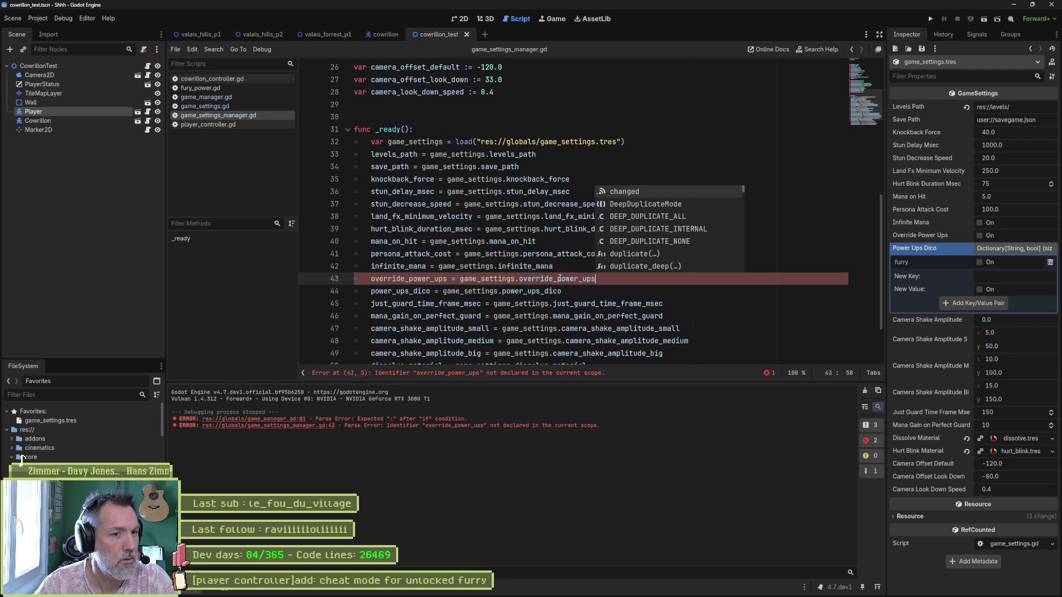
double_click(409, 279)
key(ctrl+c)
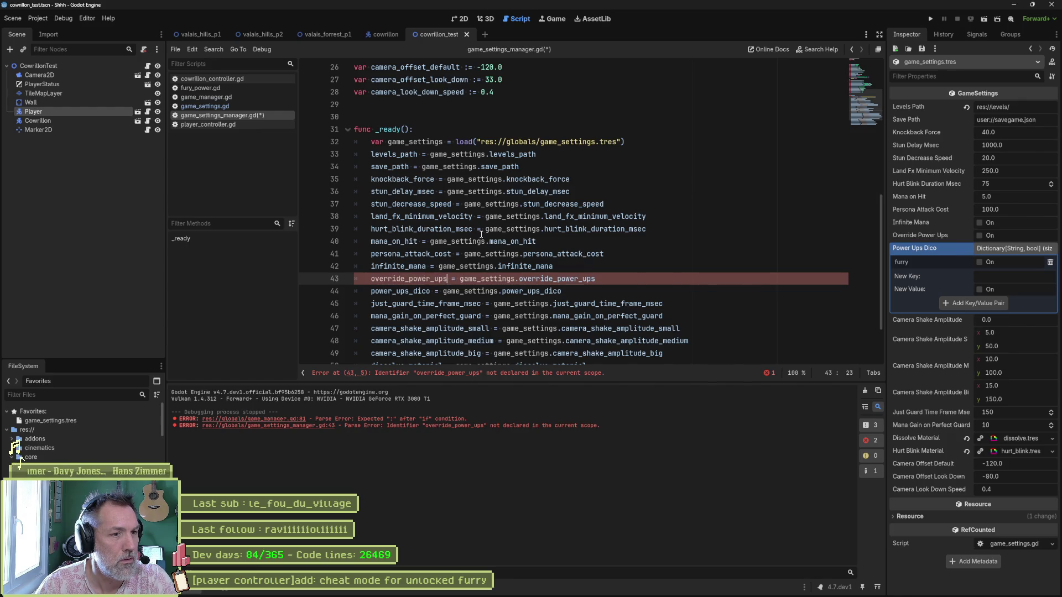
Declare 'var override_power_ups := false' below infinite_mana in game_settings_manager.gd and save.
scroll(477, 246, up, 3)
scroll(478, 232, up, 4)
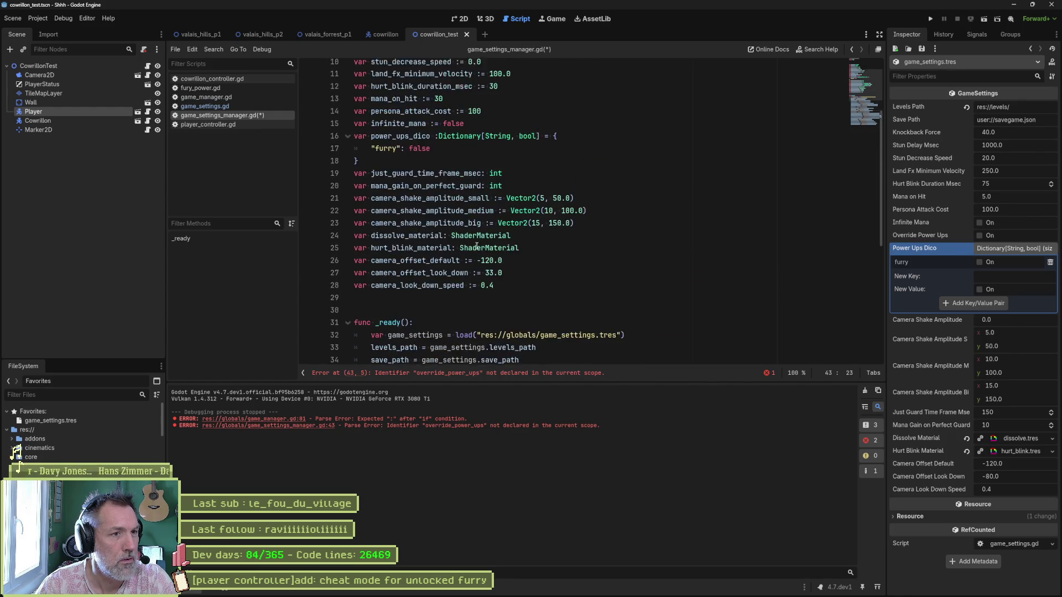
click(480, 196)
key(Return)
text(var)
key(ctrl+v)
text(:= false)
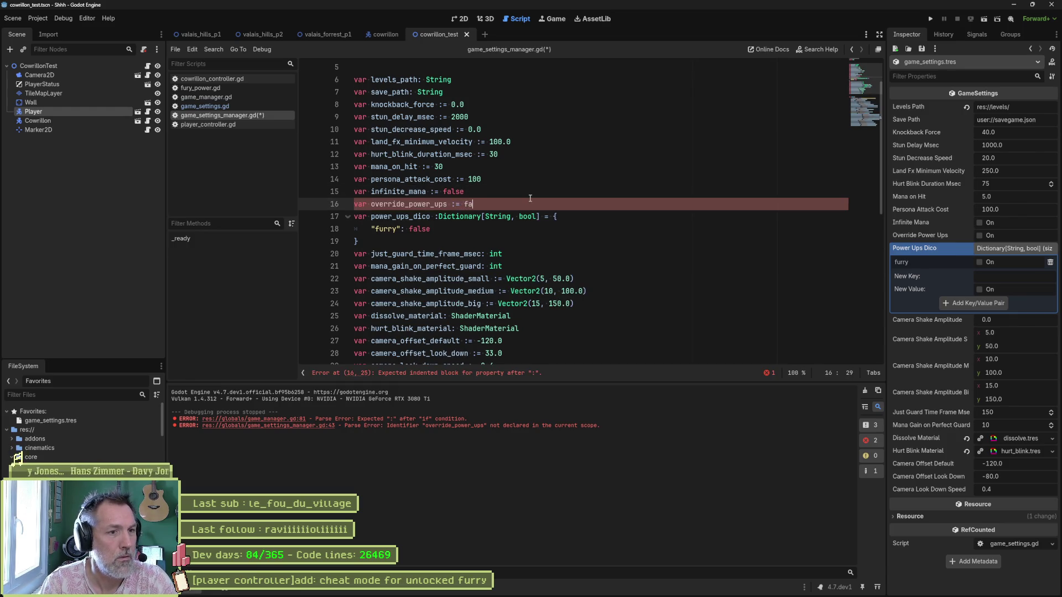
key(ctrl+s)
scroll(346, 160, down, 6)
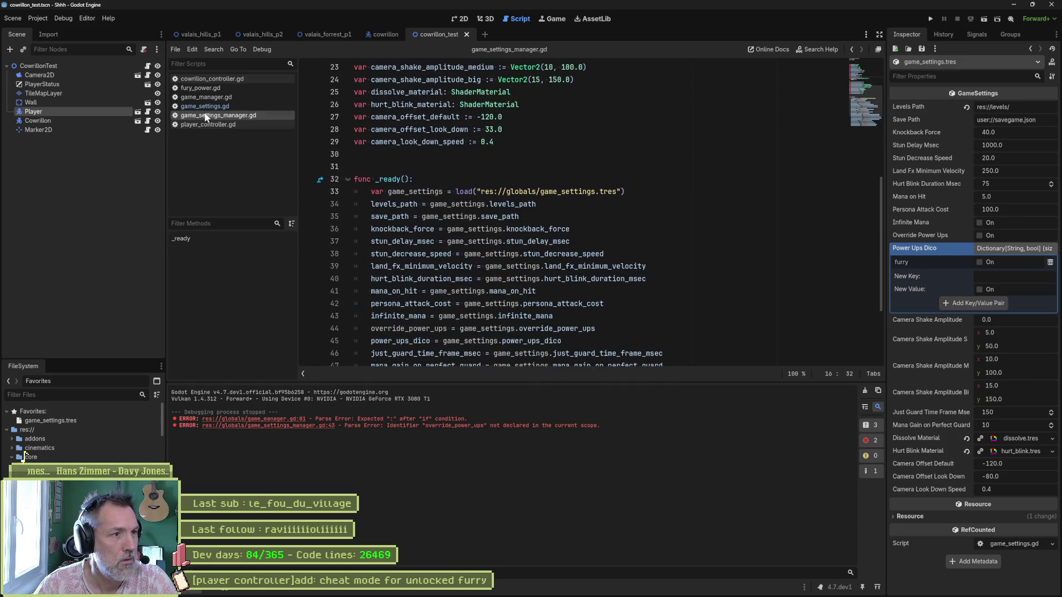
click(230, 106)
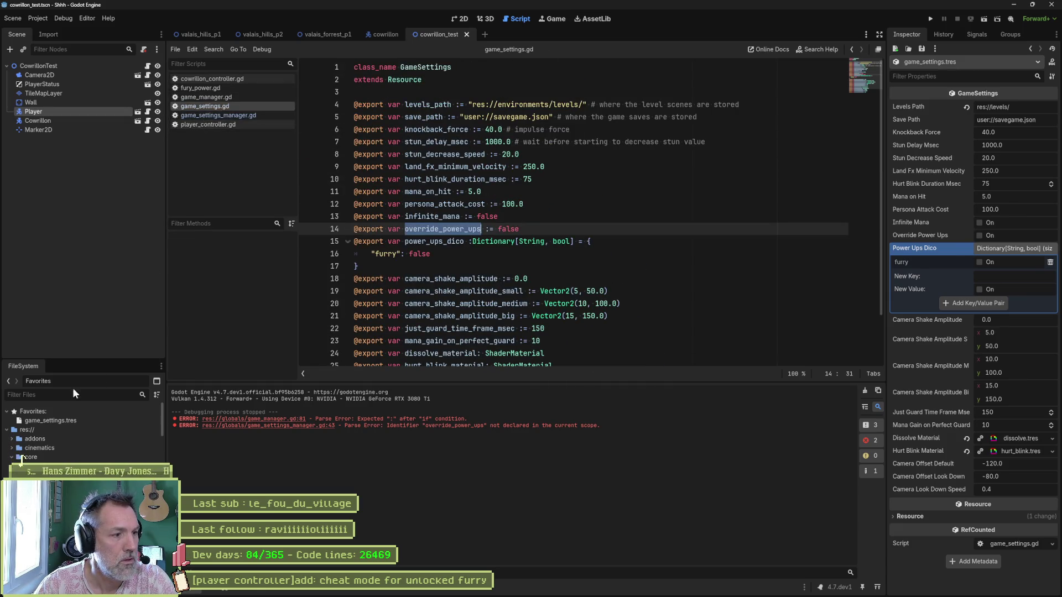
Tick Override Power Ups in game_settings.tres and finish the override_power_ups if-condition, indenting the unlock call.
click(66, 420)
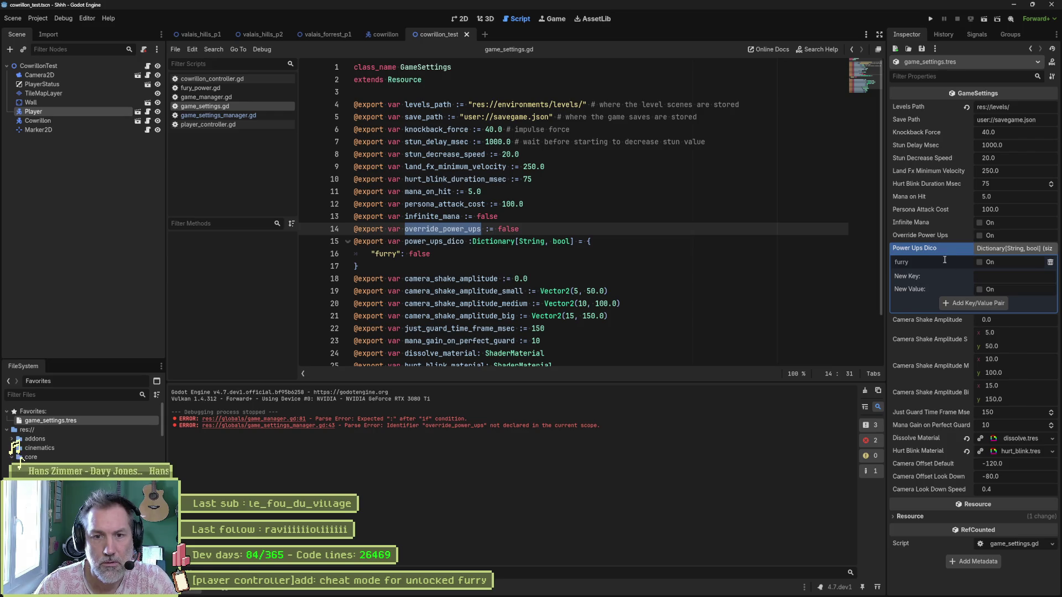
click(979, 235)
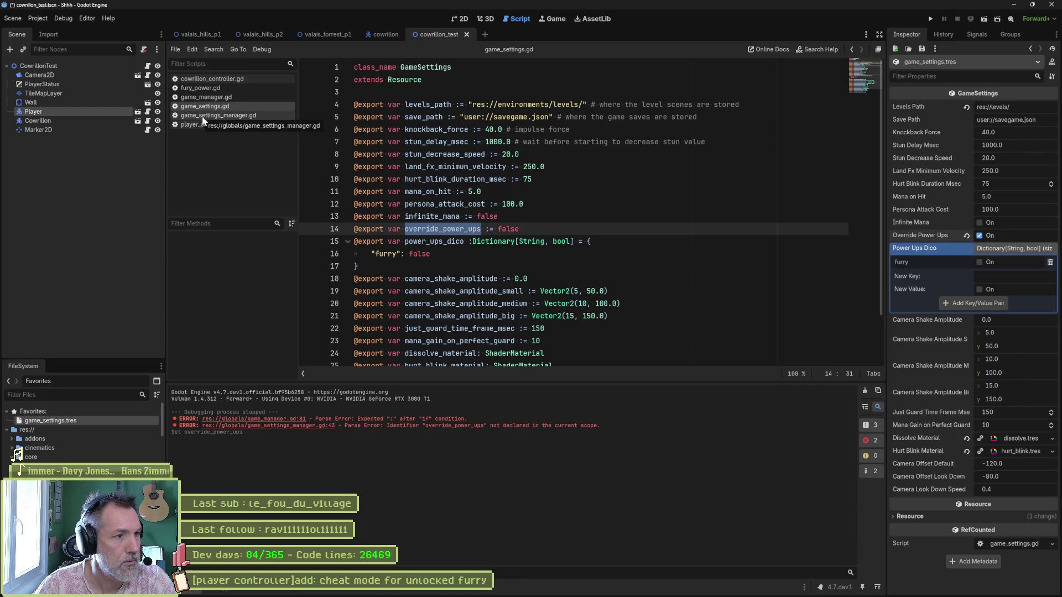
click(214, 98)
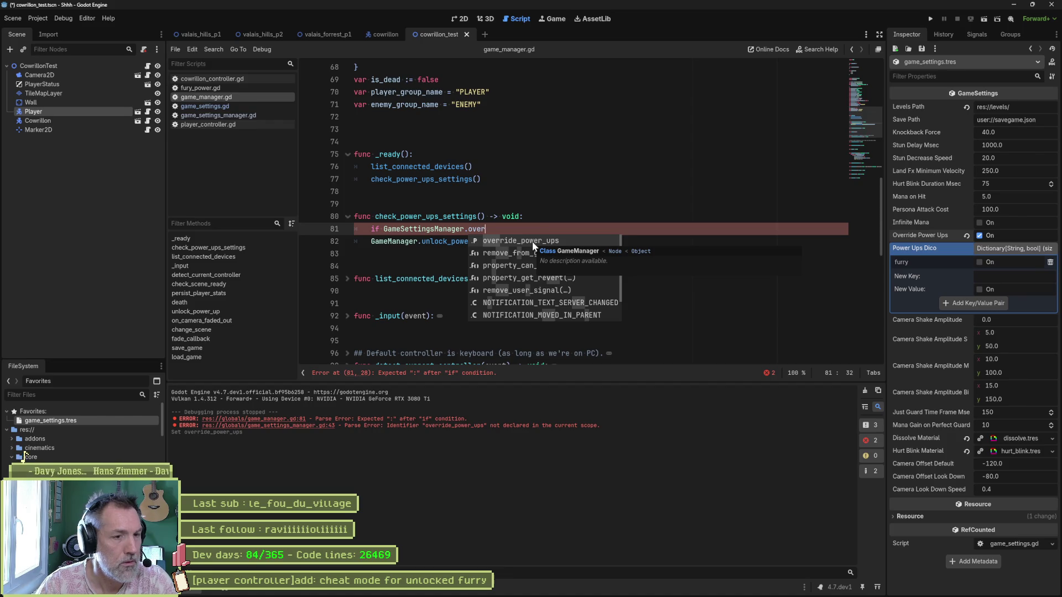
click(532, 241)
text(:)
key(Down)
key(Home)
key(Tab)
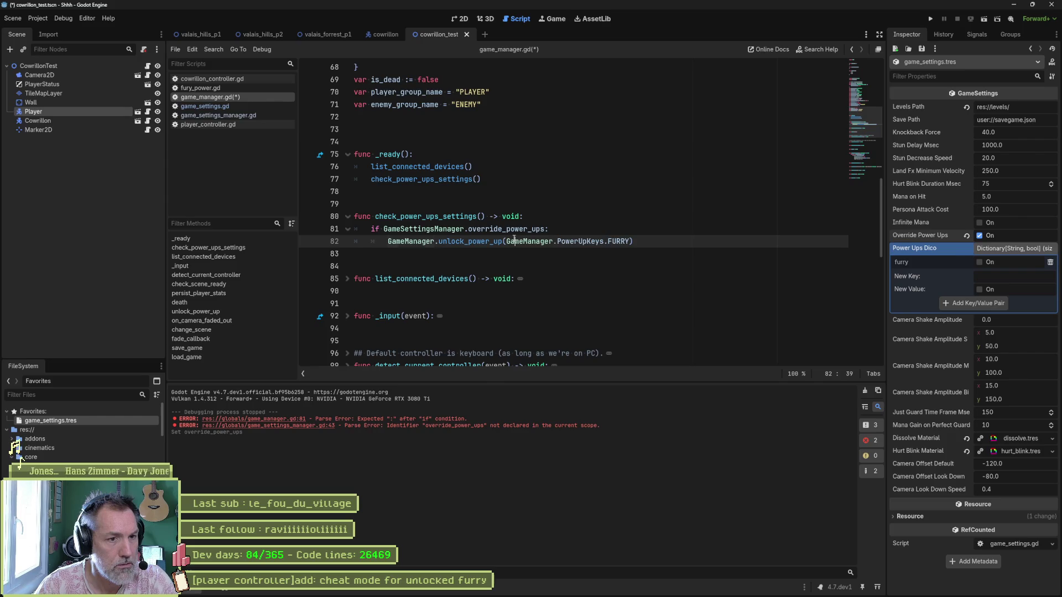
Make line 82 use GameSettingsManager.power_ups_dico instead of GameManager.PowerUpKeys, save, and run the game.
double_click(530, 242)
text(gameset)
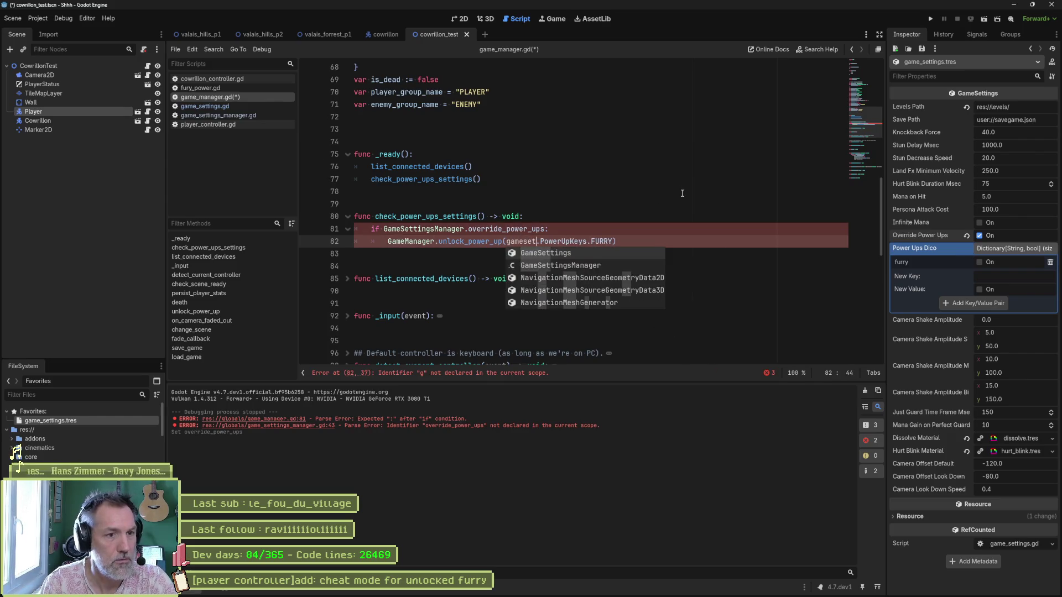
key(Return)
text(.power)
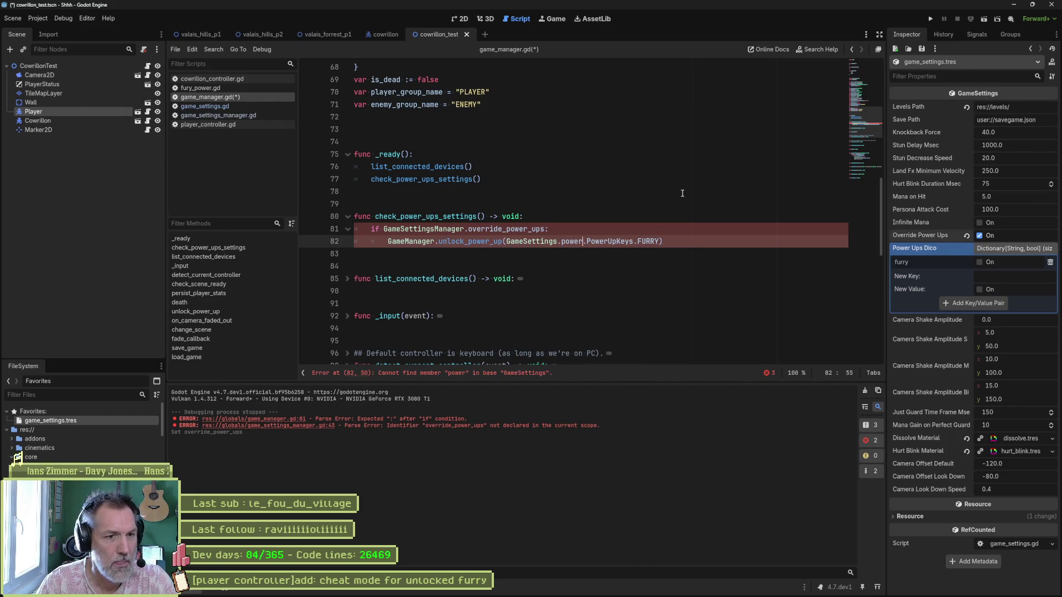
key(BackSpace)
key(BackSpace)
key(BackSpace)
text(m)
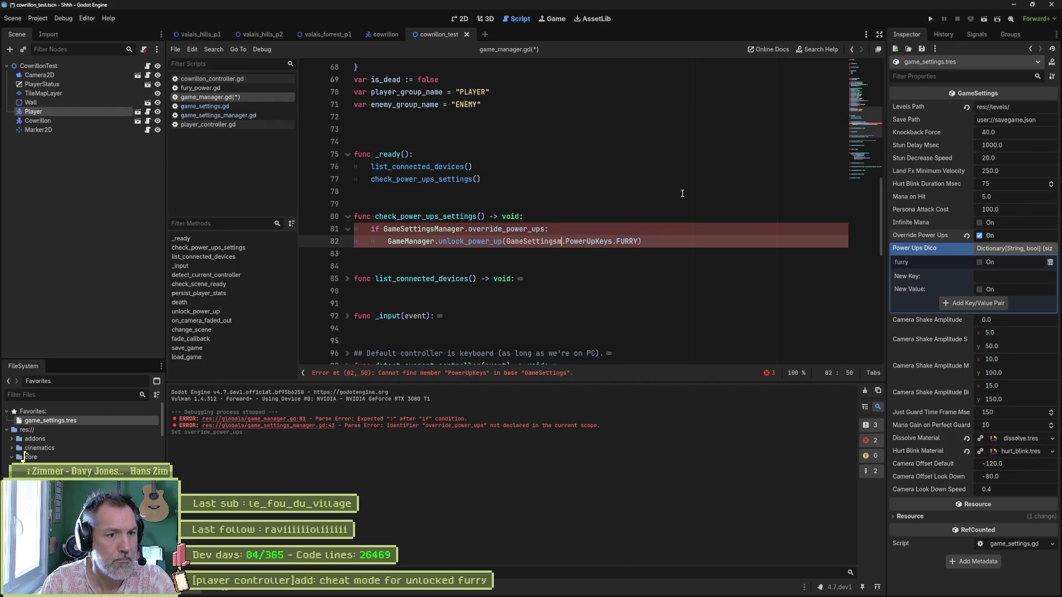
key(Return)
text(.power)
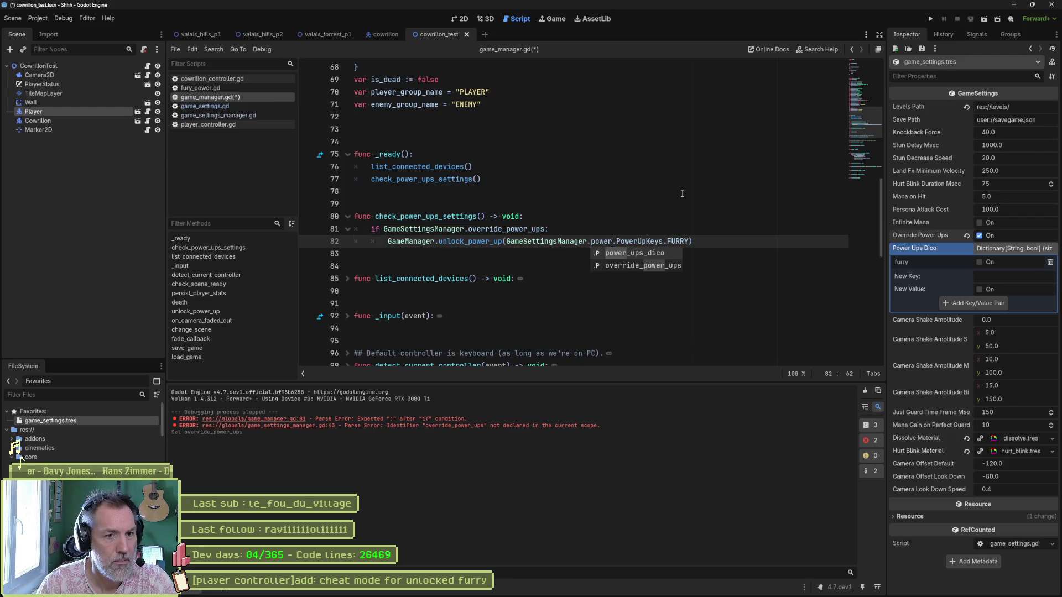
key(Return)
key(Delete)
key(Delete)
key(Delete)
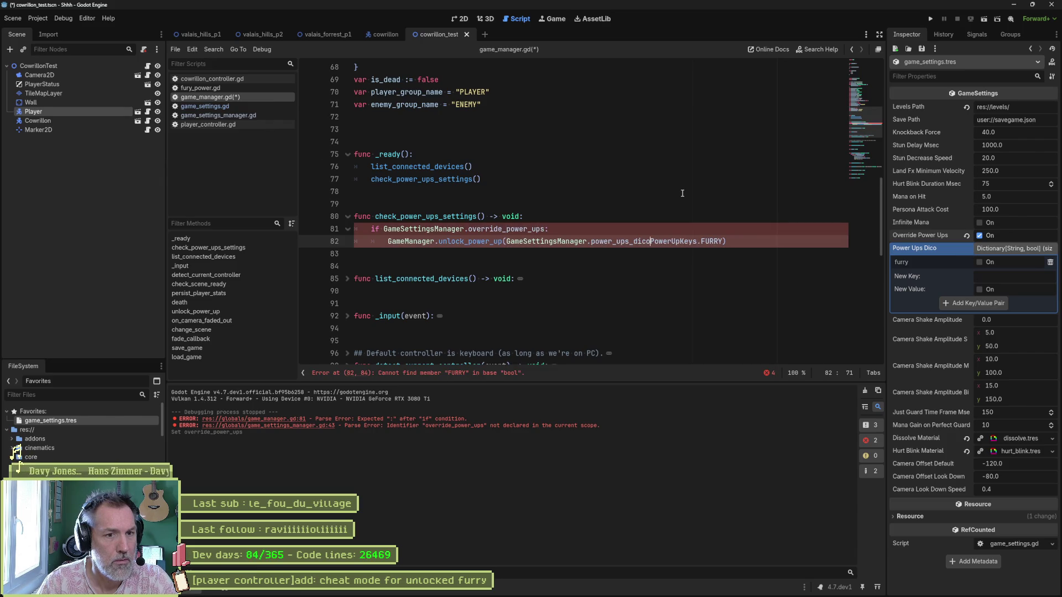
key(ctrl+s)
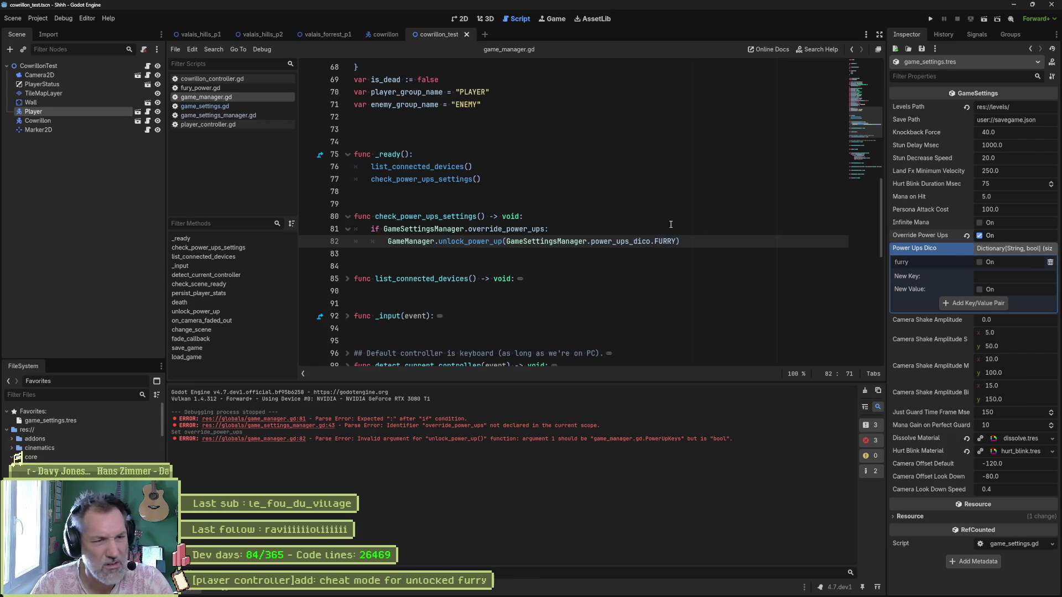
key(F5)
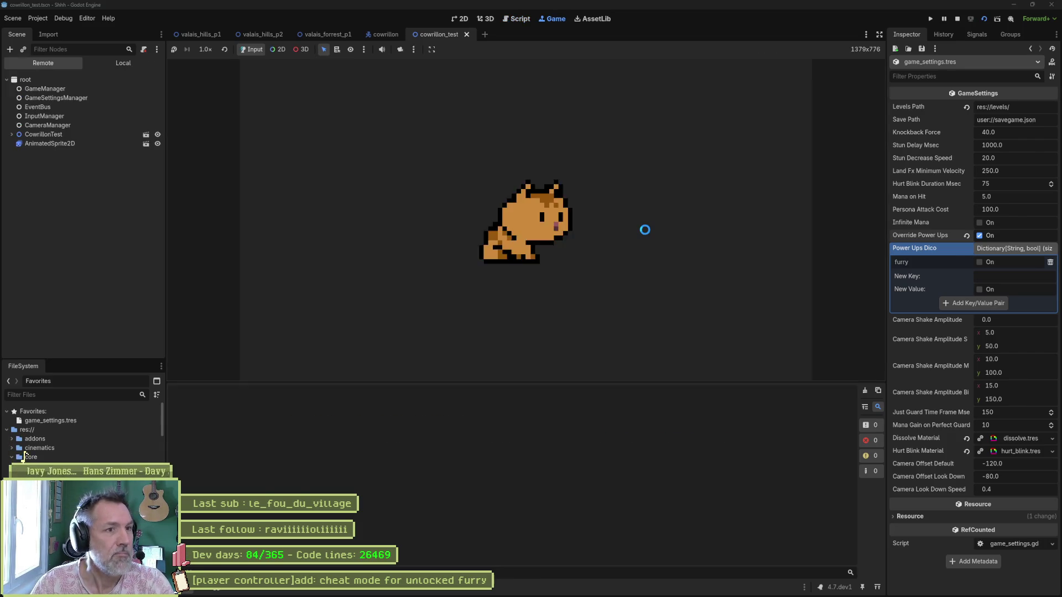
Stop and rerun the game, then replace the dot after power_ups_dico on line 82 with '['.
key(F8)
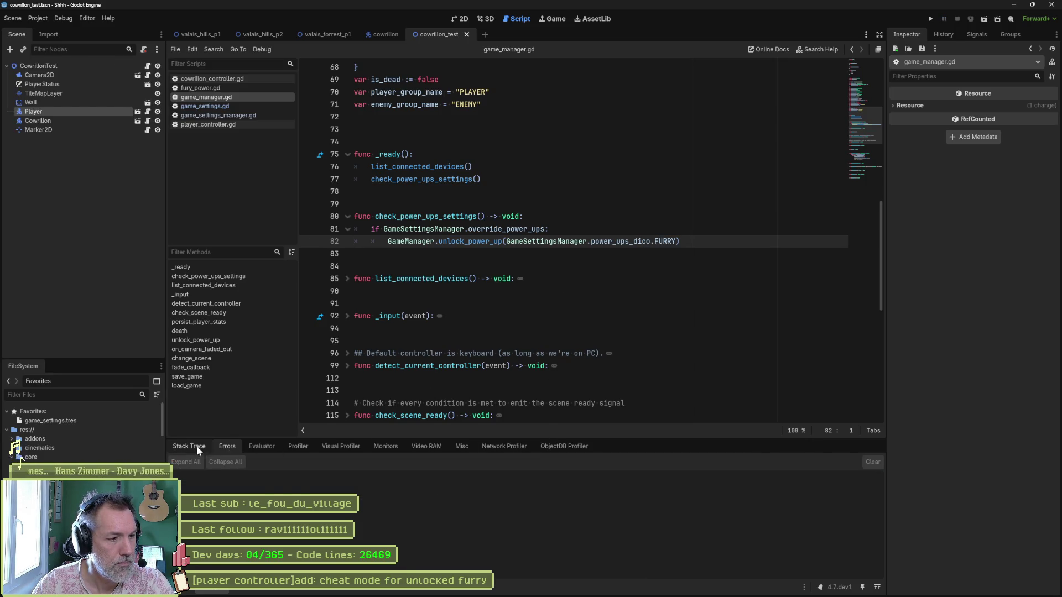
key(F5)
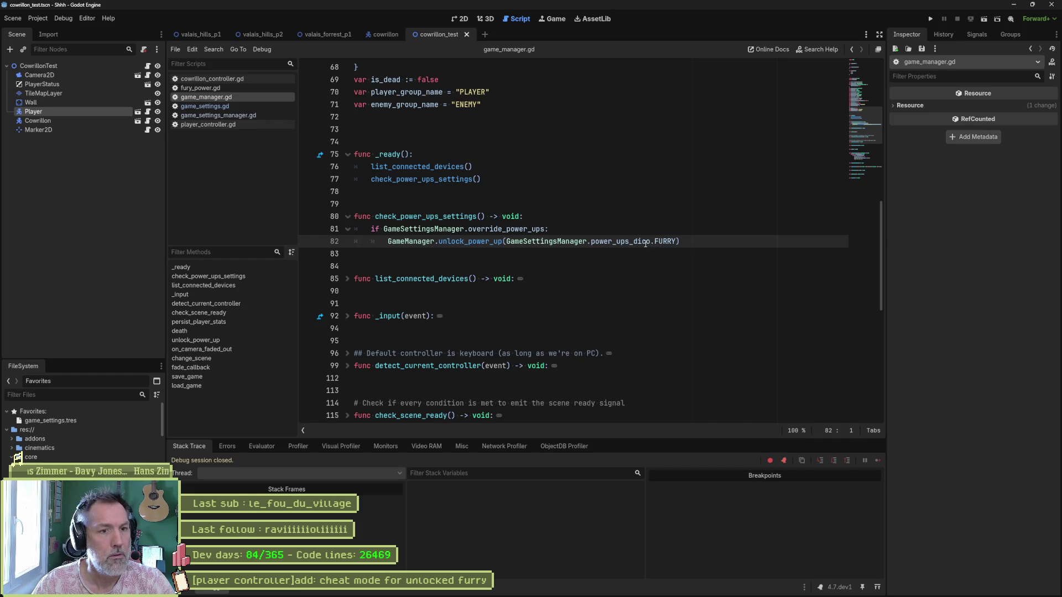
mouse_move(645, 244)
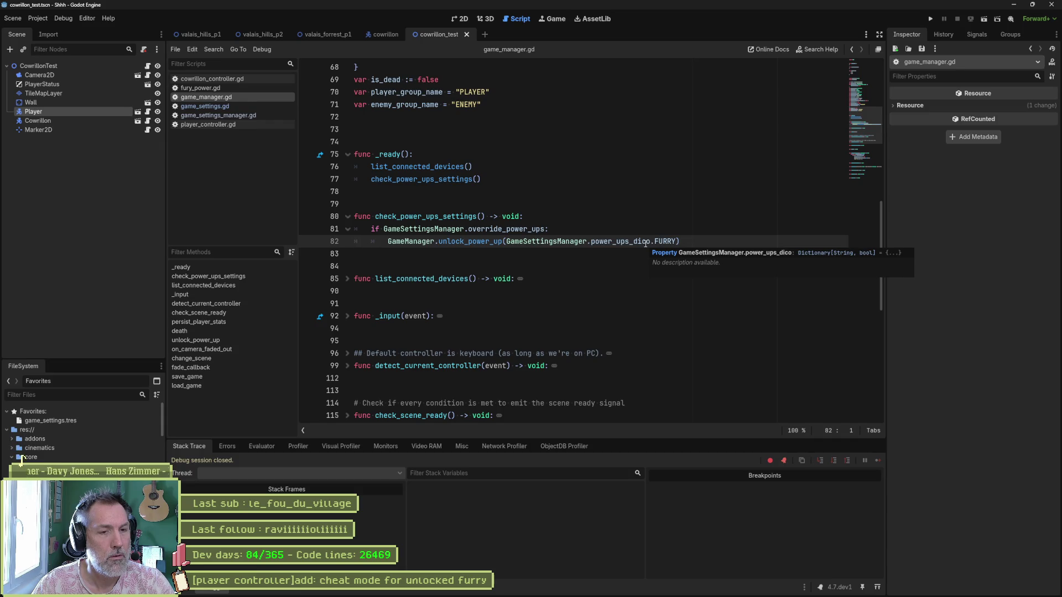
click(652, 243)
key(Delete)
text([)
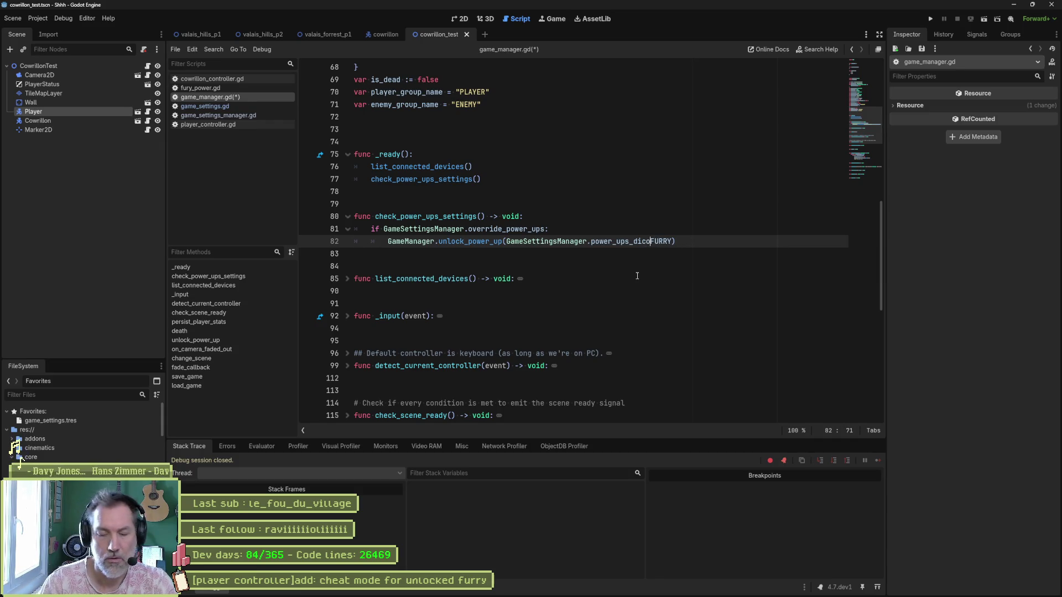
Complete the index on line 82 as [GameManager.PowerUpKeys.FURRY] with autocomplete.
key(ctrl+Right)
key(ctrl+Right)
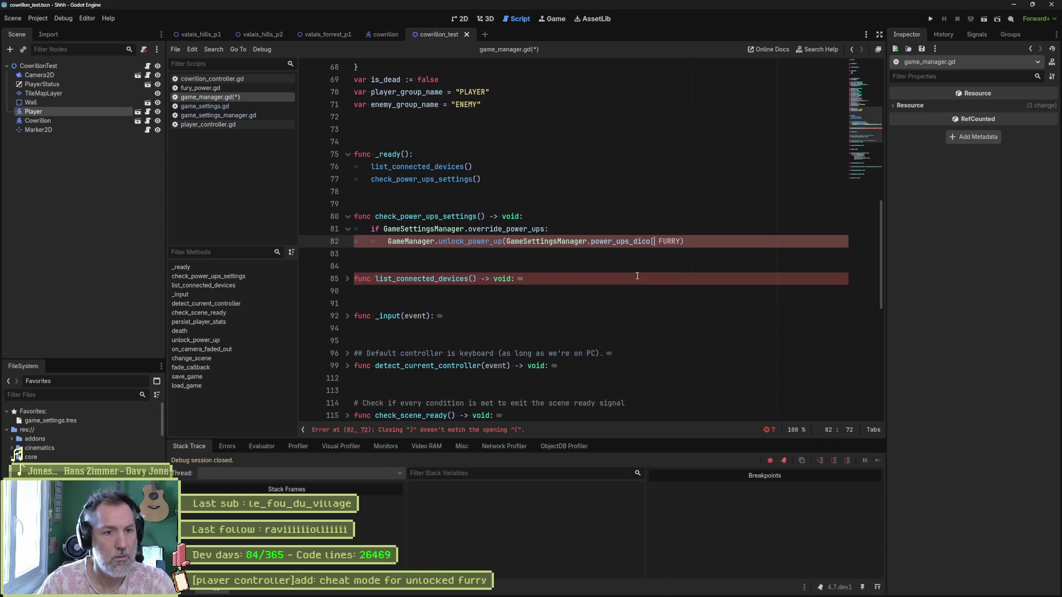
text(GameManager.po)
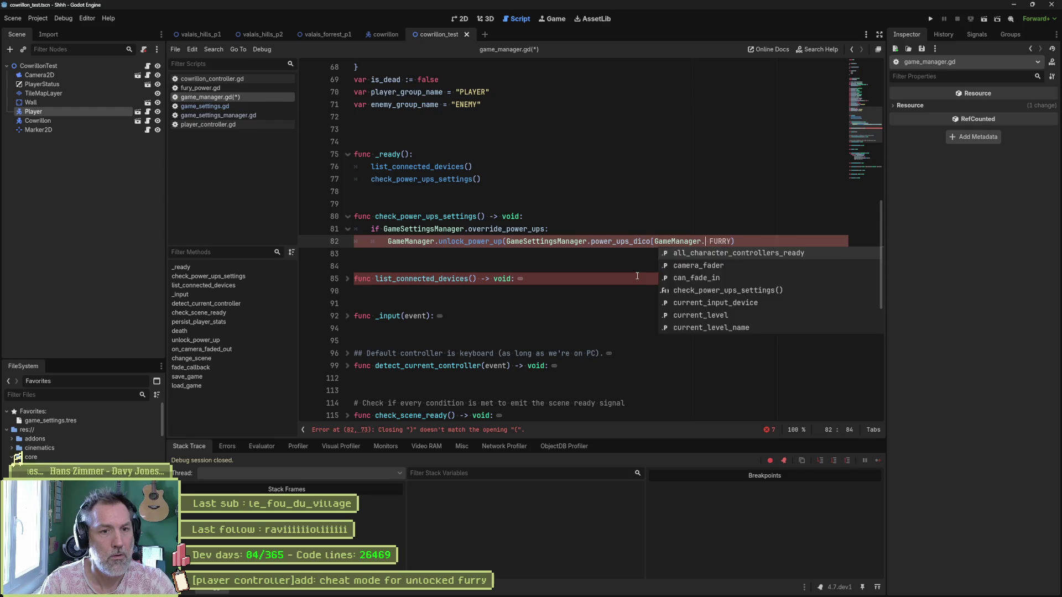
key(Down)
key(Down)
key(Return)
text(.)
key(Delete)
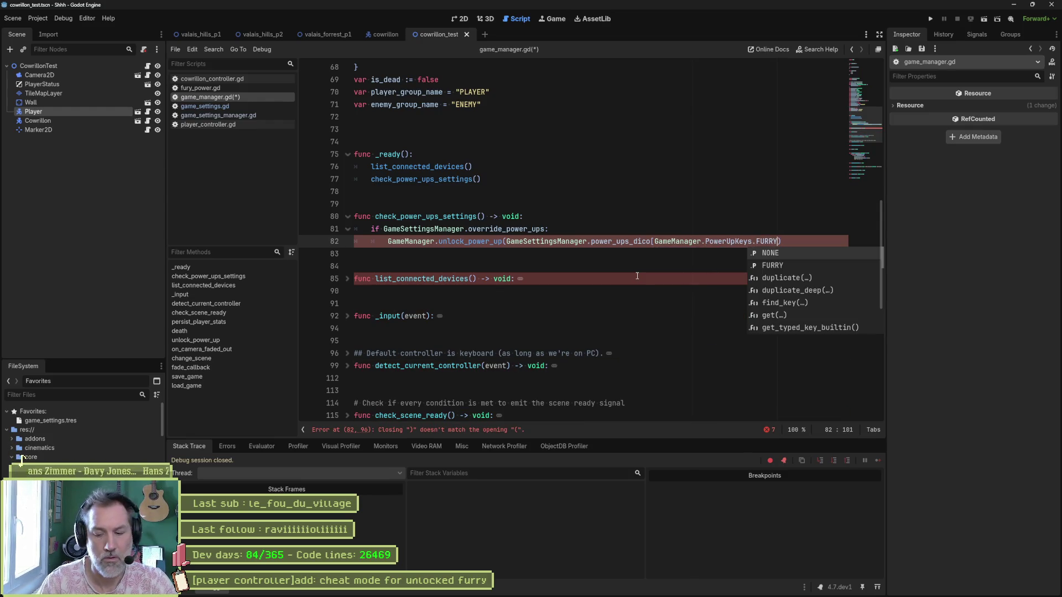
key(Return)
text(])
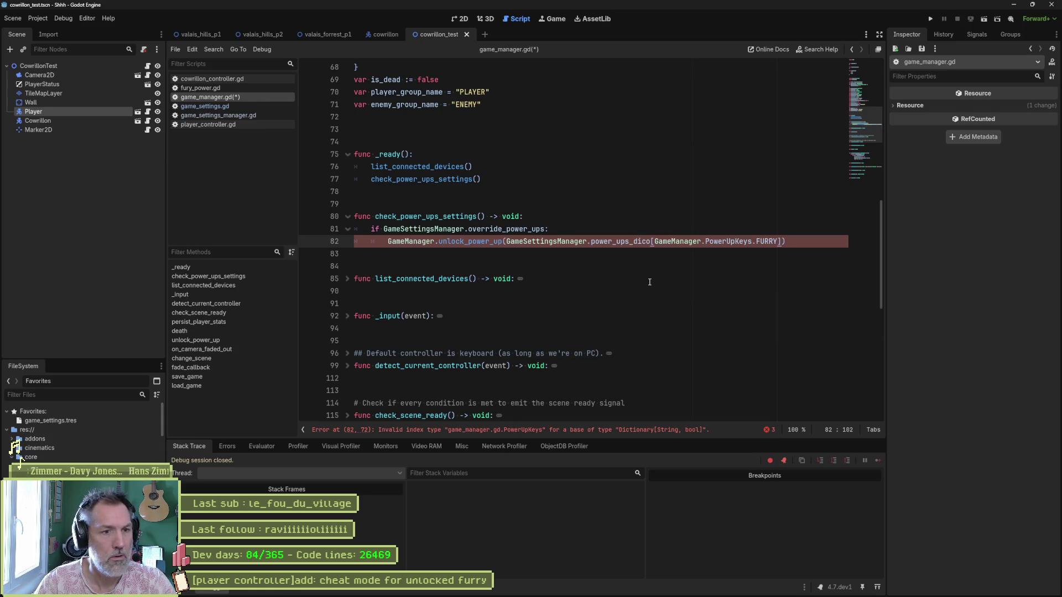
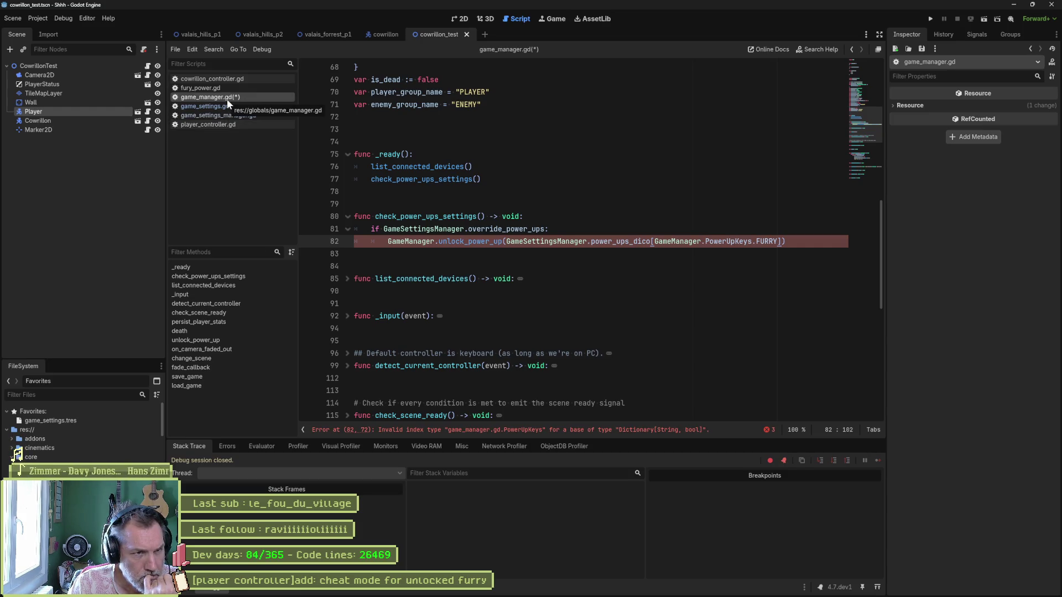
Delete the GameManager. prefix so line 82 calls unlock_power_up directly.
double_click(409, 240)
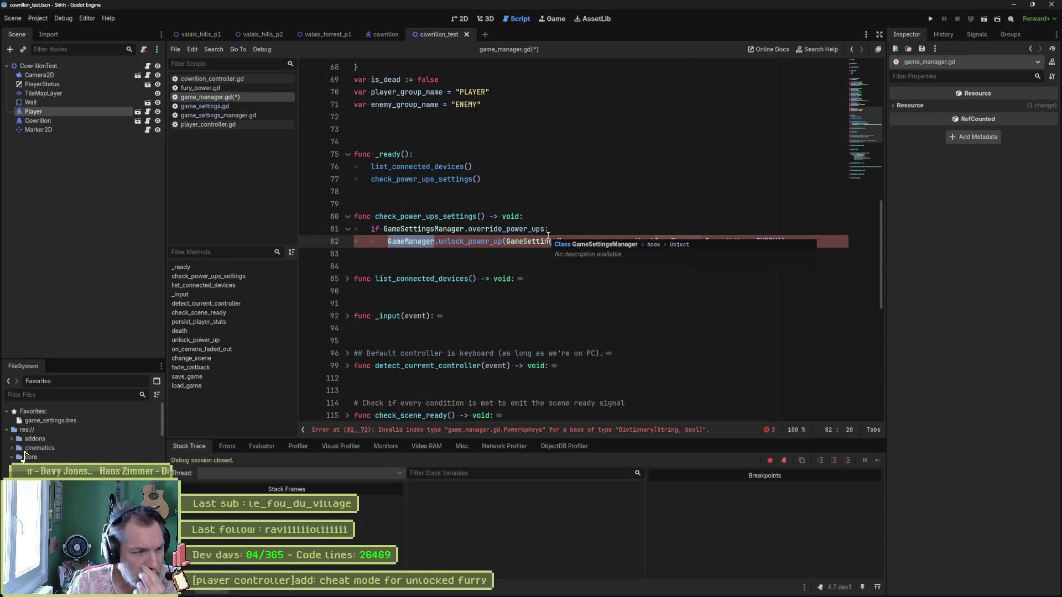
key(Delete)
key(Delete)
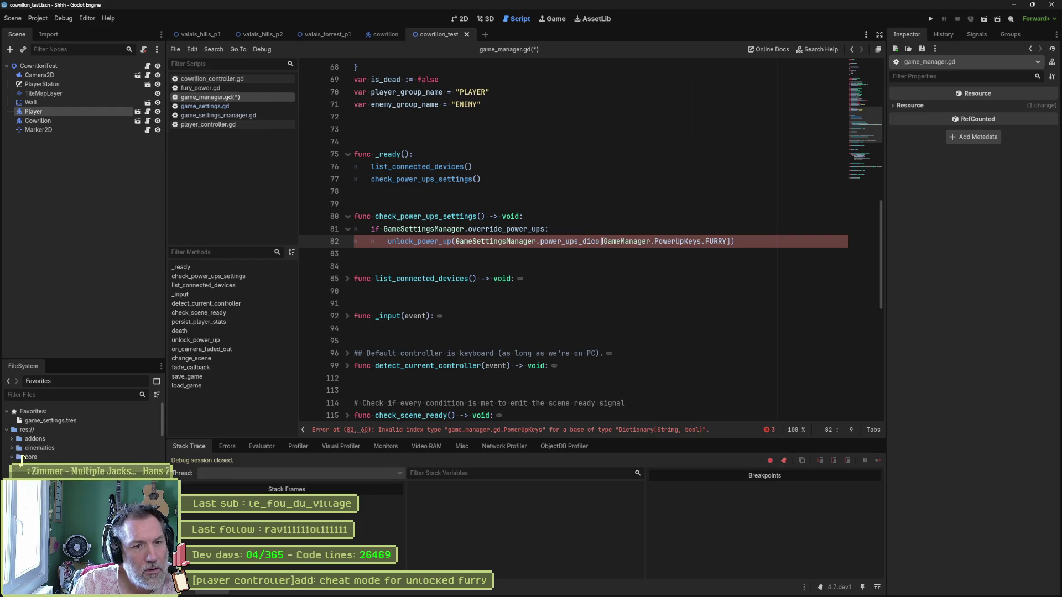
drag(603, 241, 731, 241)
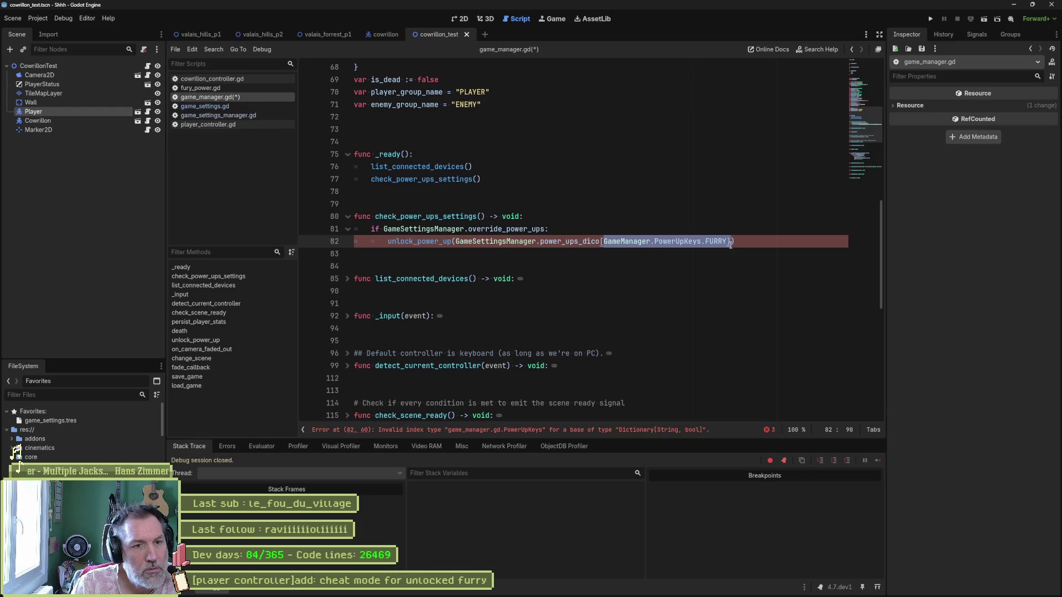
click(619, 245)
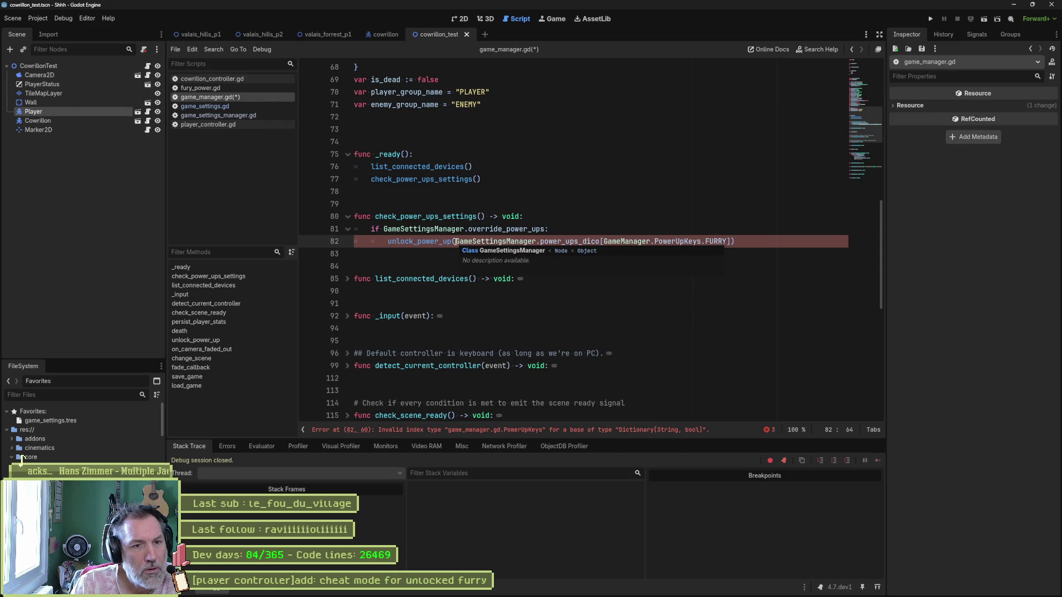
Examine the GameSettingsManager.power_ups_dico expression on line 82 and open unlock_power_up's definition.
drag(454, 241, 604, 238)
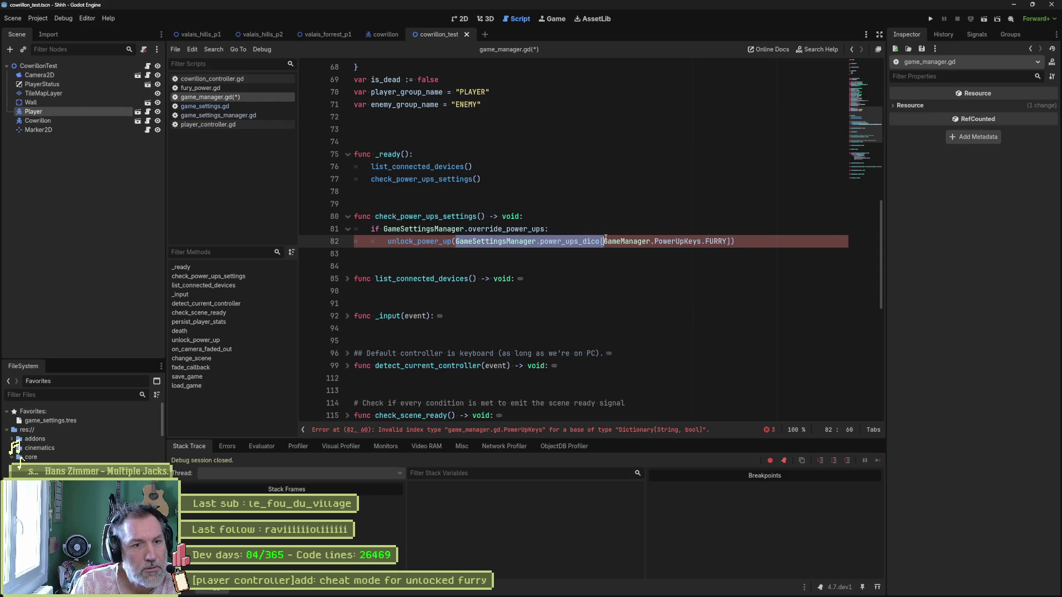
drag(742, 241, 742, 233)
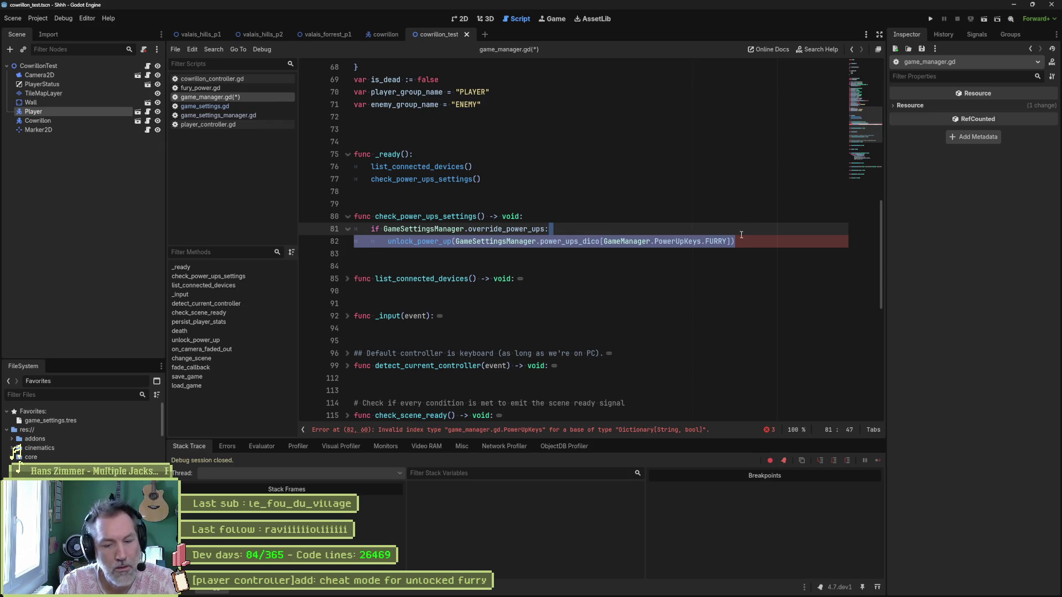
ctrl+click(436, 243)
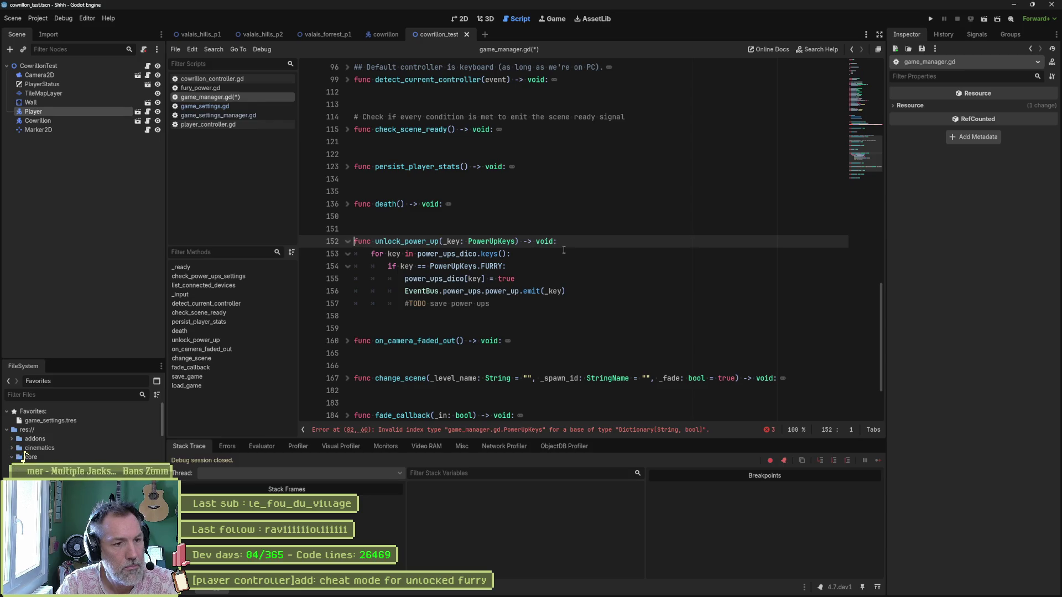
double_click(440, 268)
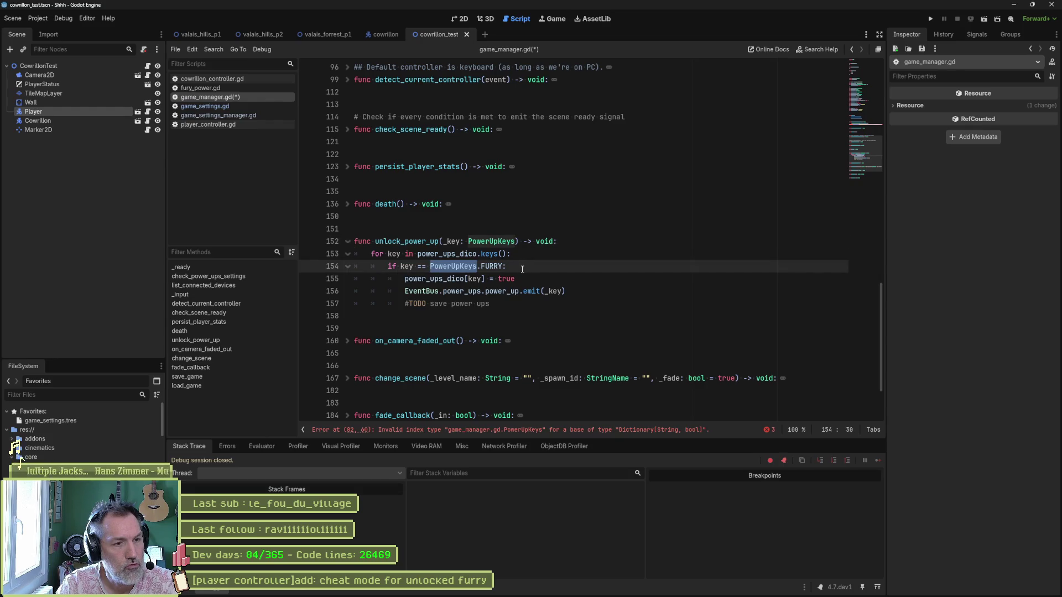
key(Up)
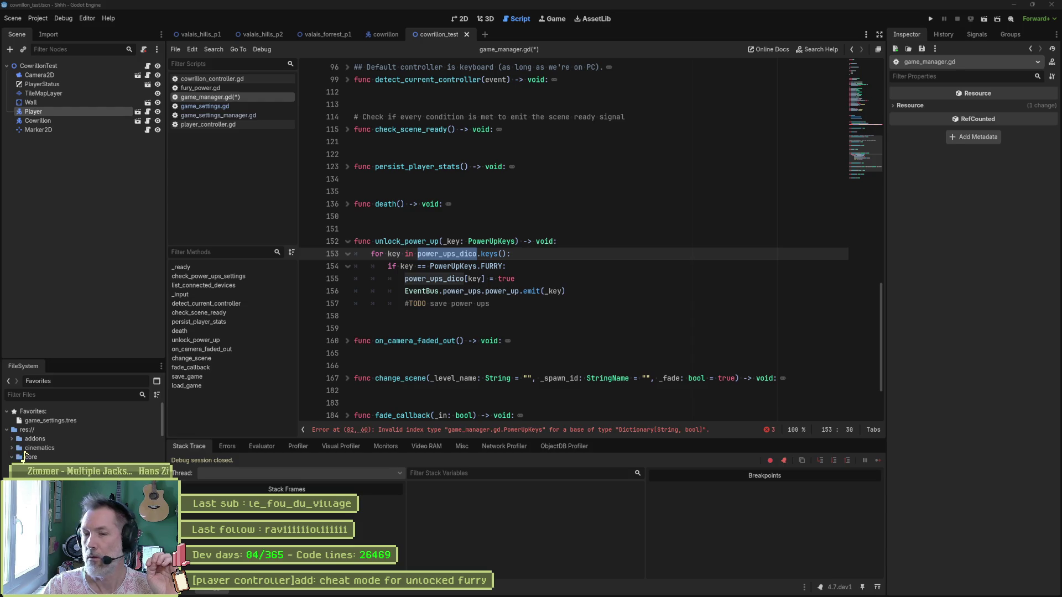
click(520, 304)
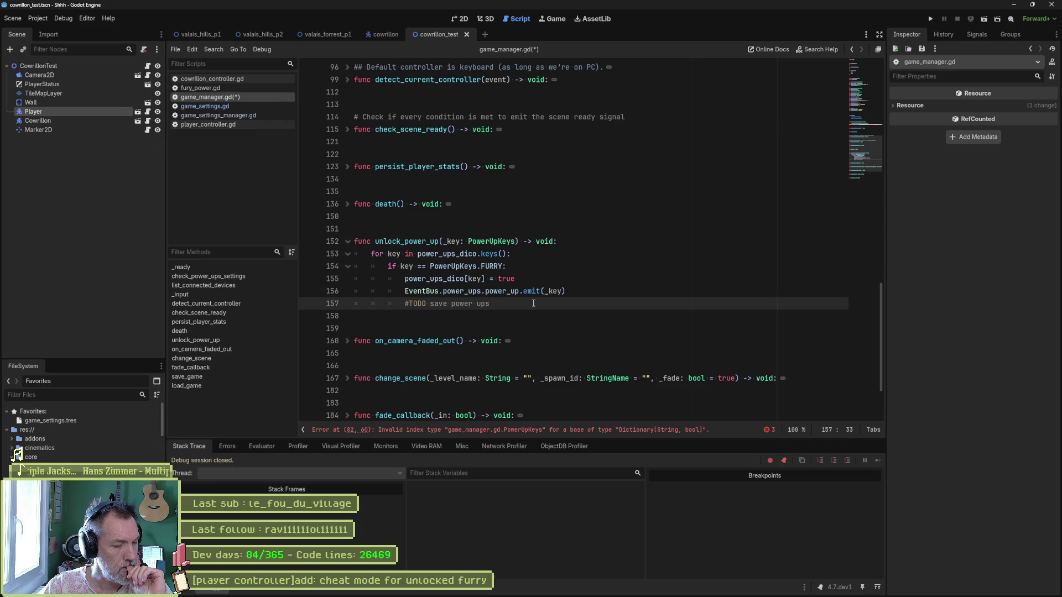
click(222, 108)
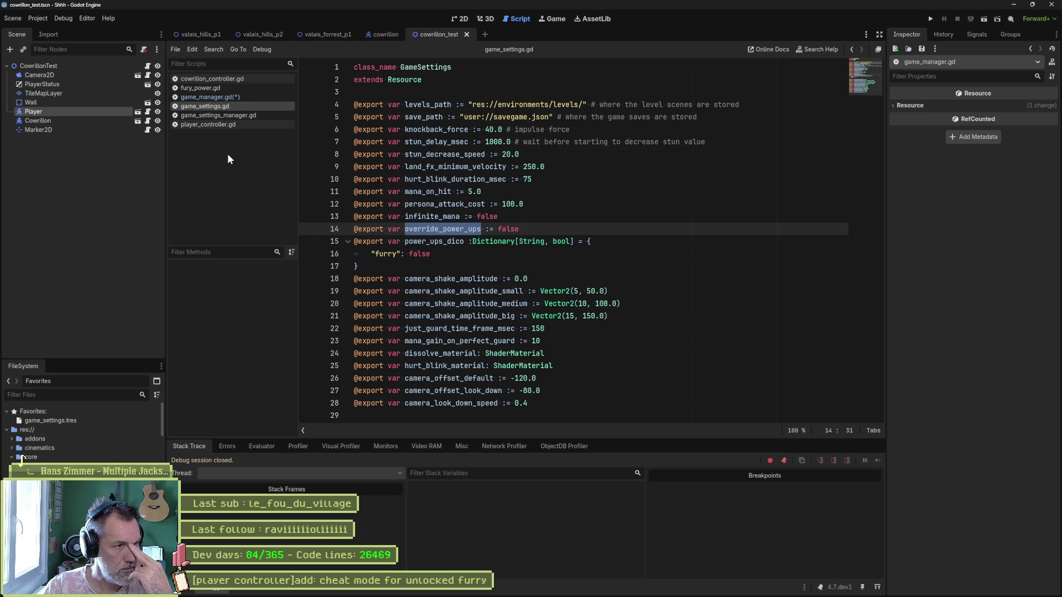
click(230, 98)
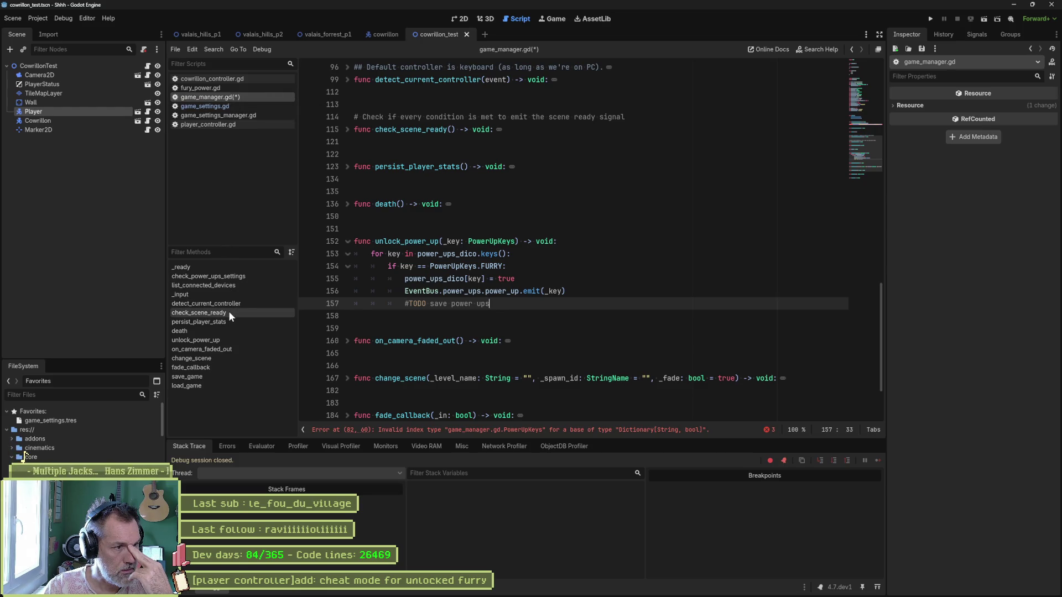
click(228, 277)
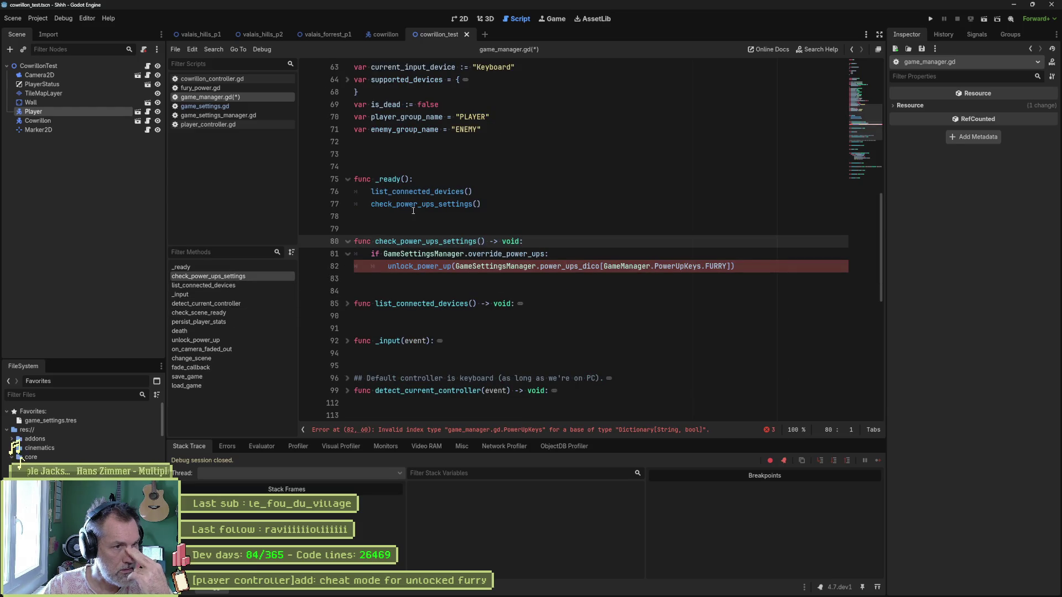
Rename the _ready call and the function definition to _check_power_ups_settings_override.
click(370, 204)
text(_)
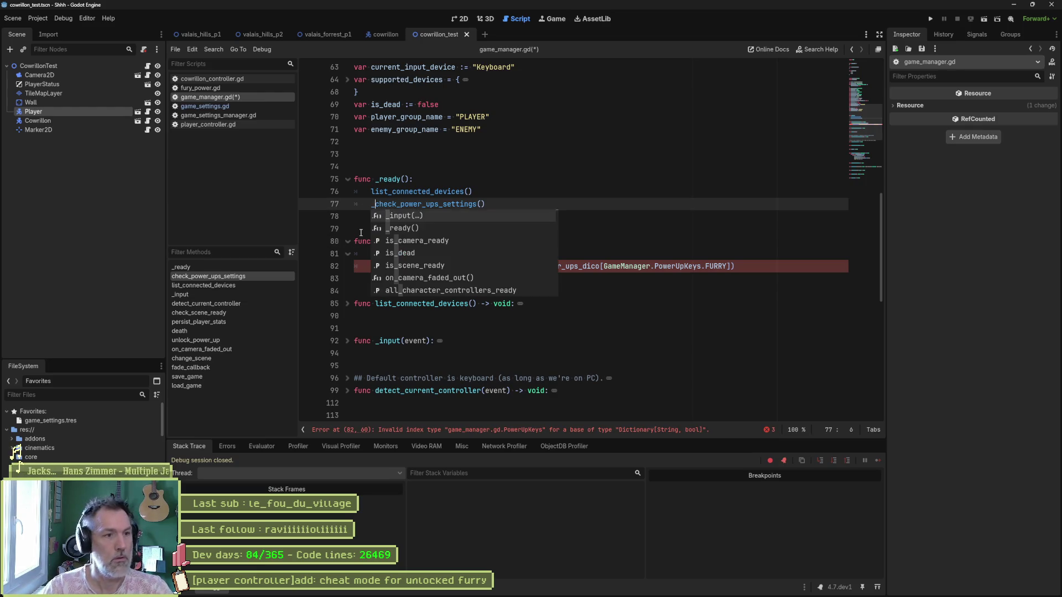
key(ctrl+Right)
key(BackSpace)
key(BackSpace)
key(BackSpace)
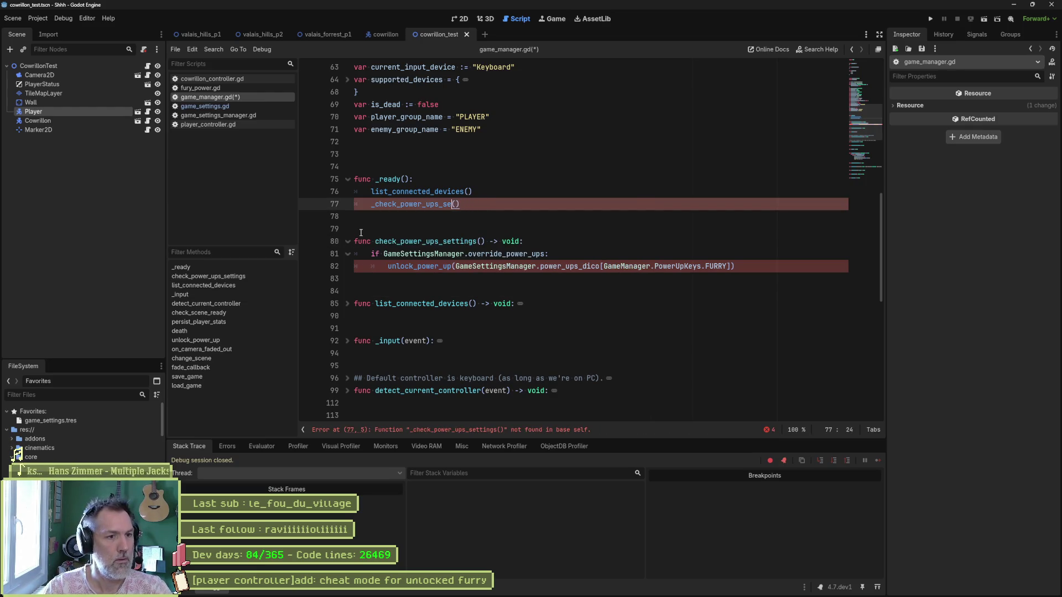
text(settings_overrid)
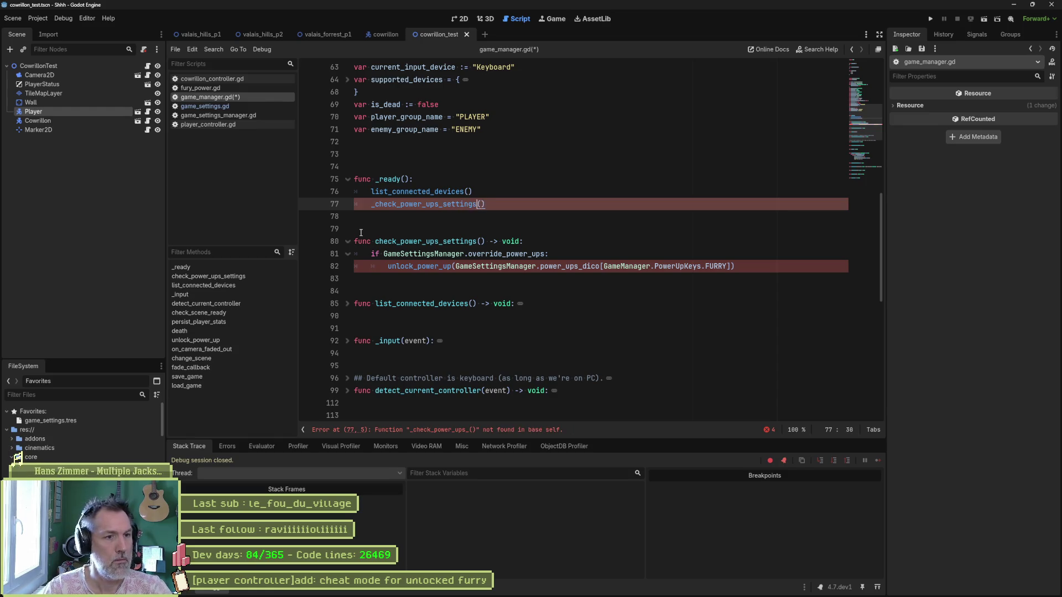
text(e)
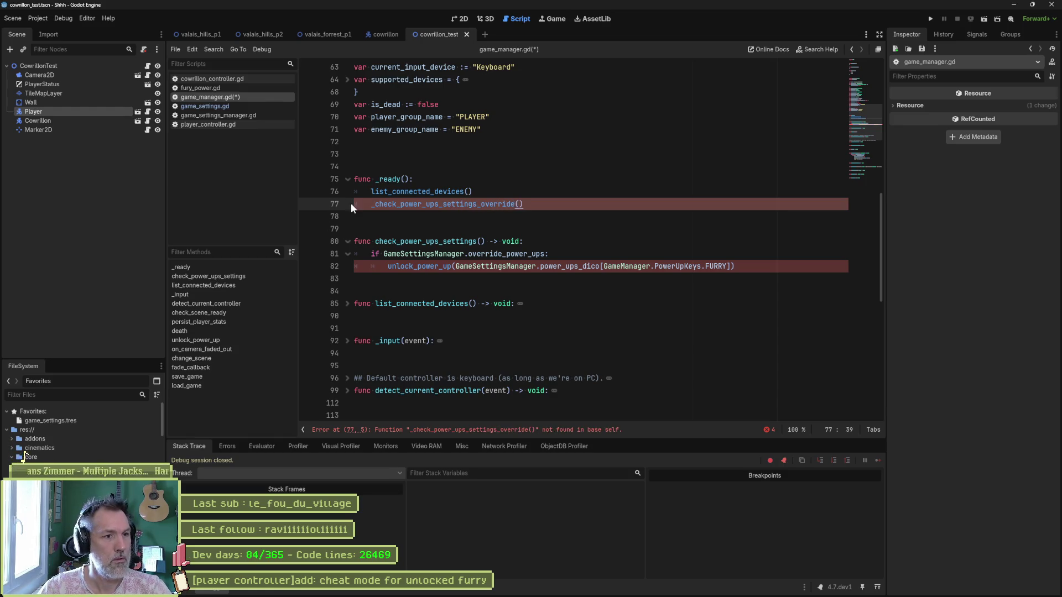
double_click(387, 204)
key(ctrl+c)
double_click(430, 242)
key(ctrl+v)
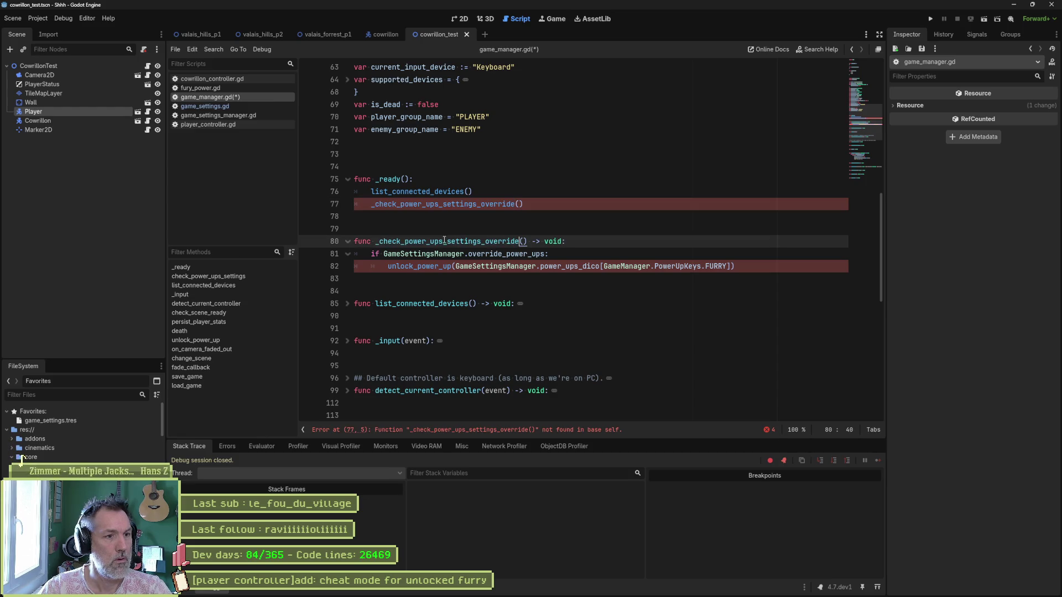
Move the function below load_game at line 200 and remove the leftover unlock_power_up call from _ready.
mouse_move(745, 255)
mouse_down()
mouse_move(749, 223)
mouse_move(682, 207)
mouse_up()
key(ctrl+c)
key(BackSpace)
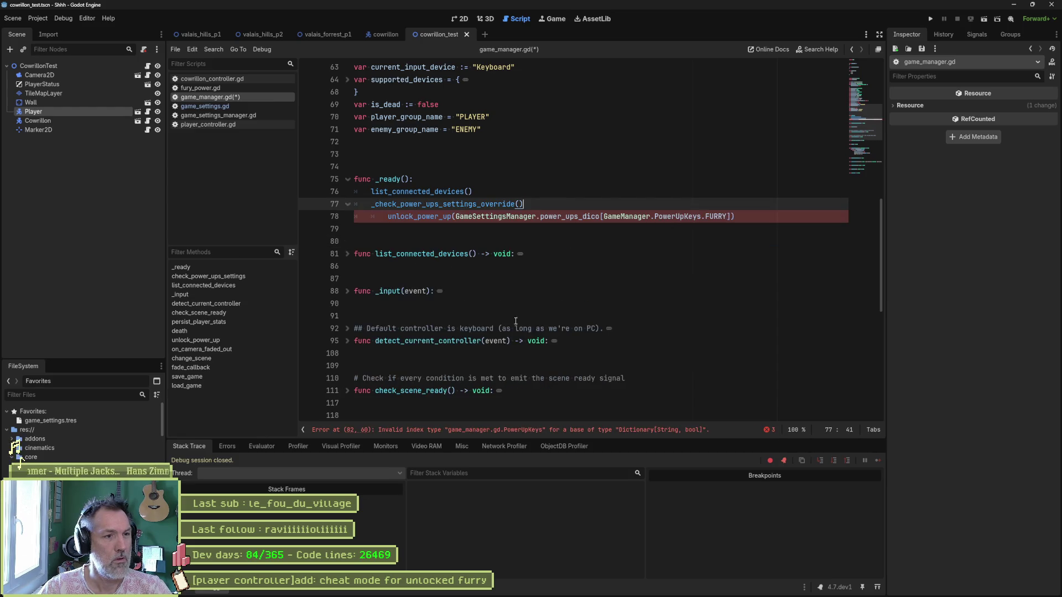
scroll(468, 363, down, 8)
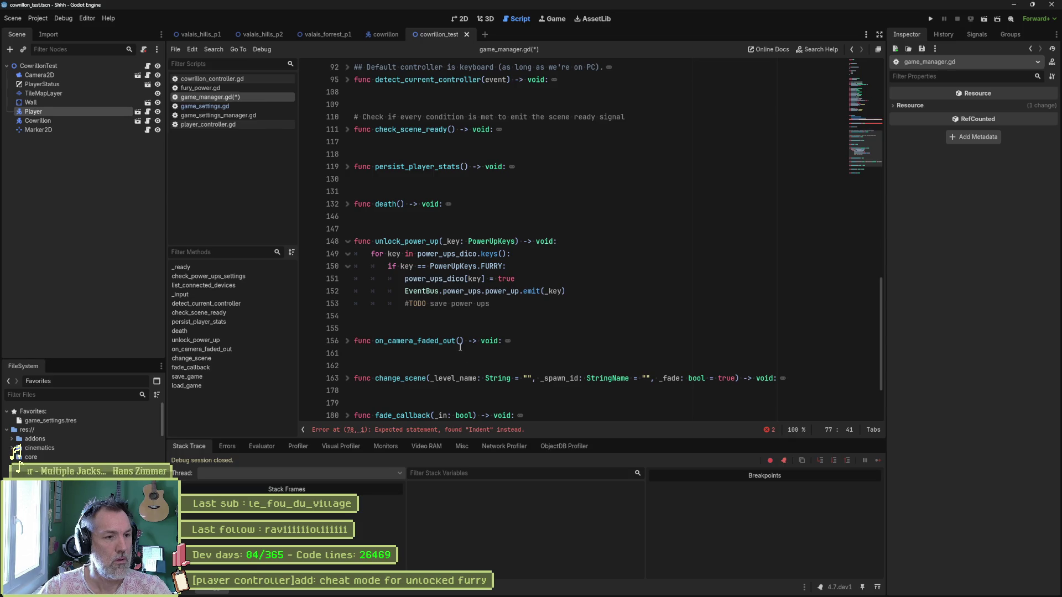
scroll(440, 336, down, 2)
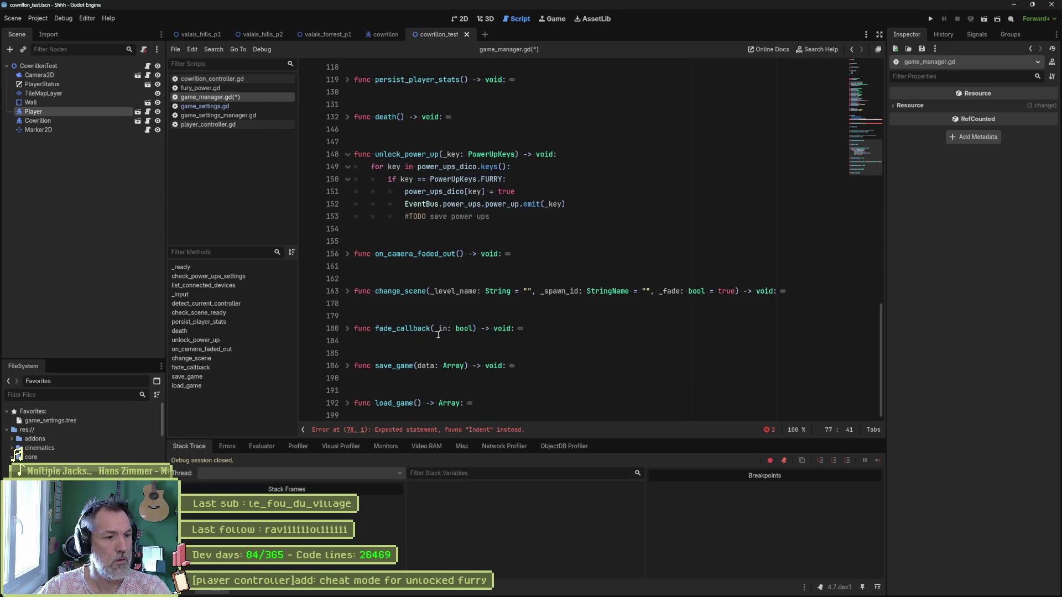
click(387, 416)
key(ctrl+v)
scroll(470, 387, down, 2)
click(543, 376)
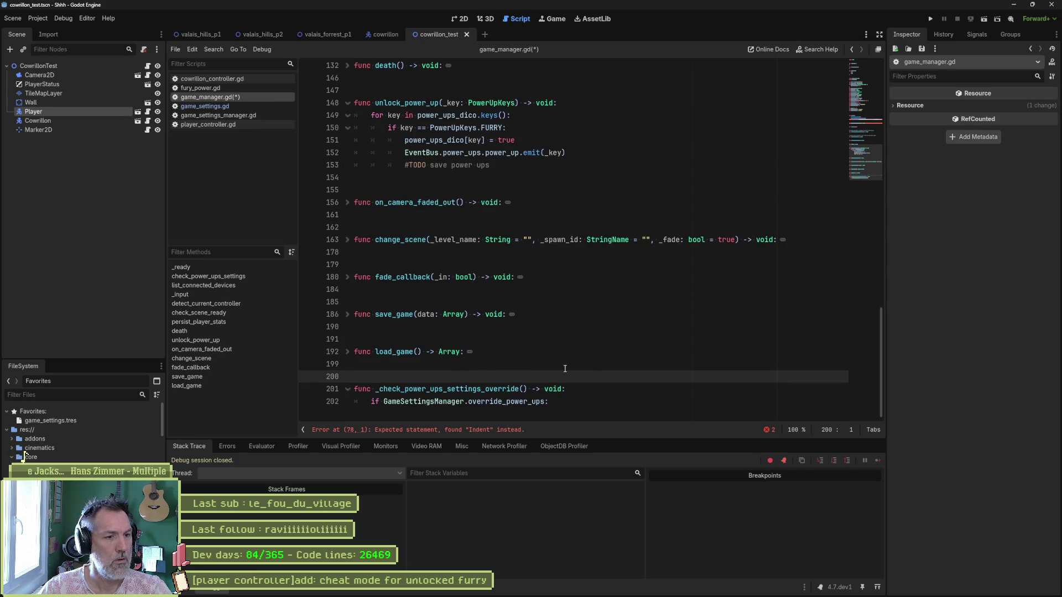
scroll(483, 329, up, 6)
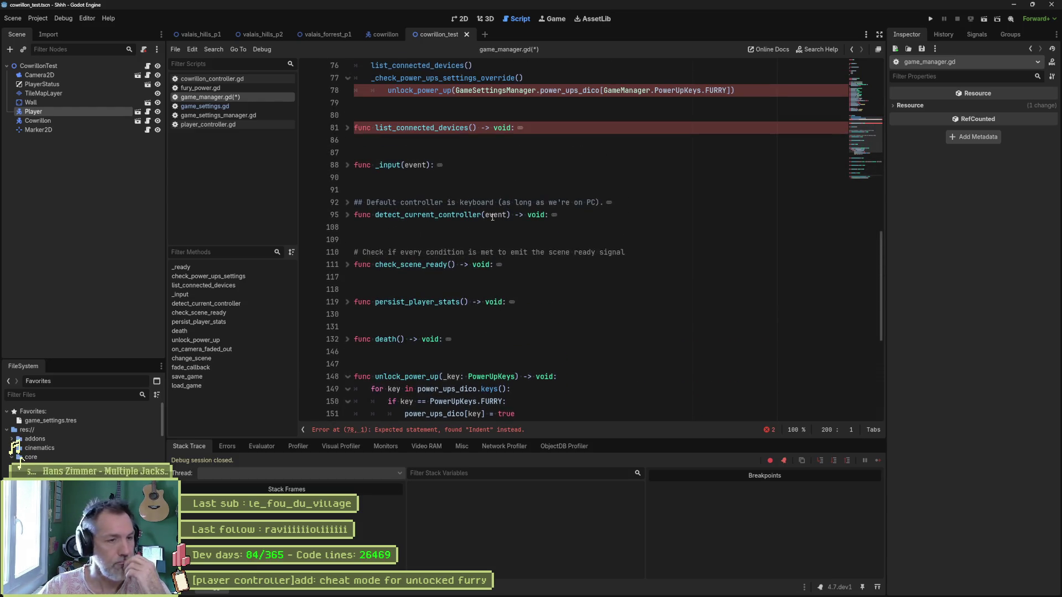
scroll(488, 213, up, 2)
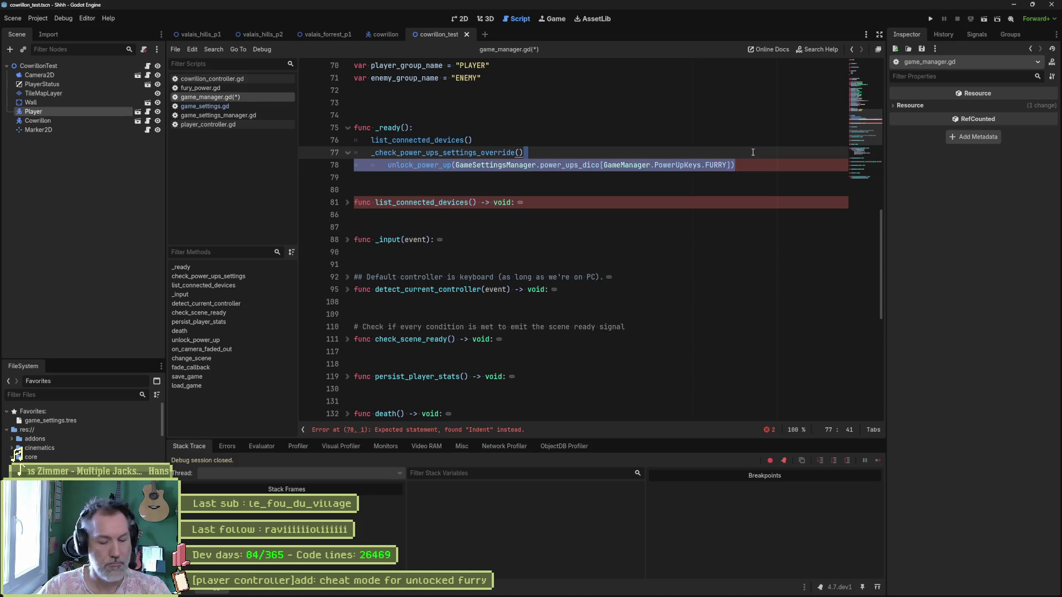
key(Delete)
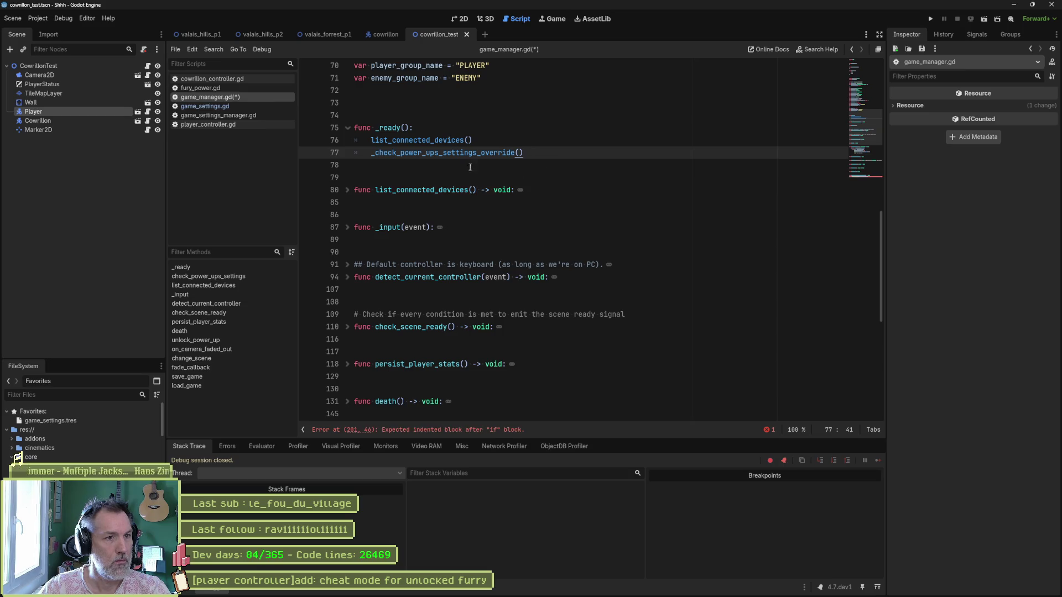
ctrl+click(467, 153)
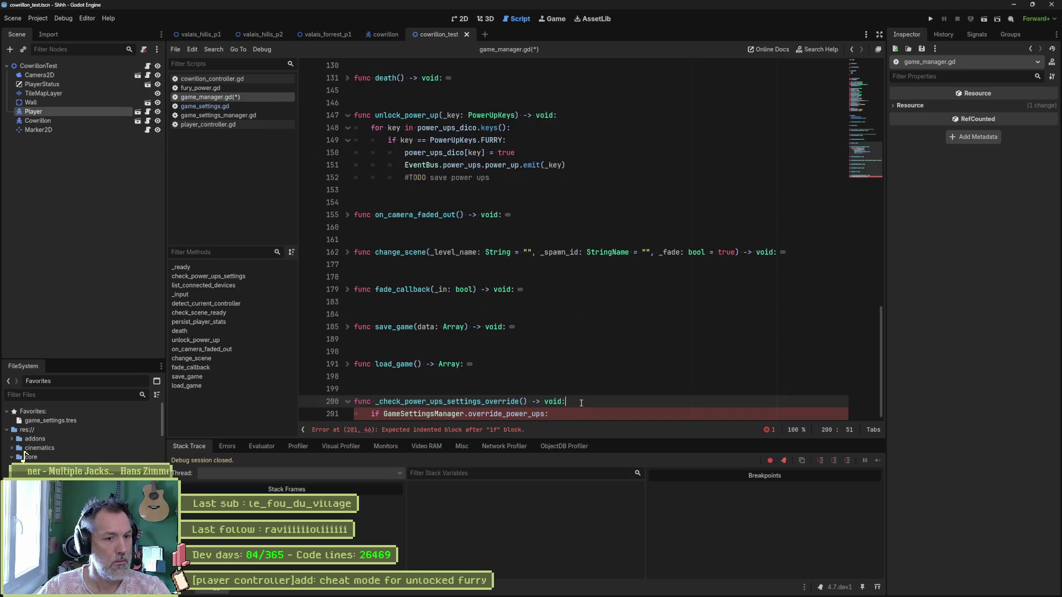
Place the unlock_power_up call indented beneath the if override_power_ups condition.
key(Return)
text(unlock_power_up(GameSettingsManager.power_ups_dico[GameManager.PowerUpKeys.FURRY]))
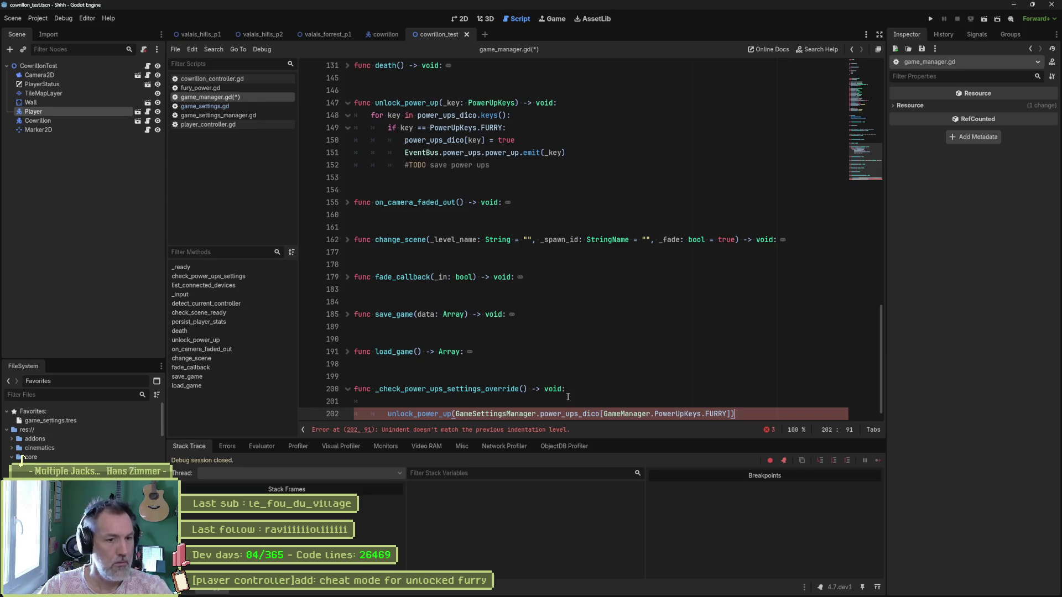
click(563, 398)
key(Delete)
key(shift+Tab)
key(shift+Tab)
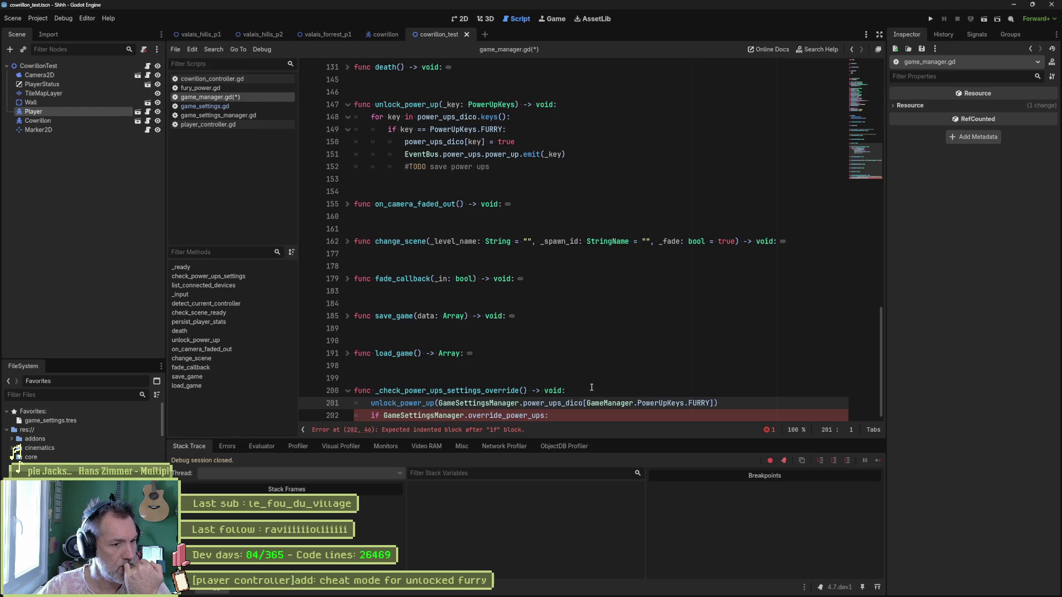
click(584, 410)
key(alt+Up)
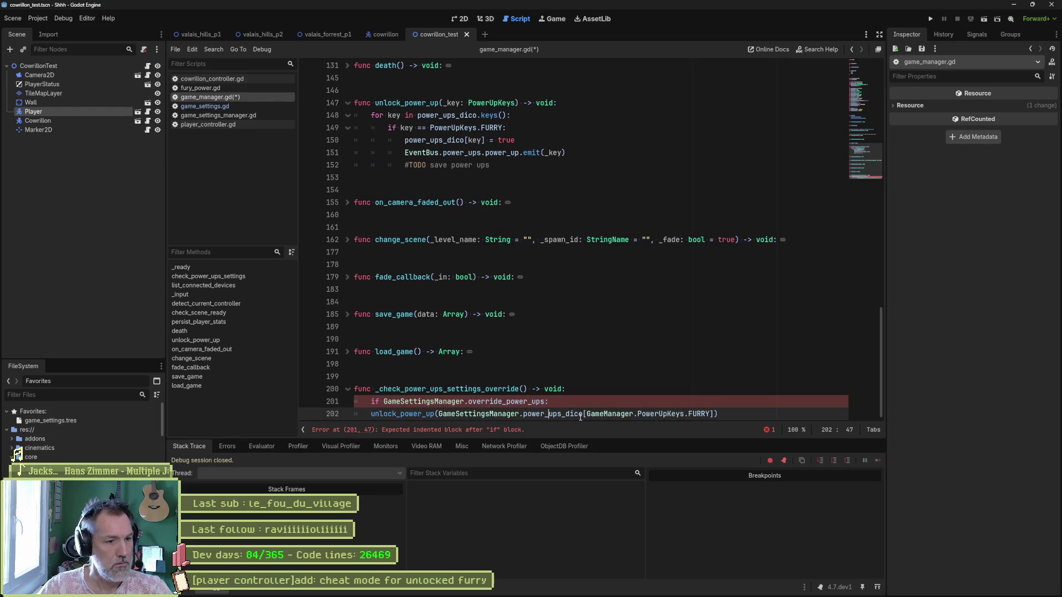
key(Tab)
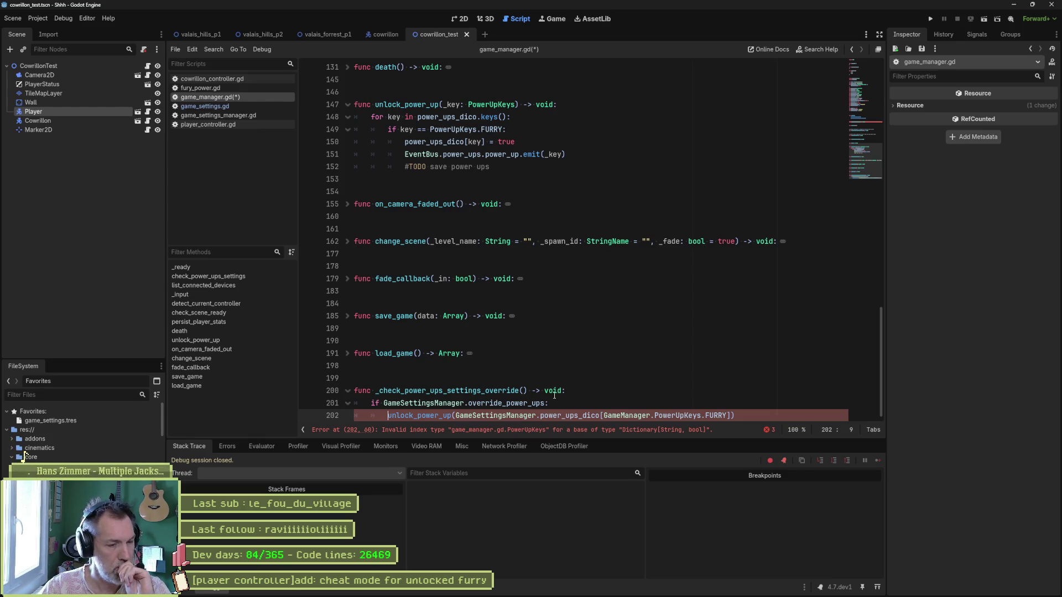
click(440, 404)
double_click(506, 403)
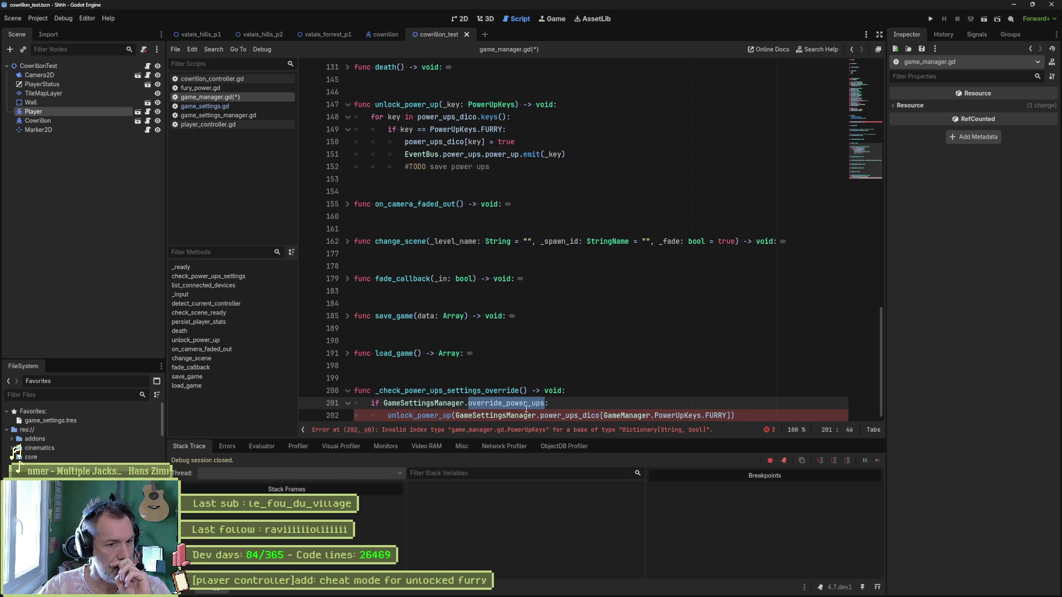
click(583, 398)
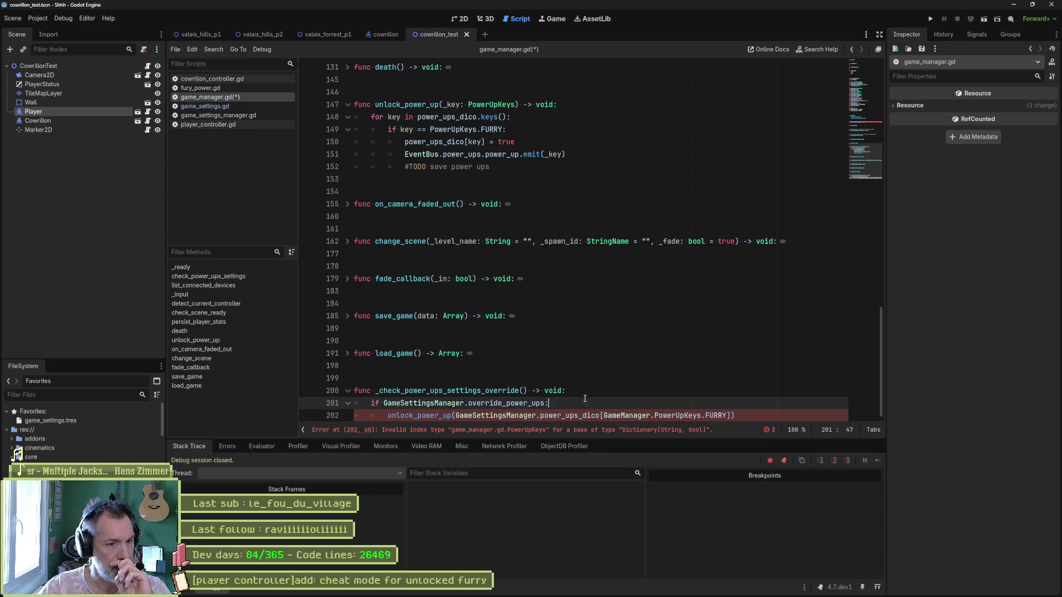
Add a 'for key in PowerUpKeys:' loop with a print(key) line and indent the unlock call into it.
key(Return)
text(for key)
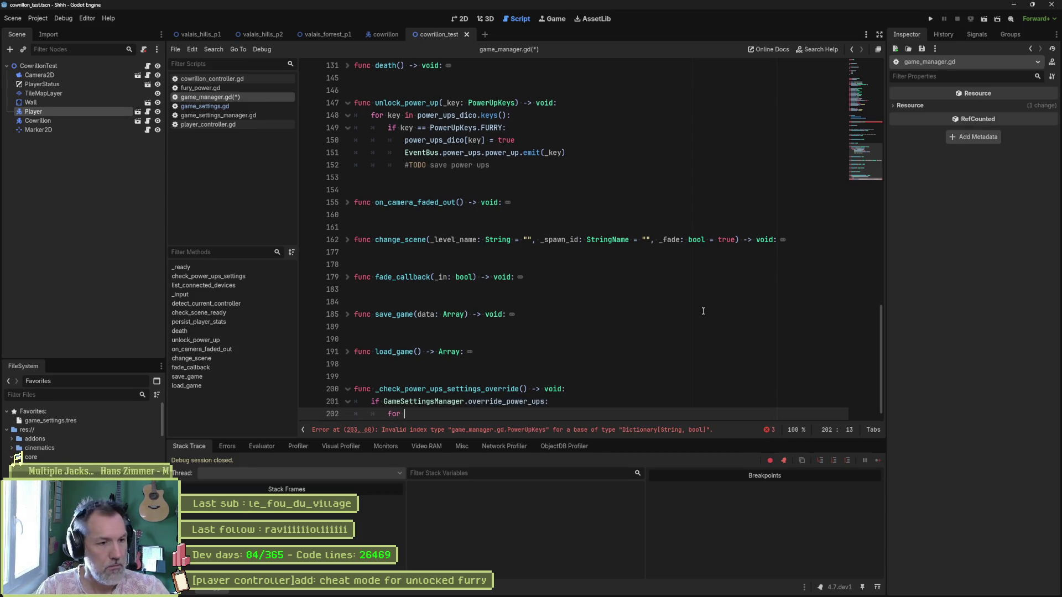
text( in)
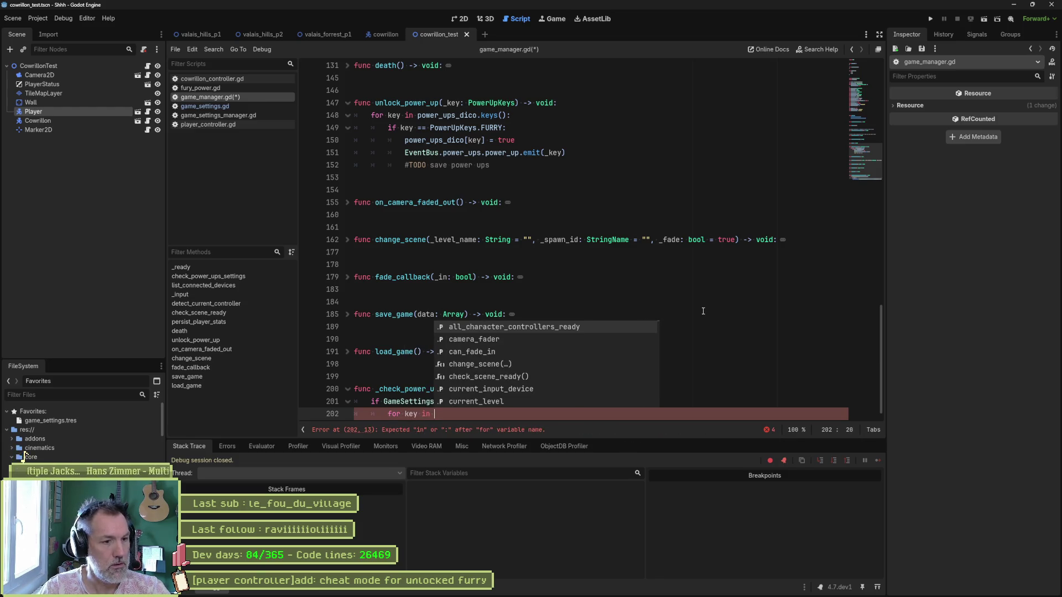
click(533, 267)
scroll(519, 316, down, 1)
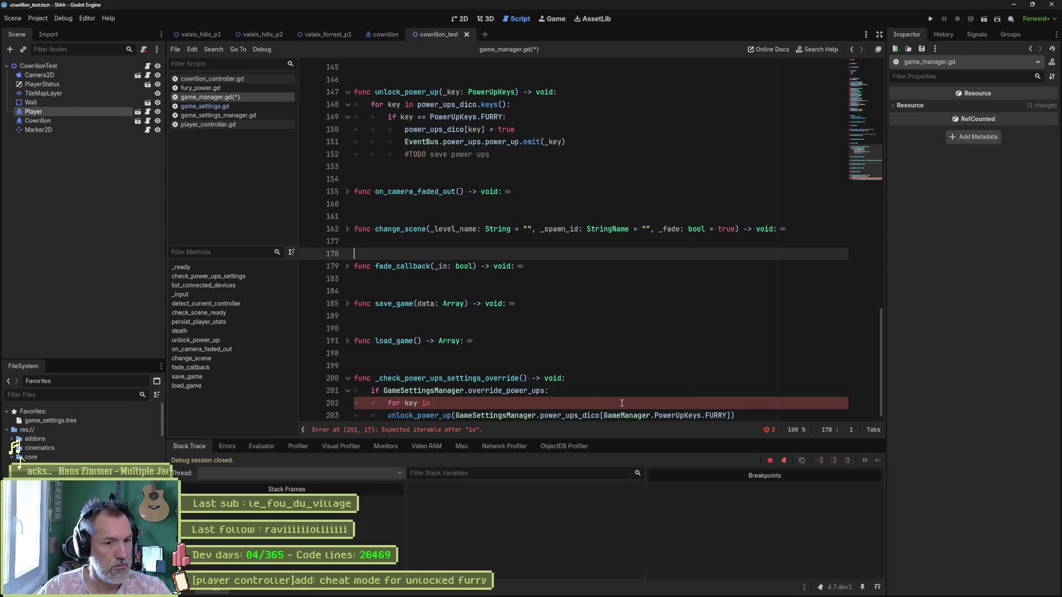
double_click(672, 415)
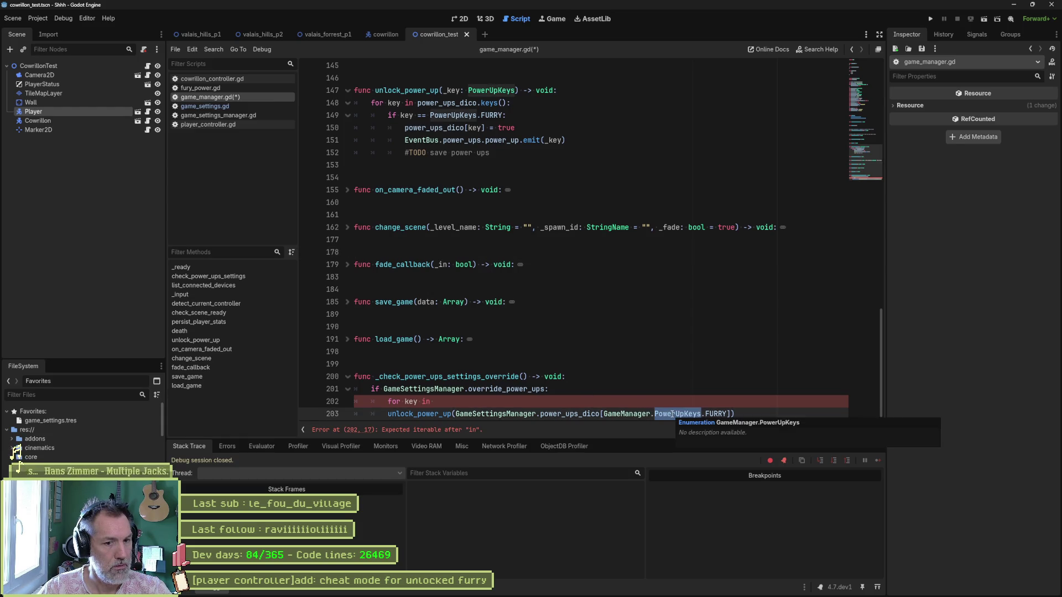
key(ctrl+c)
click(670, 405)
key(ctrl+v)
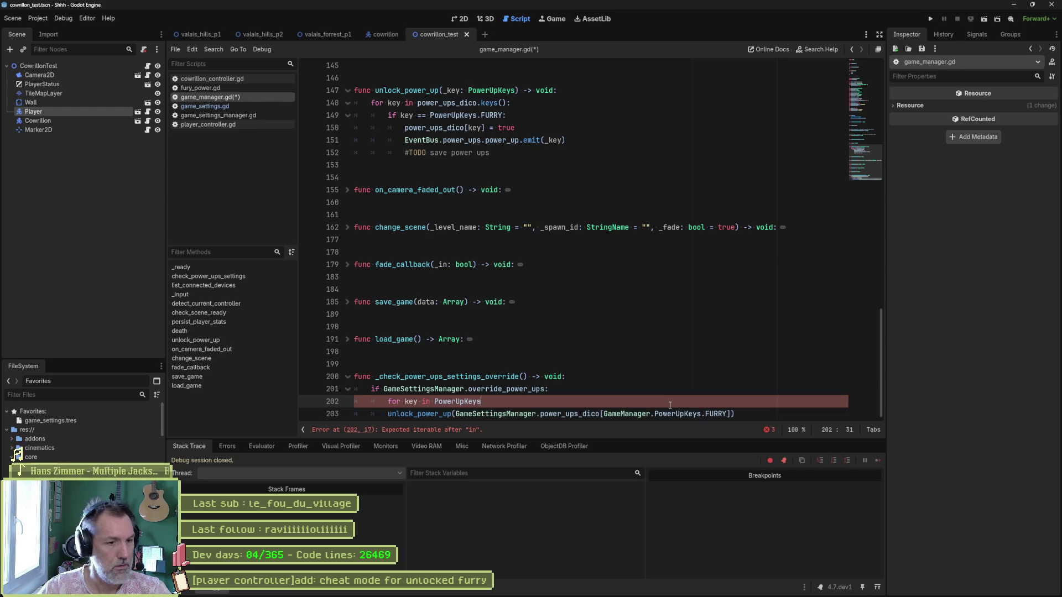
text(:)
key(Return)
text(print)
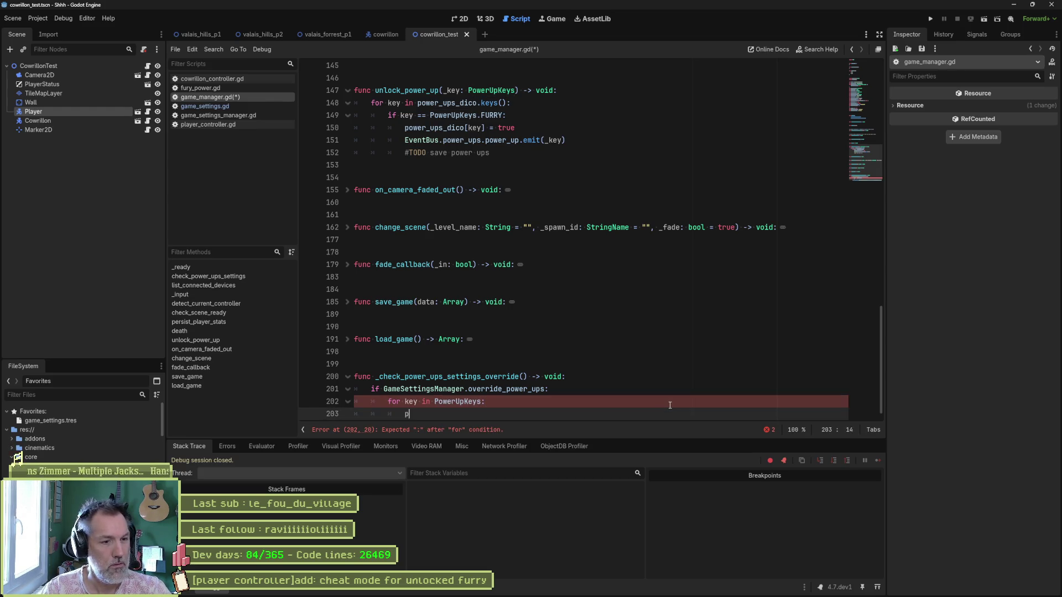
text((key)
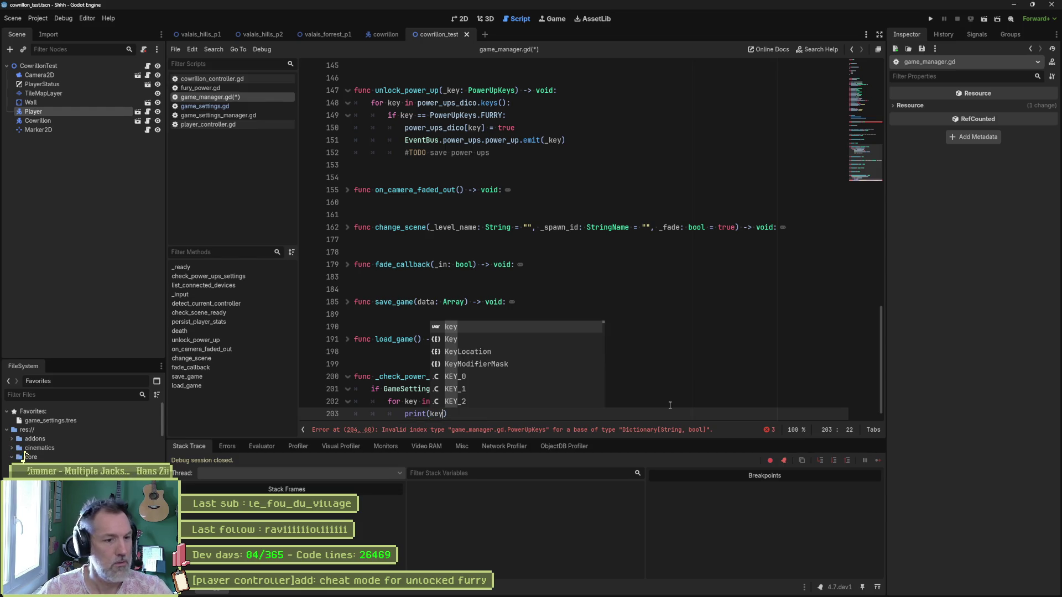
click(633, 333)
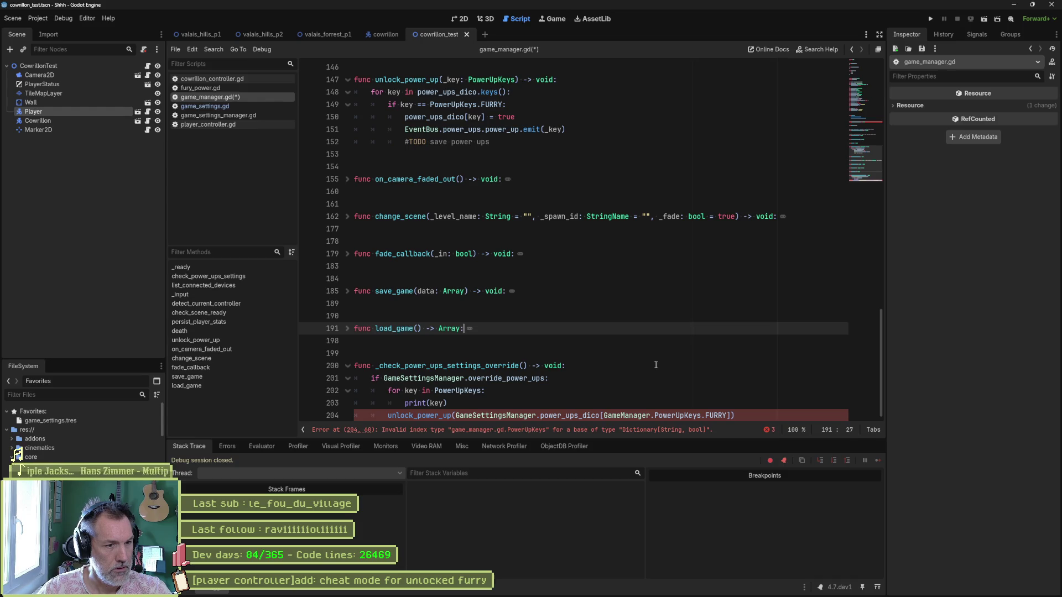
click(388, 416)
key(Tab)
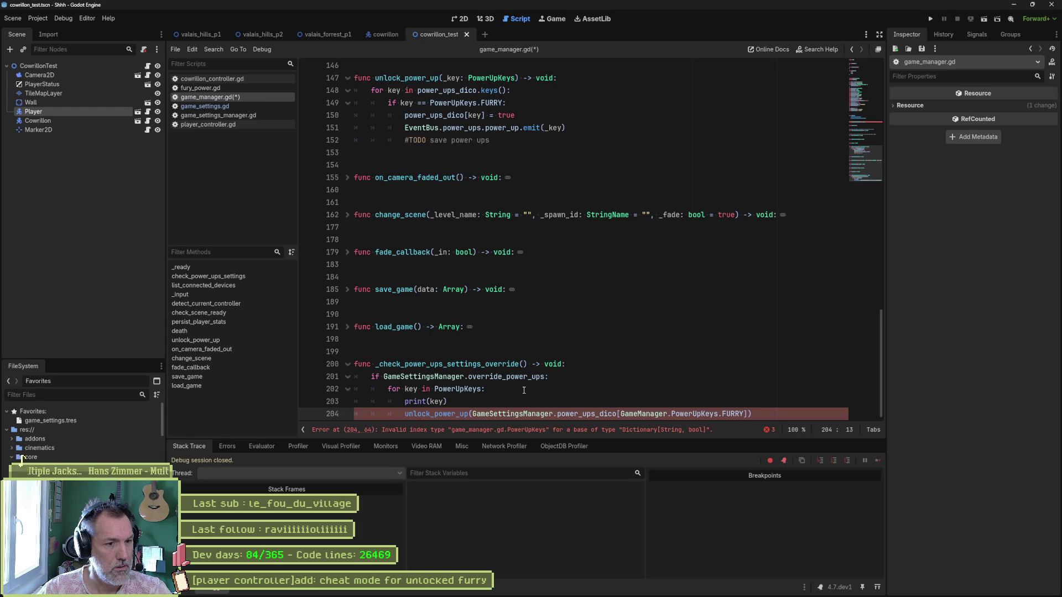
Replace the hardcoded FURRY argument with unlock_power_up(key) and delete the print(key) line.
double_click(411, 388)
click(475, 414)
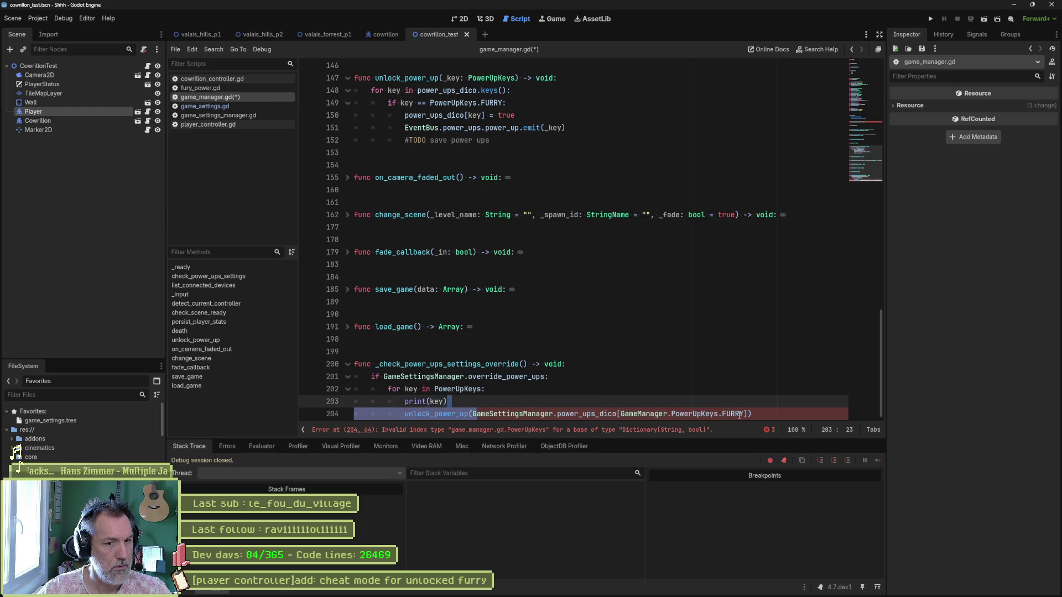
drag(750, 414, 469, 413)
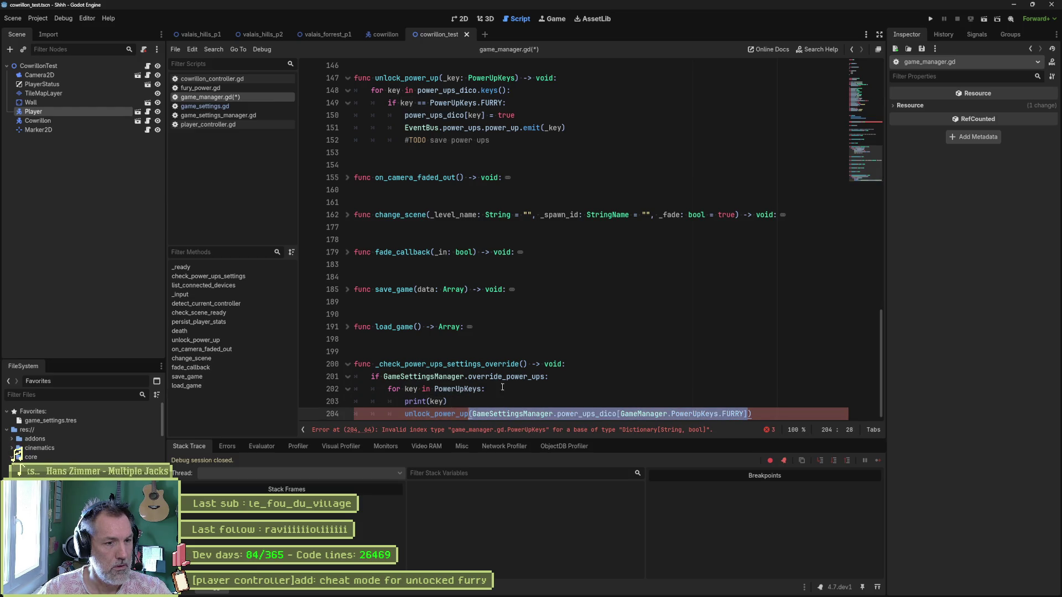
text((key)
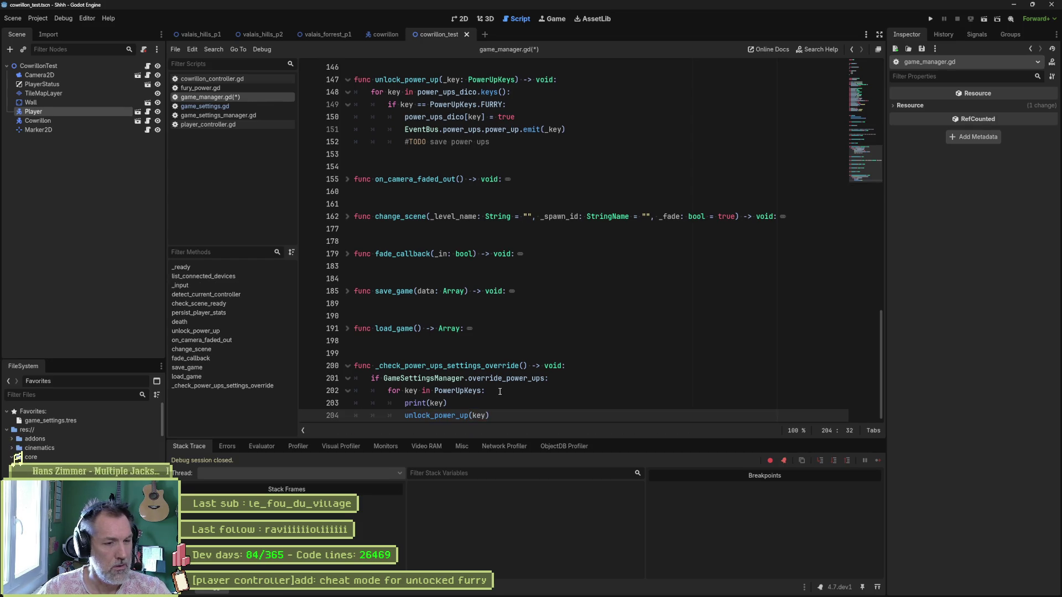
click(515, 402)
key(ctrl+shift+k)
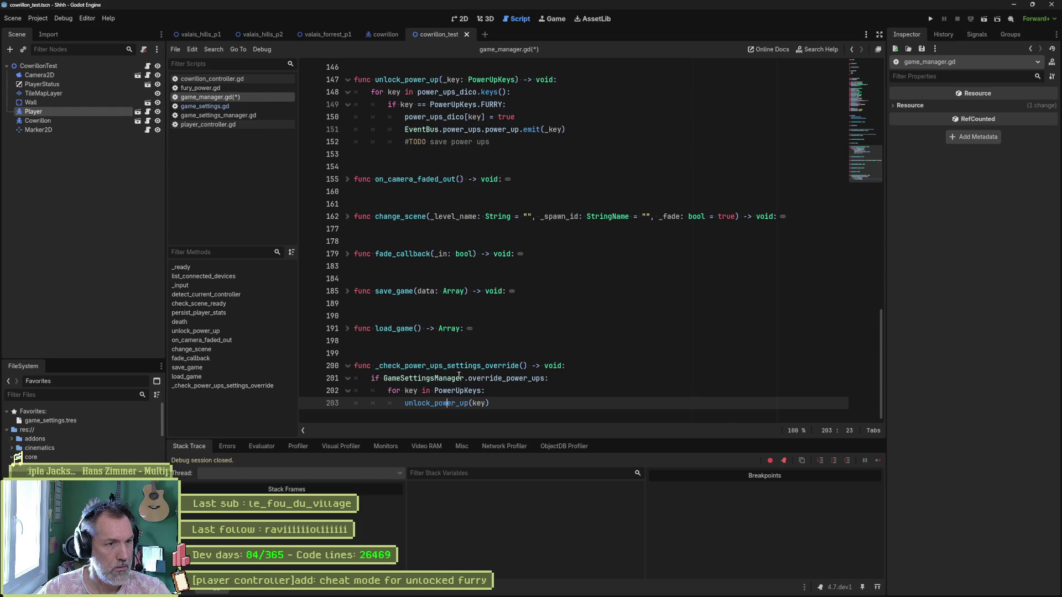
double_click(448, 92)
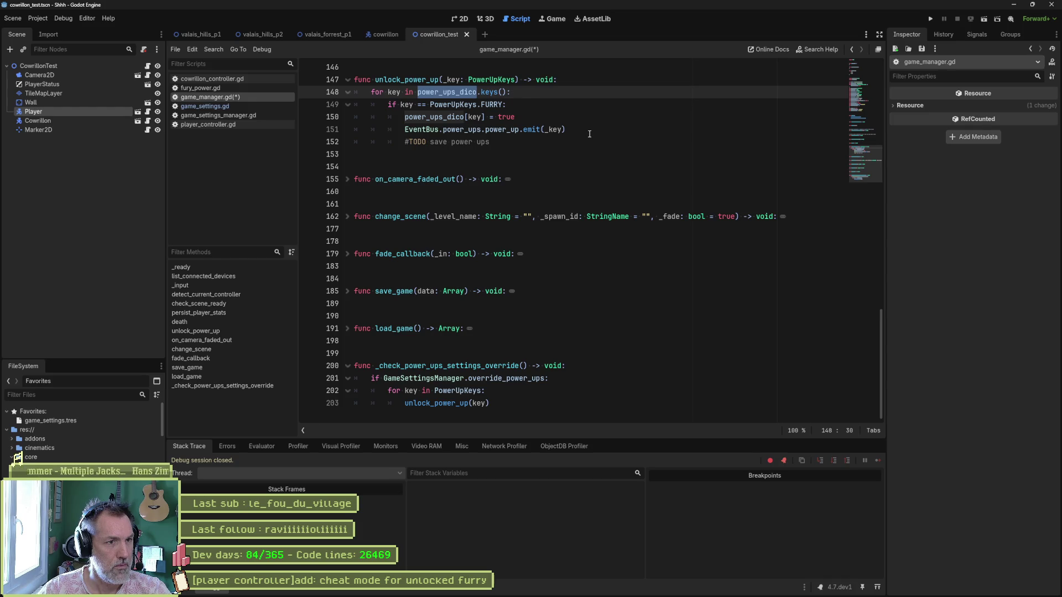
Replace the loop body with power_ups_dico[key] = GameSettingsManager.power_ups_dico[key].
drag(532, 117, 534, 109)
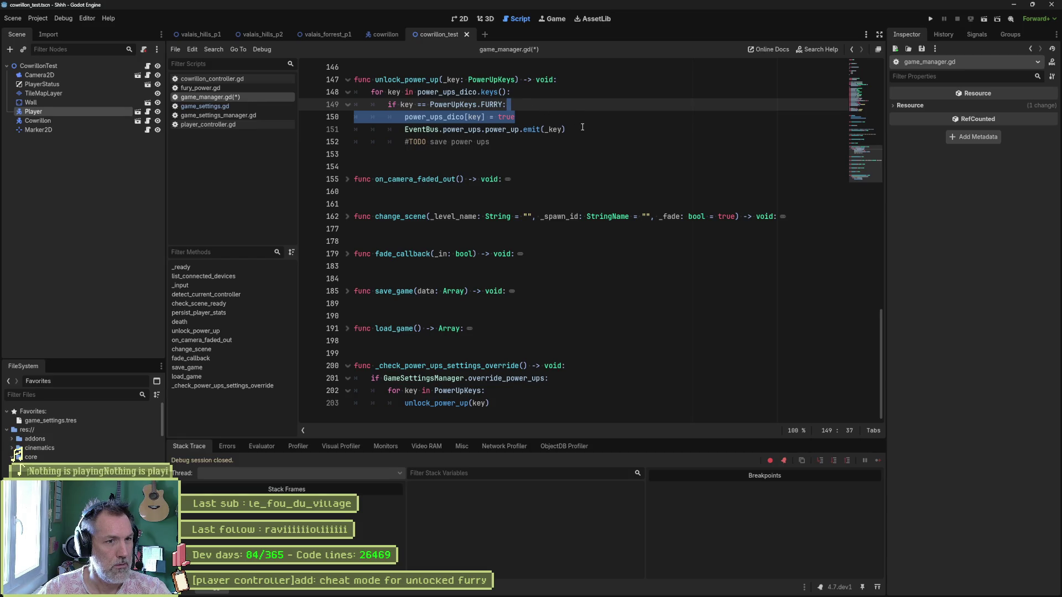
drag(496, 403, 506, 390)
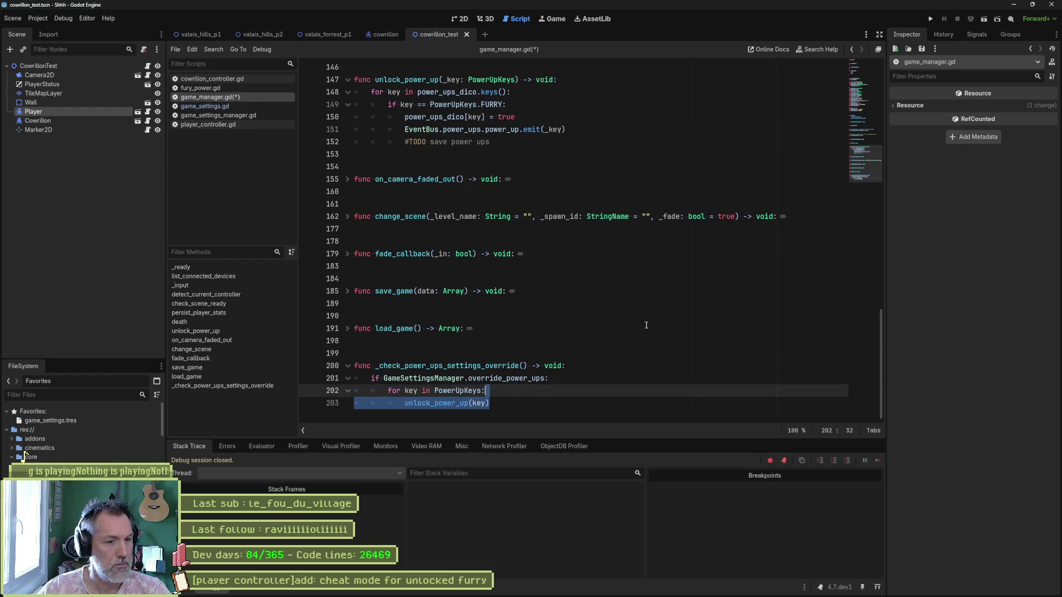
key(ctrl+v)
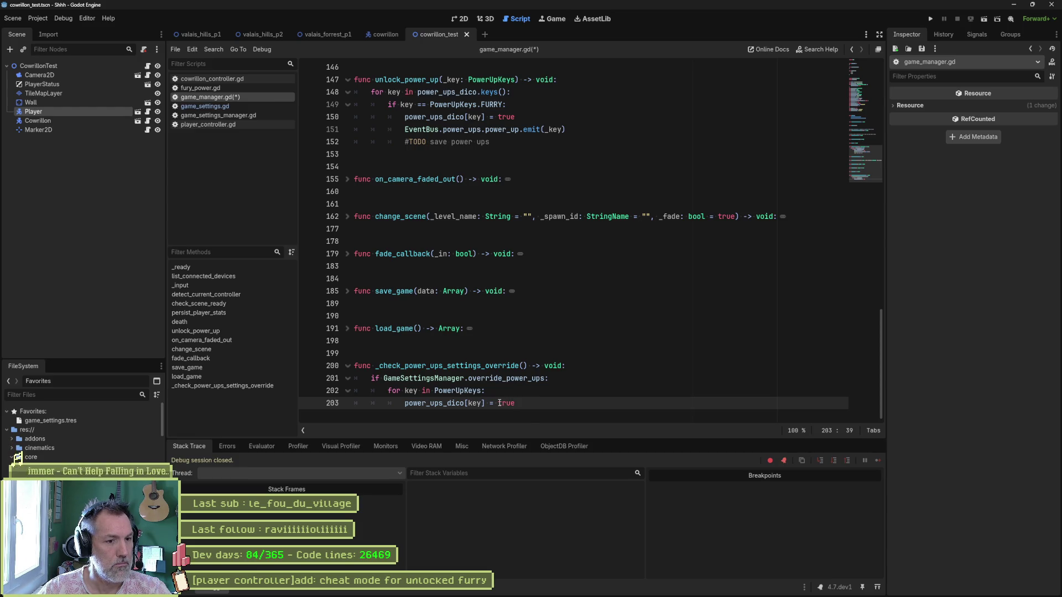
mouse_move(476, 404)
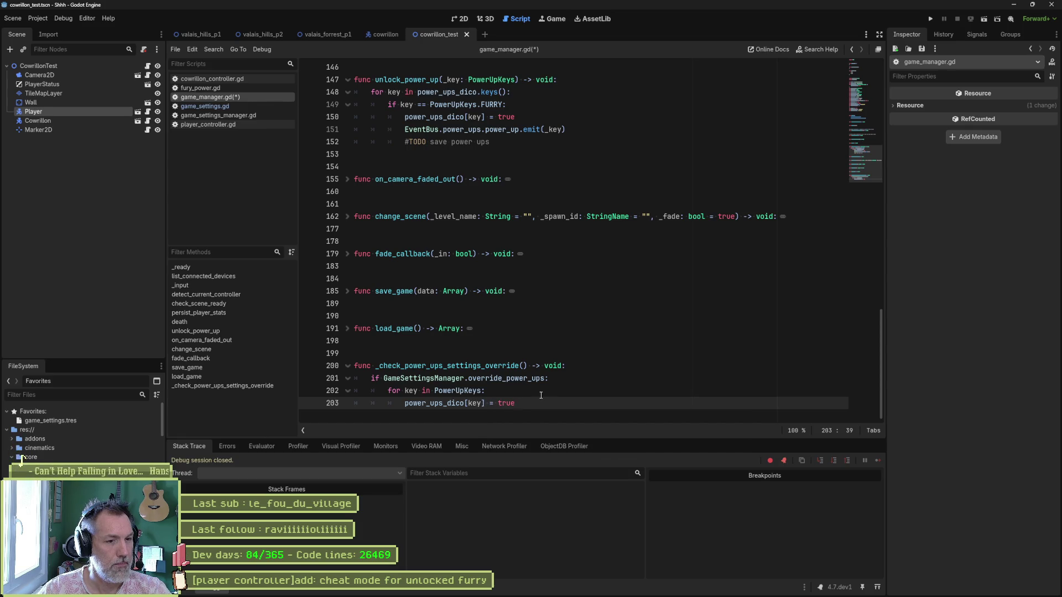
double_click(512, 404)
mouse_move(497, 404)
mouse_down()
mouse_move(403, 404)
mouse_move(461, 404)
mouse_up()
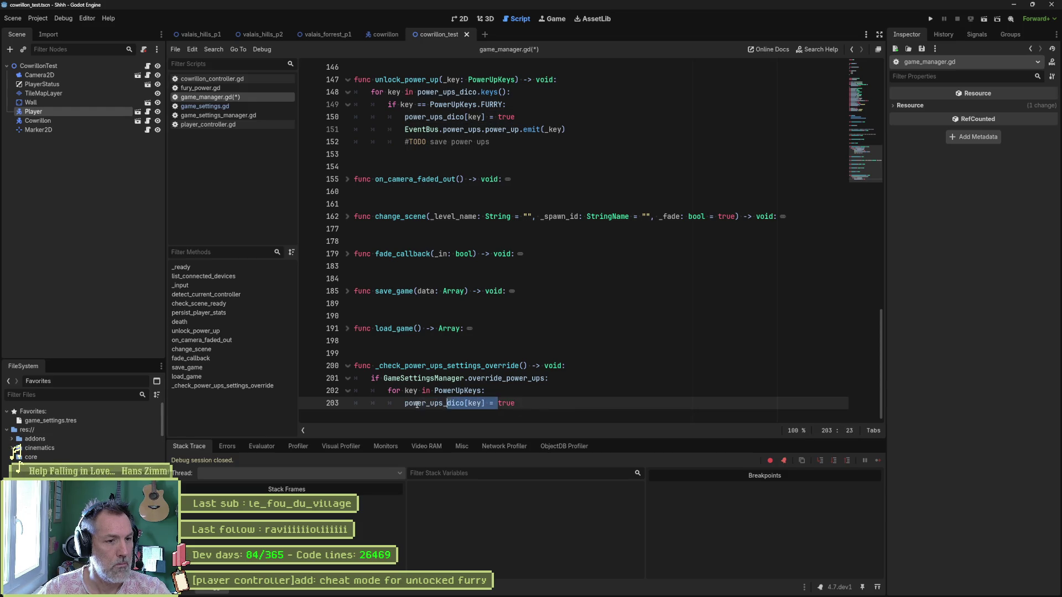
double_click(506, 404)
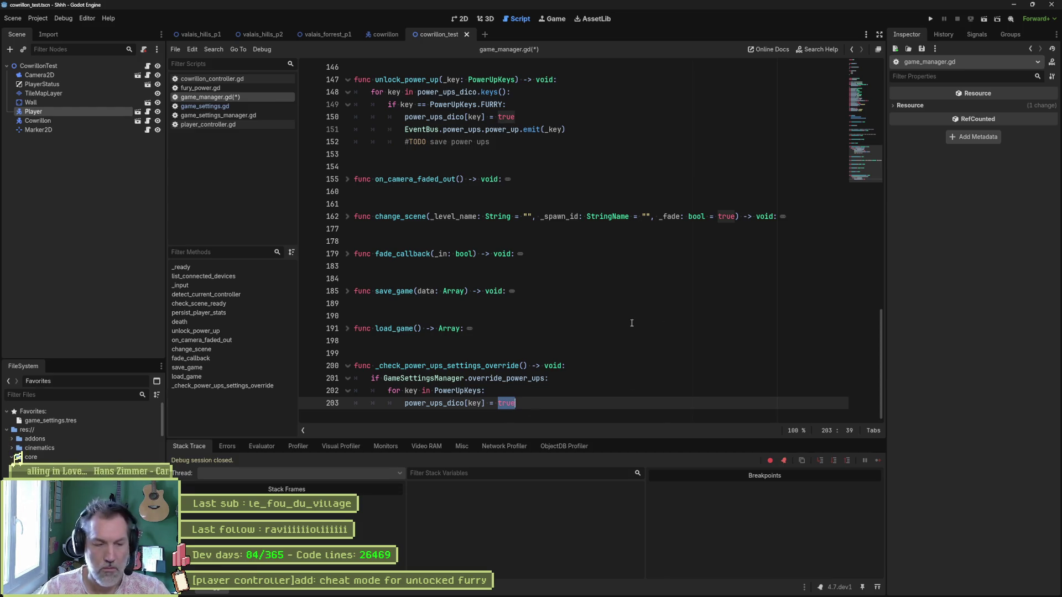
text(gamesettingsm)
key(Return)
text(.power)
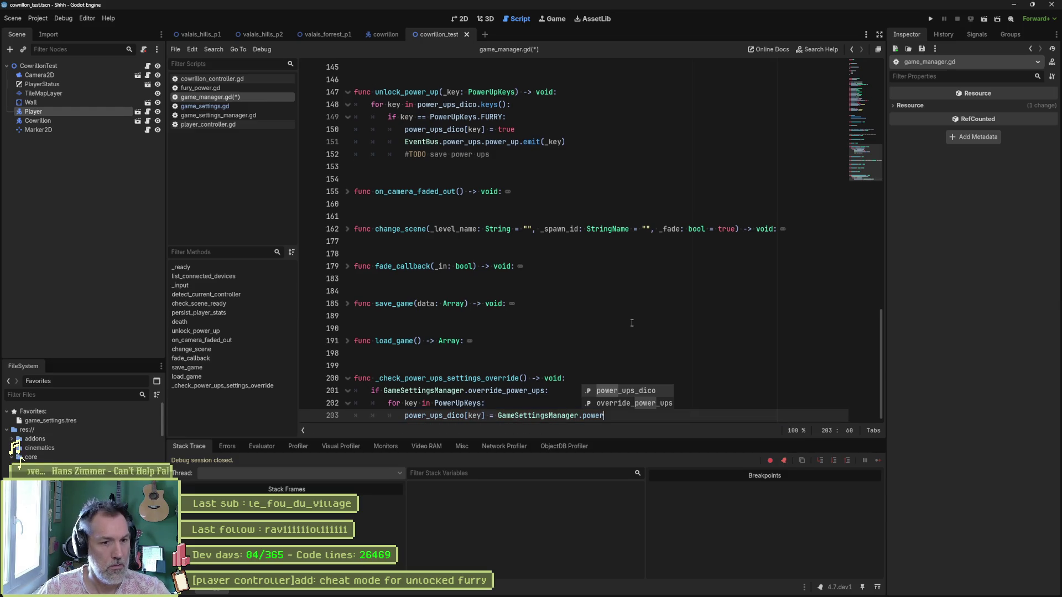
key(Return)
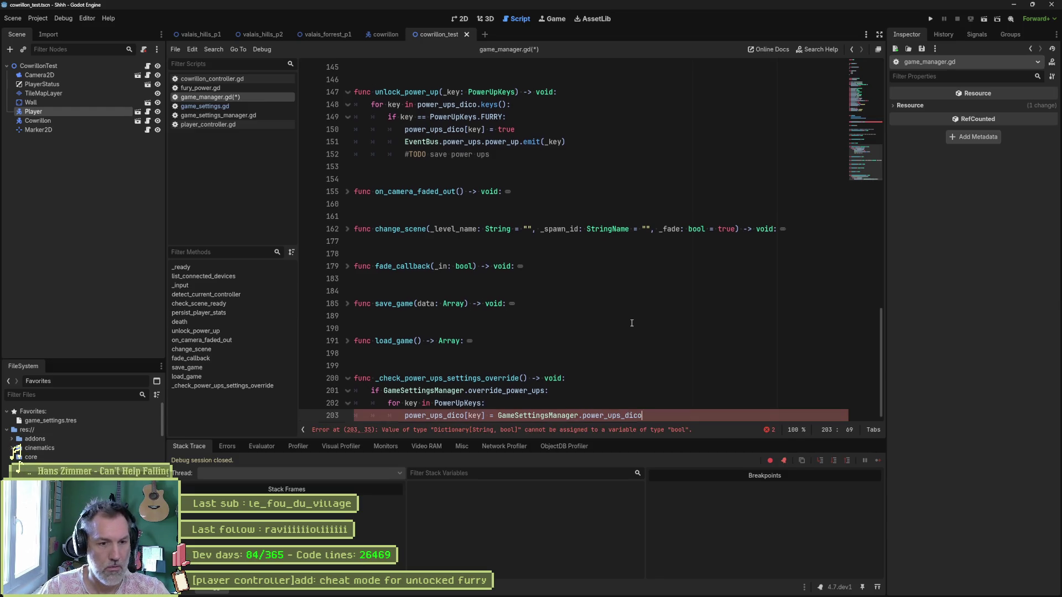
text([key)
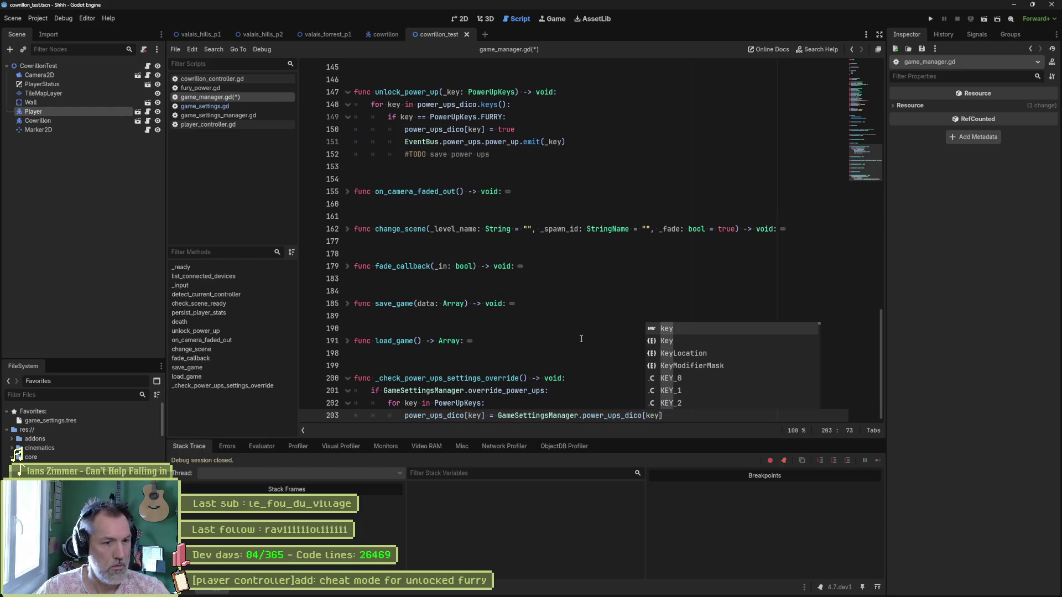
click(582, 356)
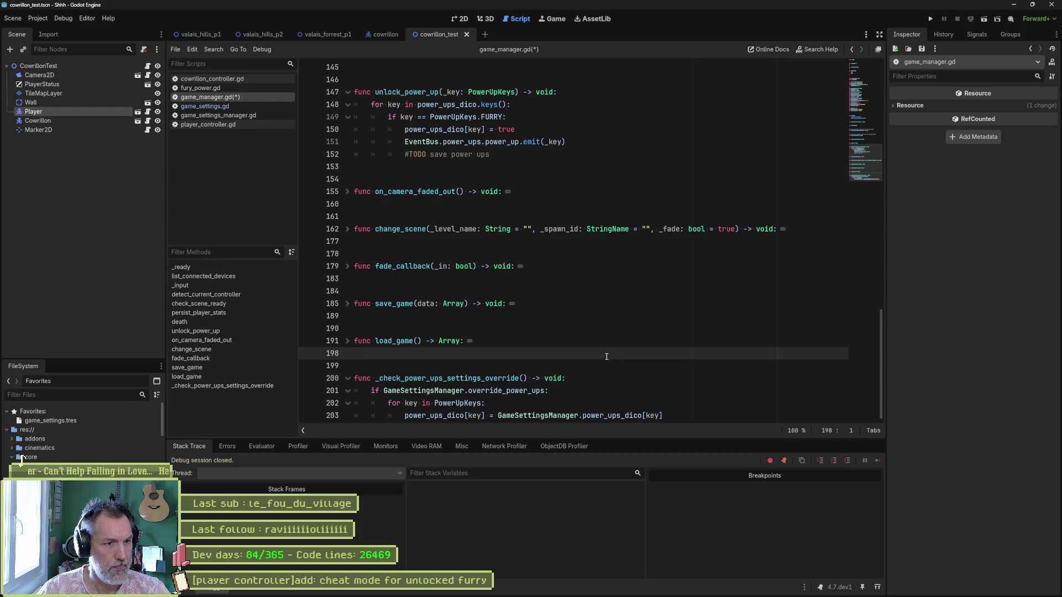
Add EventBus.power_ups.power_up(key) below line 203, save game_manager.gd, and run the scene.
click(568, 142)
key(shift+Up)
key(ctrl+c)
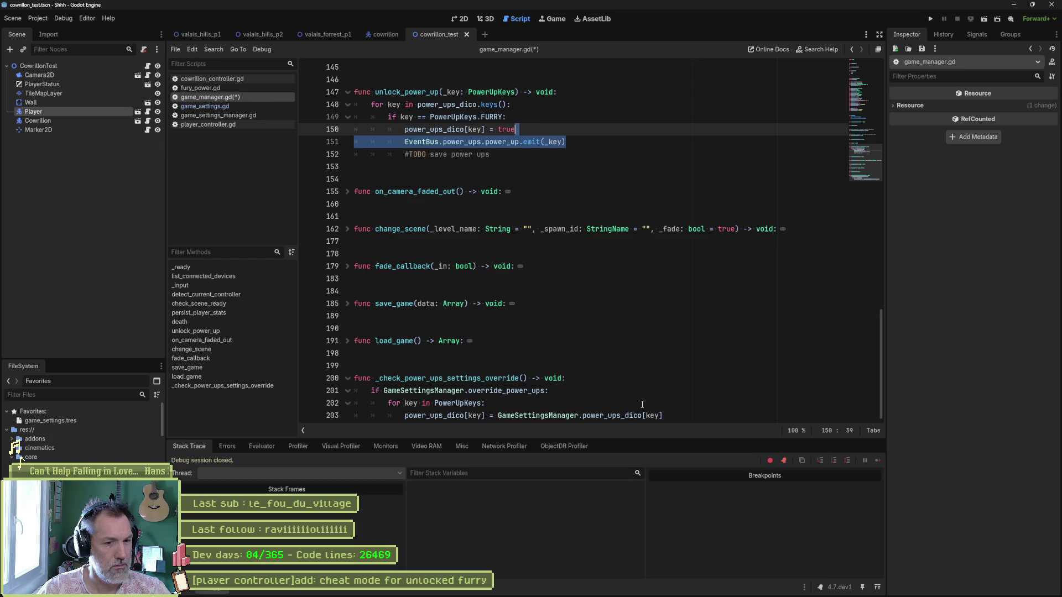
click(677, 416)
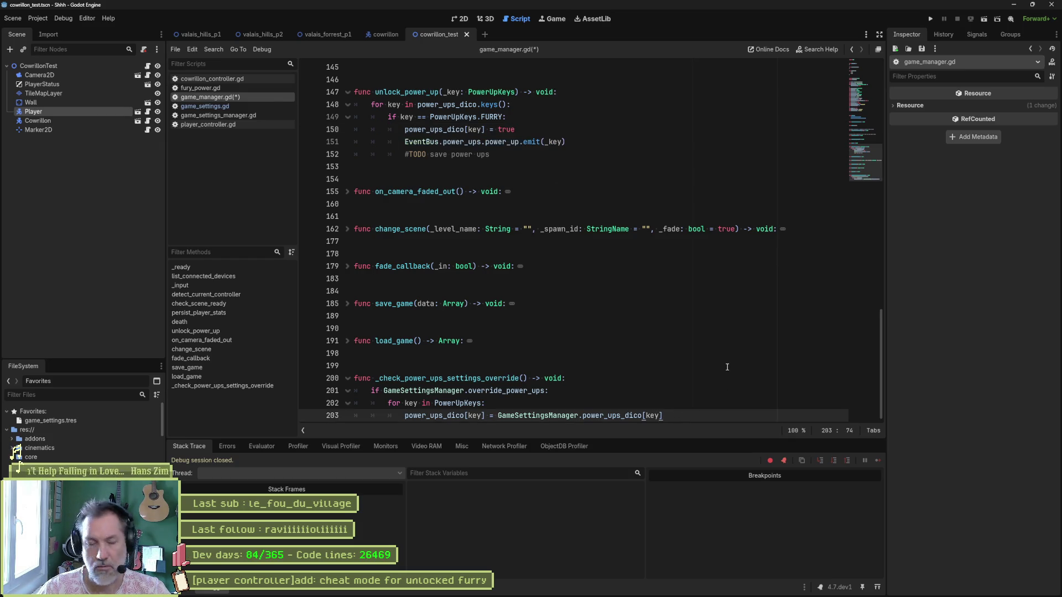
key(ctrl+v)
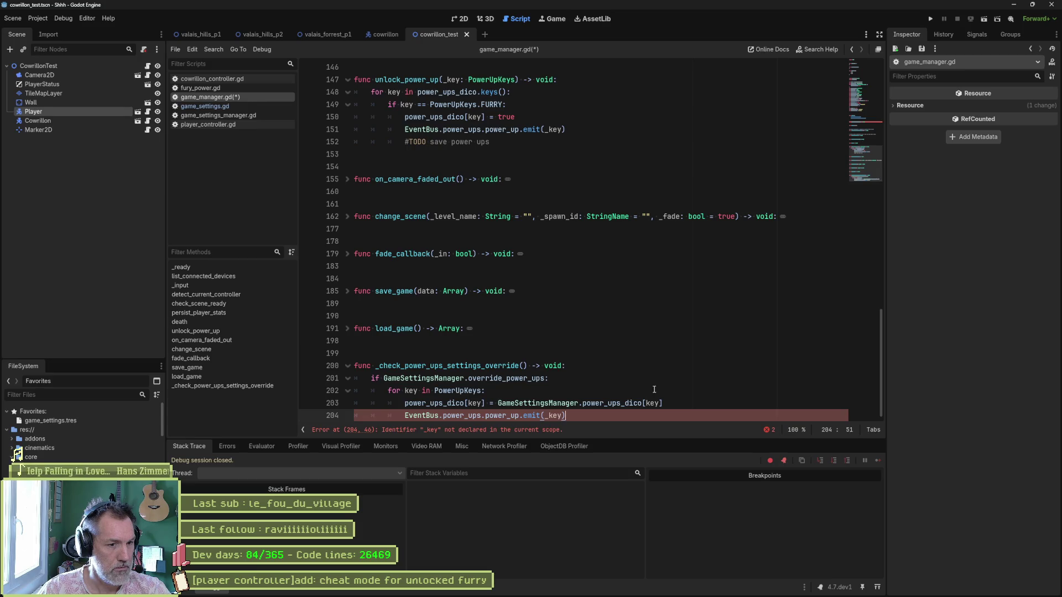
click(548, 415)
key(BackSpace)
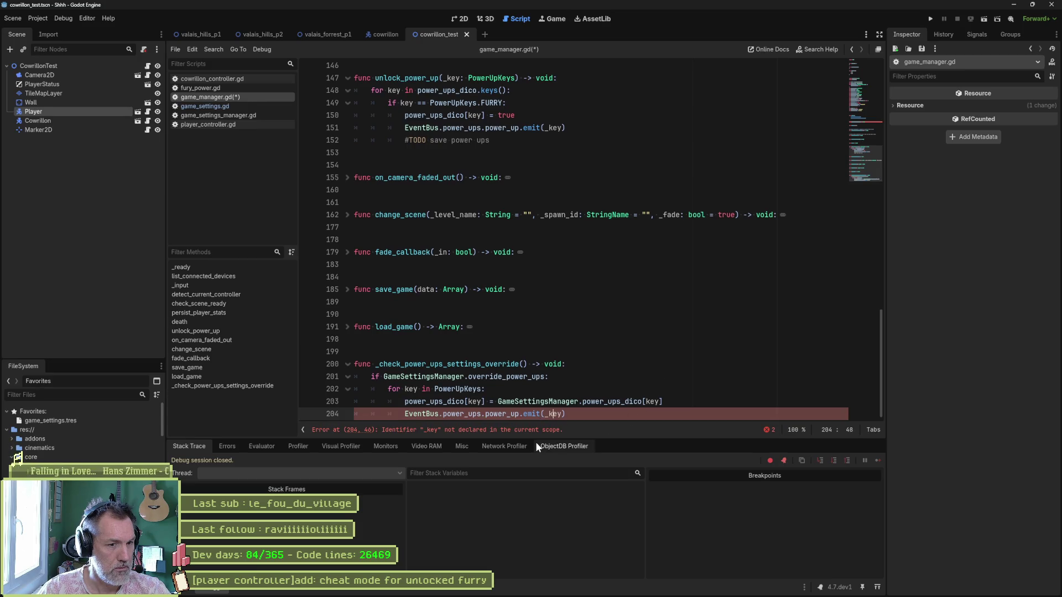
key(ctrl+s)
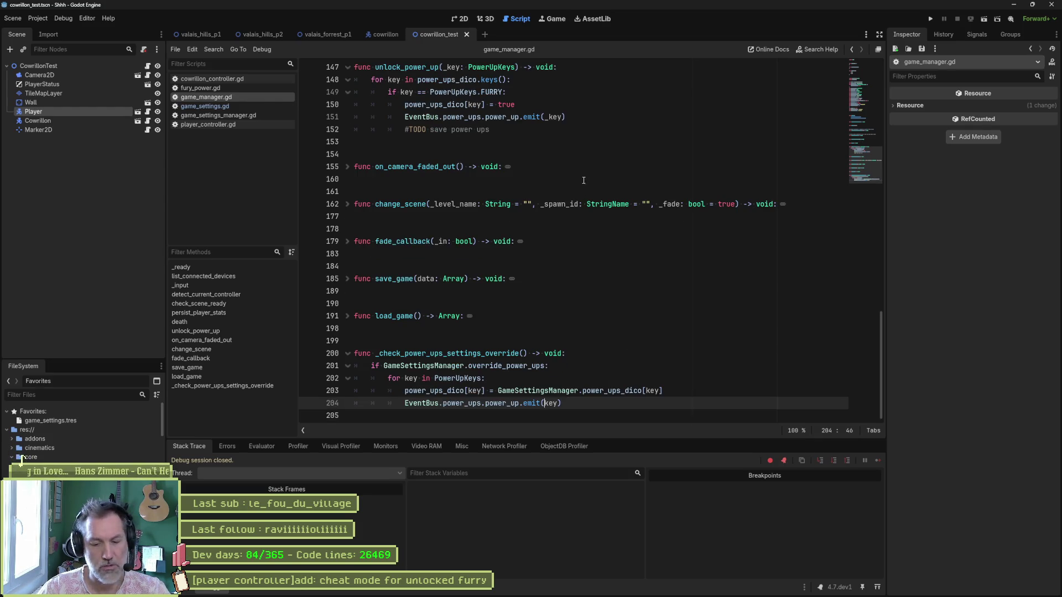
key(F6)
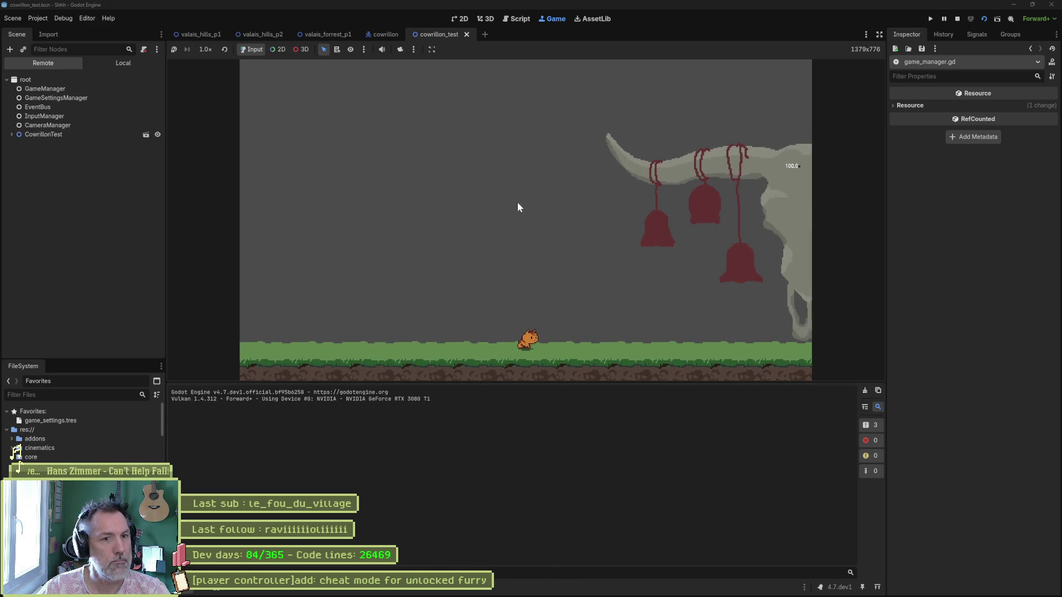
Enable furry under Power Ups Dico in game_settings.tres, save, and test-run the scene again.
key(F8)
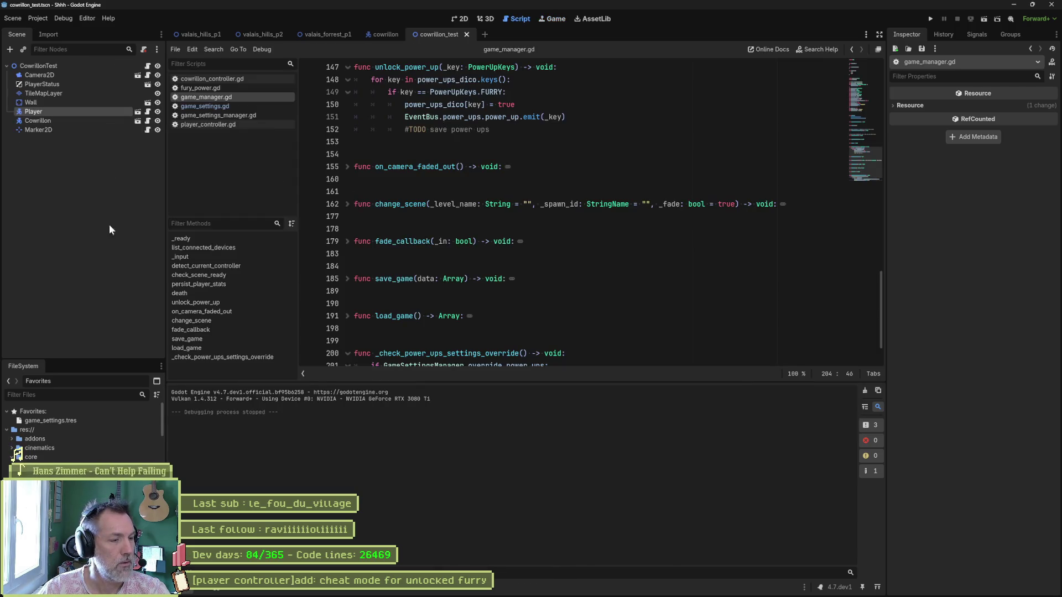
click(86, 418)
click(980, 262)
click(679, 243)
key(ctrl+s)
key(F6)
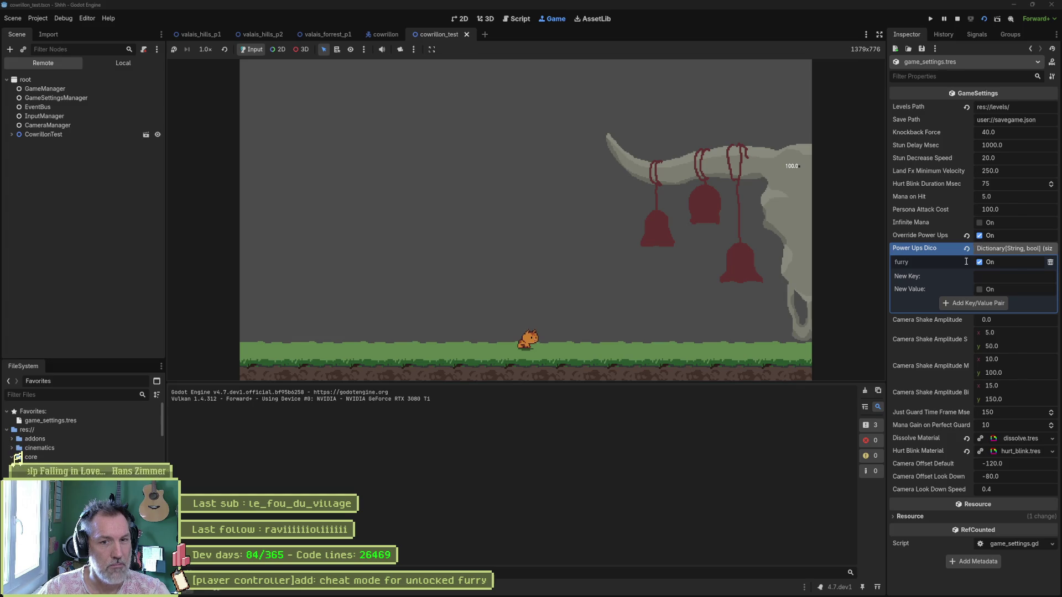
key(F8)
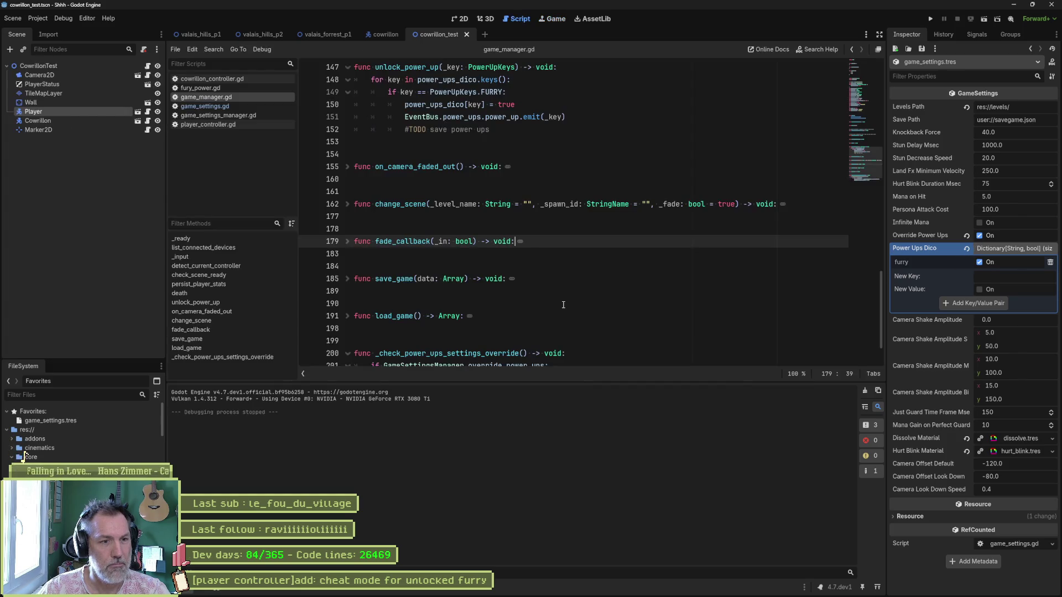
After checking game_settings_manager.gd, change the loop header from PowerUpKeys to power_ups_dico.keys().
click(225, 115)
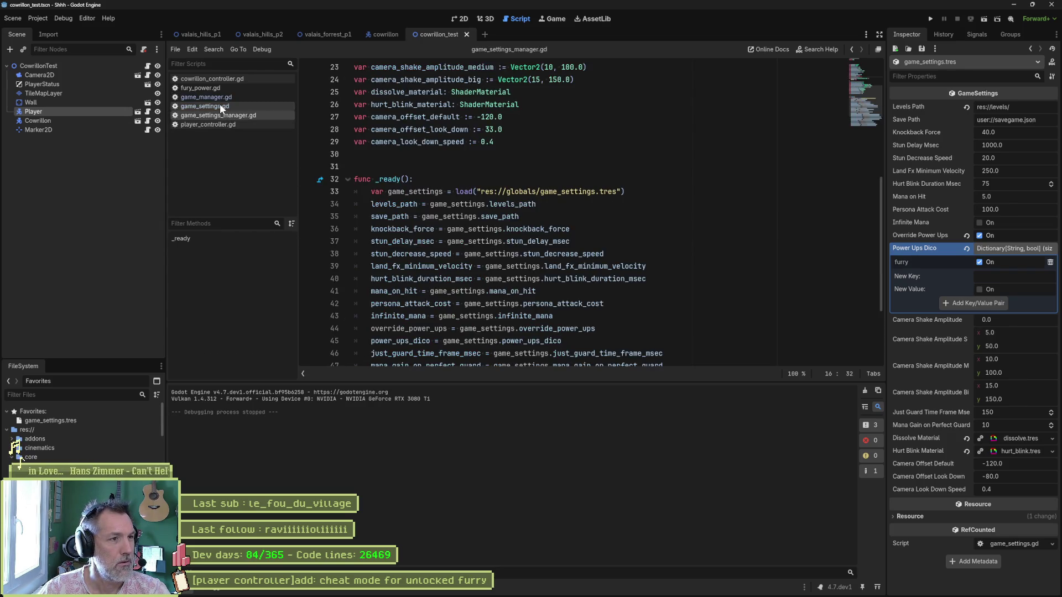
click(220, 98)
click(261, 355)
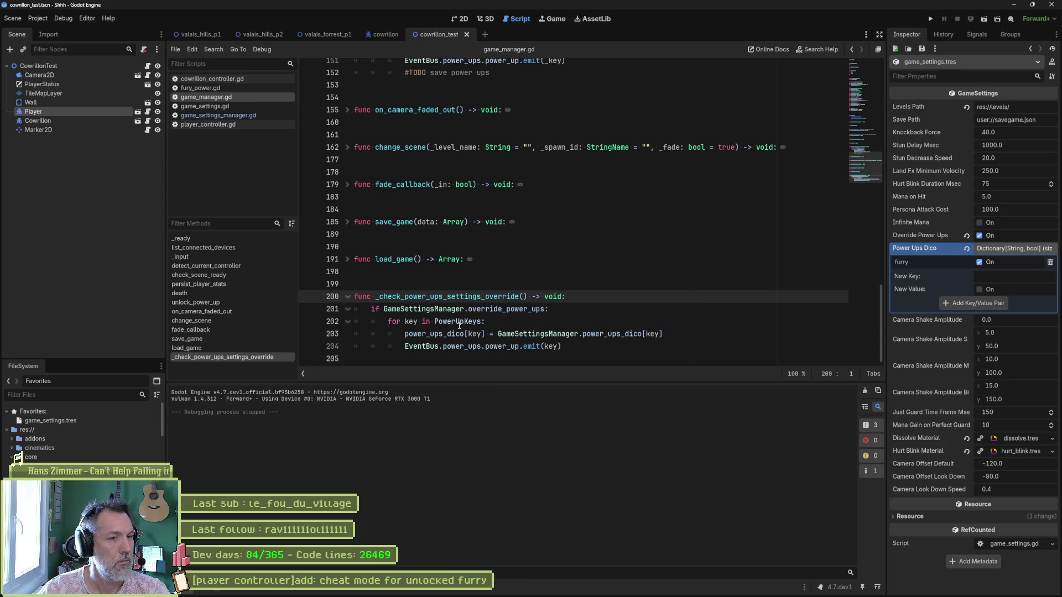
double_click(459, 322)
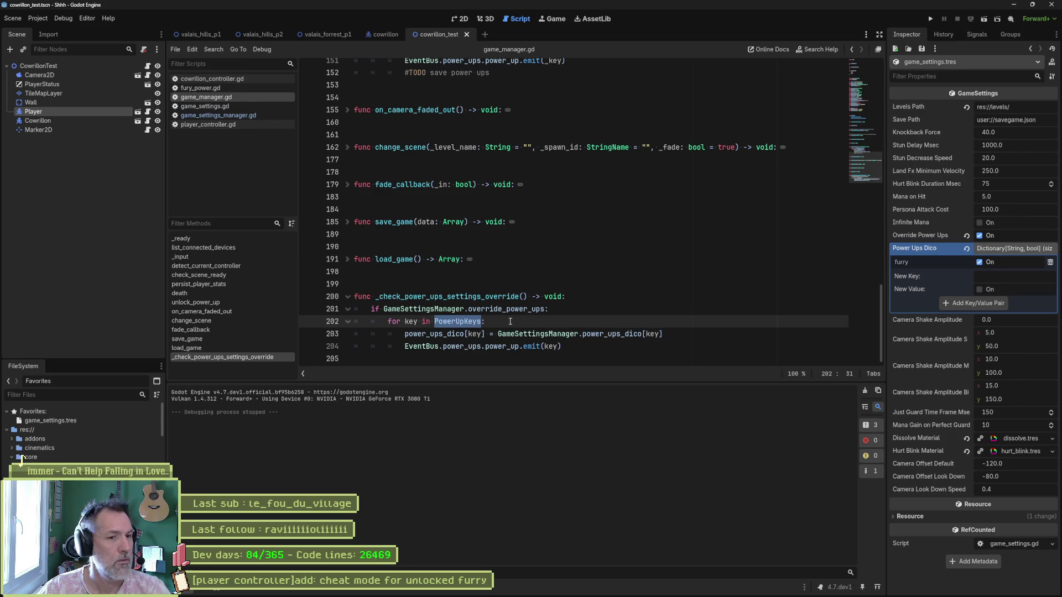
double_click(455, 335)
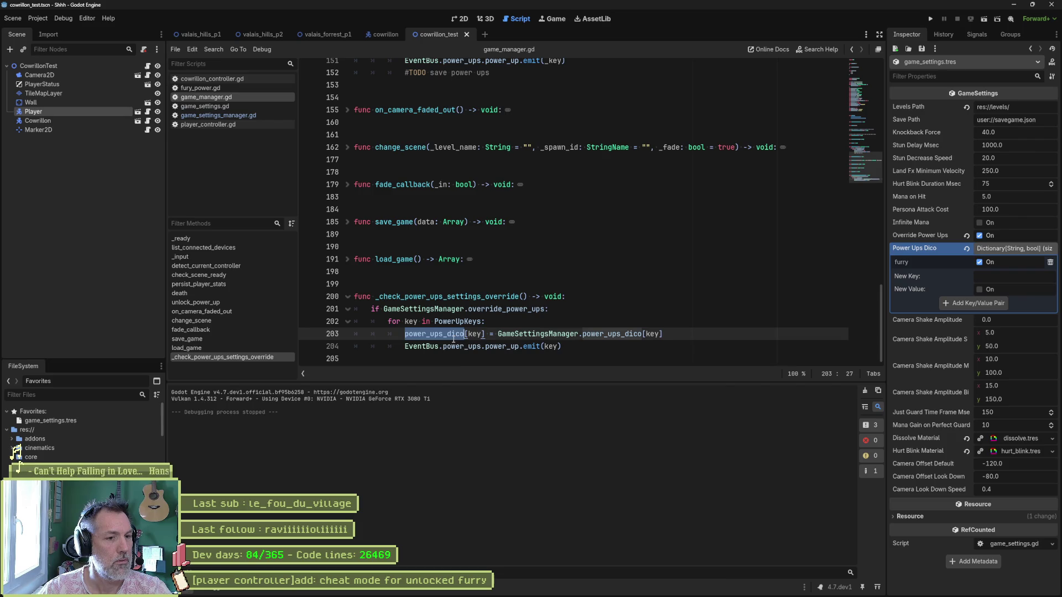
key(ctrl+c)
double_click(459, 321)
key(ctrl+v)
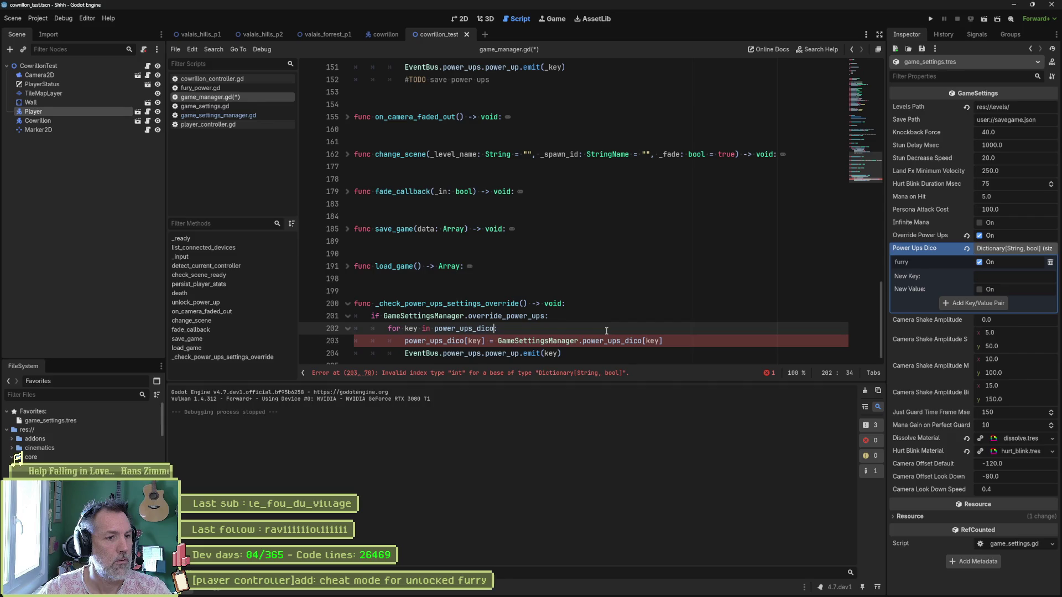
text(.keys())
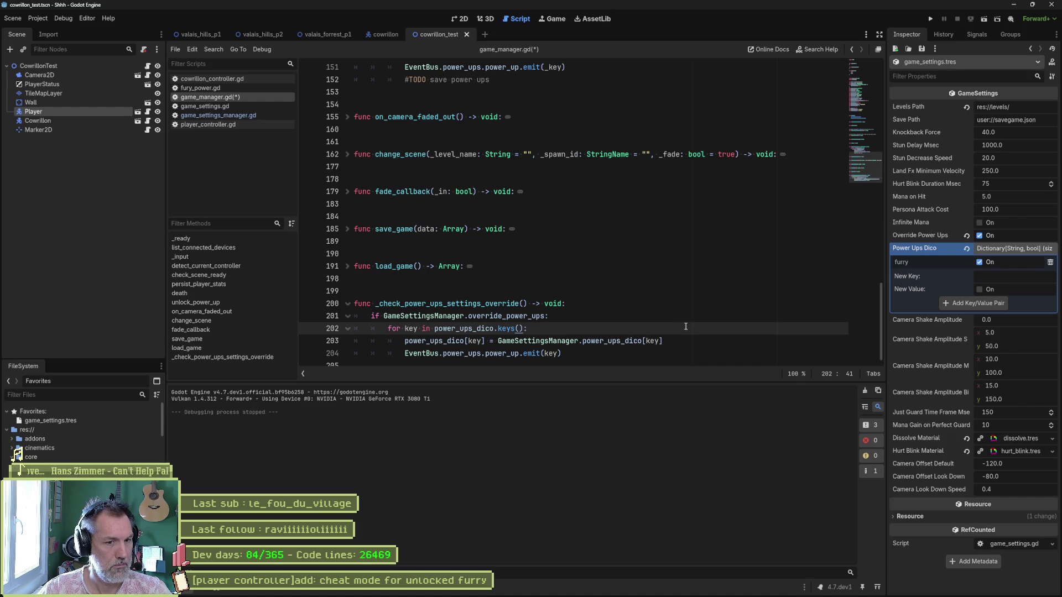
Save, add print_debug(self, " overriding key ", key) inside the loop, and run the scene.
key(ctrl+s)
key(Return)
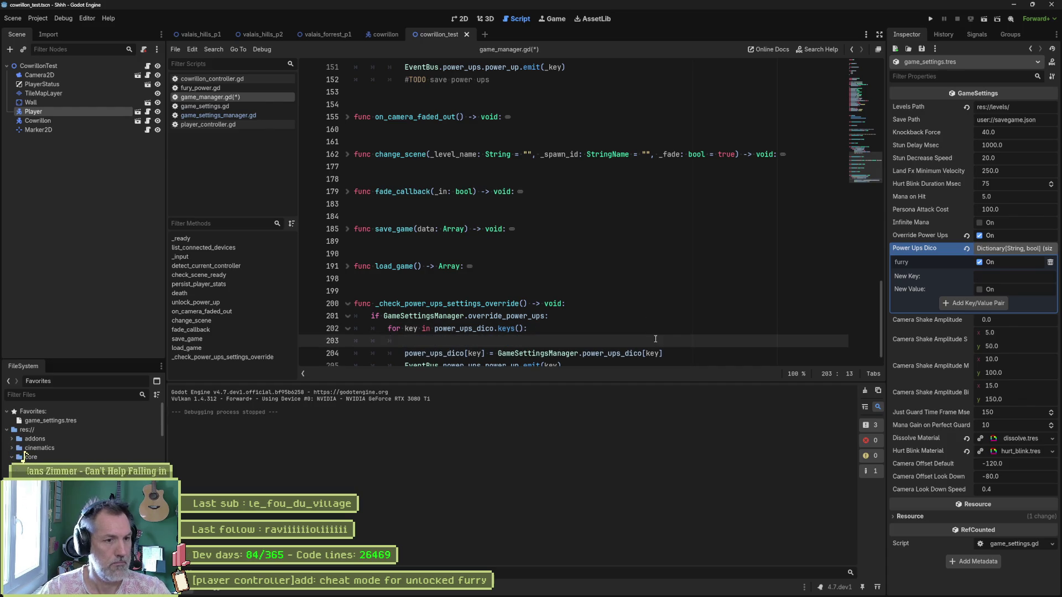
text(print_deb)
key(Return)
text(self, " o)
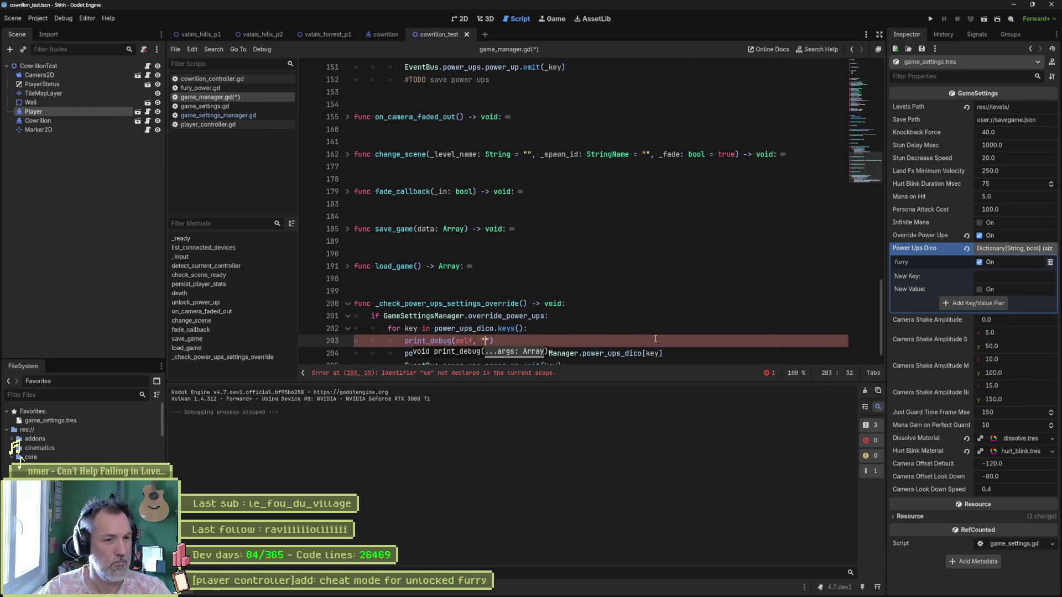
text(verriding k)
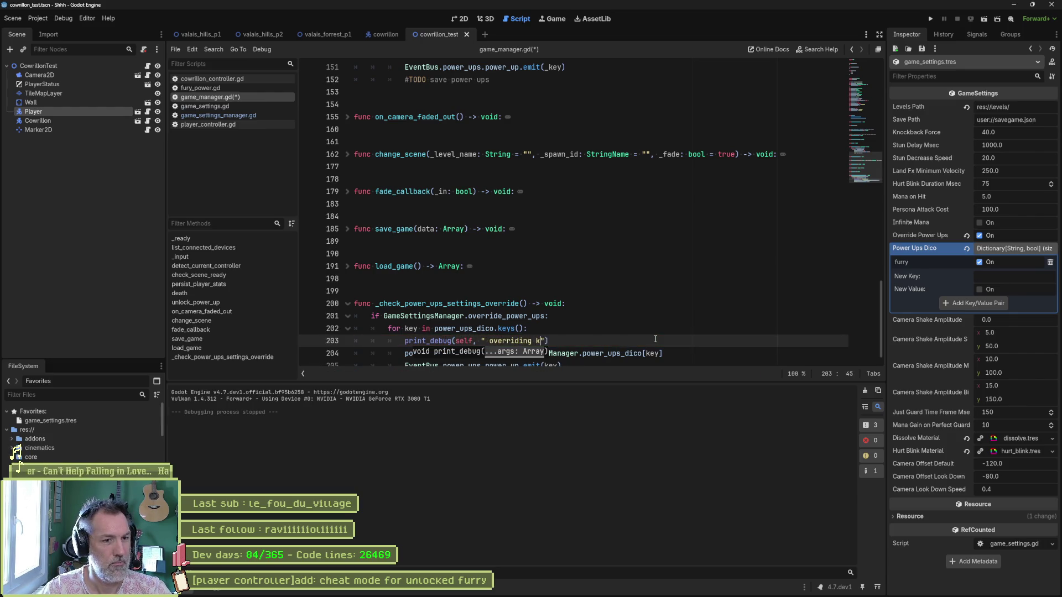
text(, key)
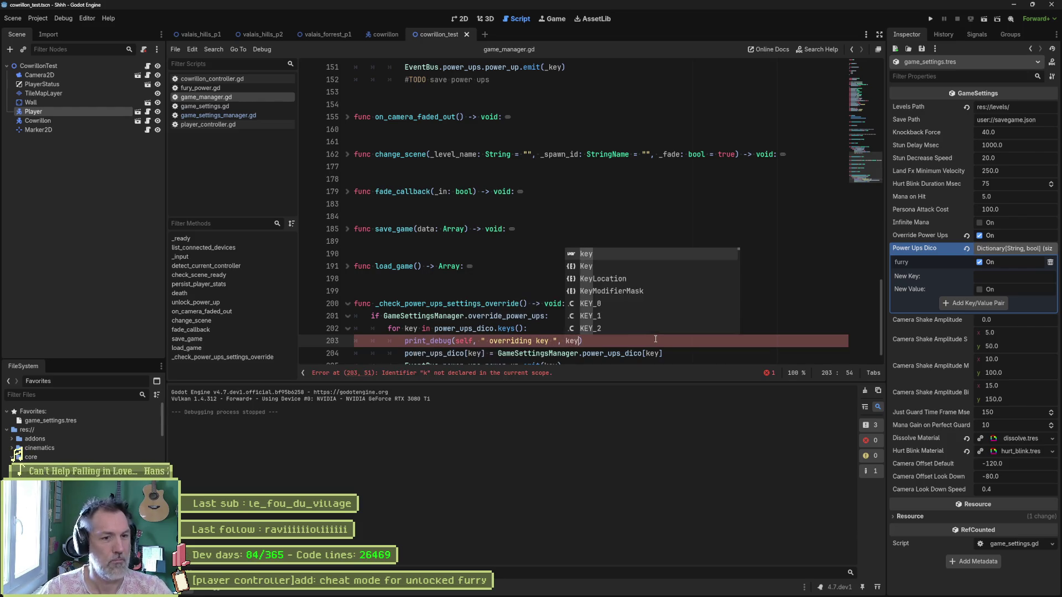
key(F6)
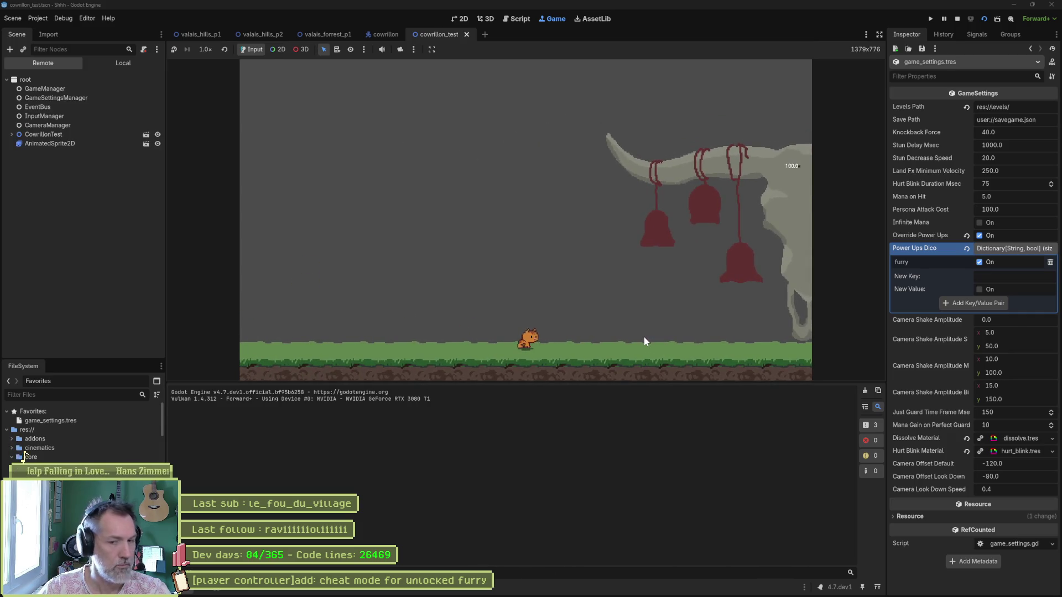
Rerun to pause at the line 201 breakpoint, inspect override_power_ups and GameSettingsManager's remote values, then stop.
key(F8)
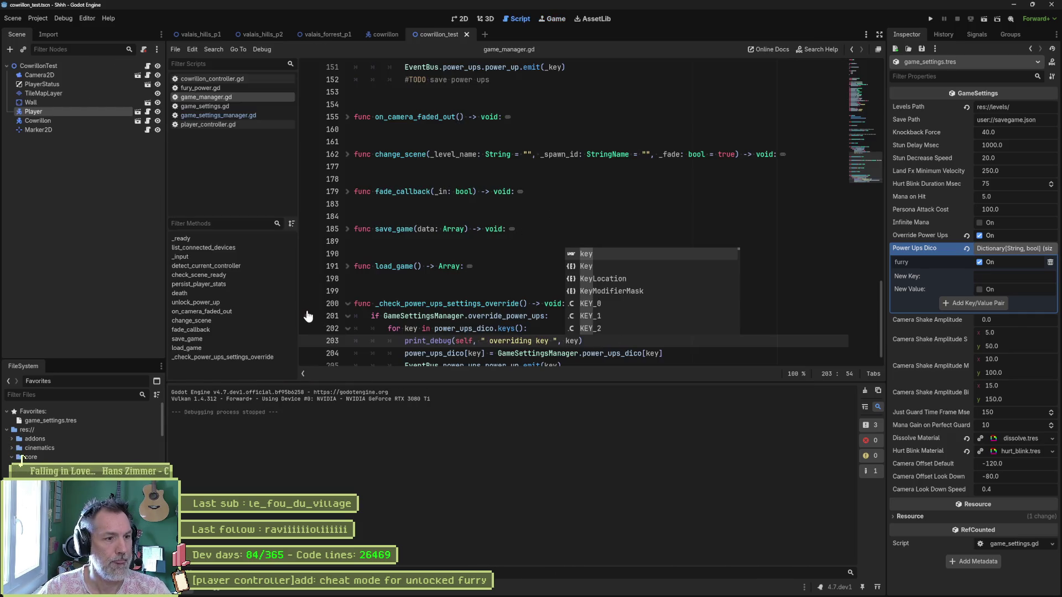
key(Escape)
key(F6)
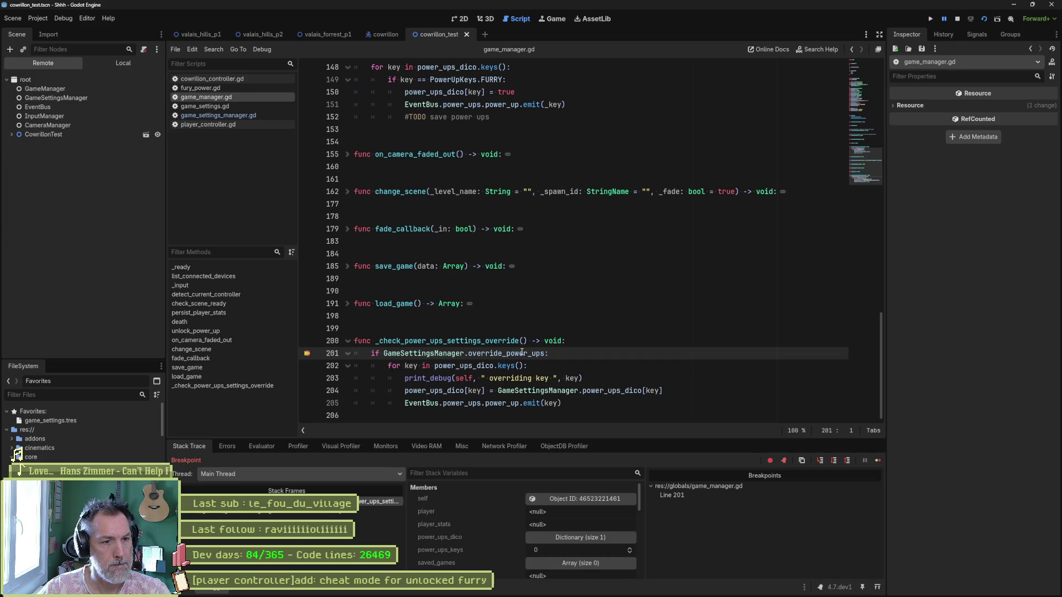
mouse_move(521, 353)
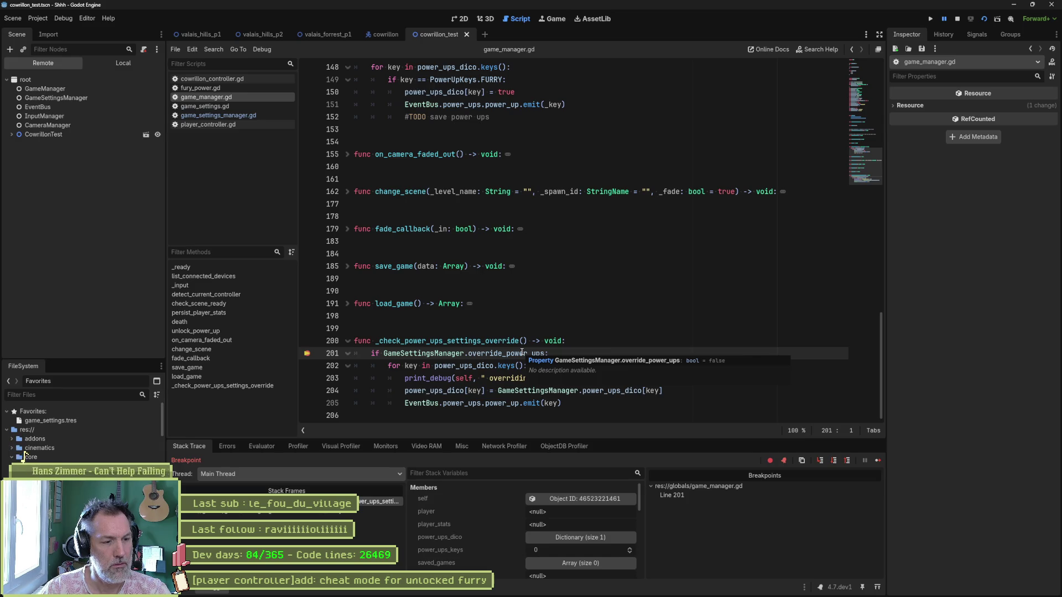
click(96, 101)
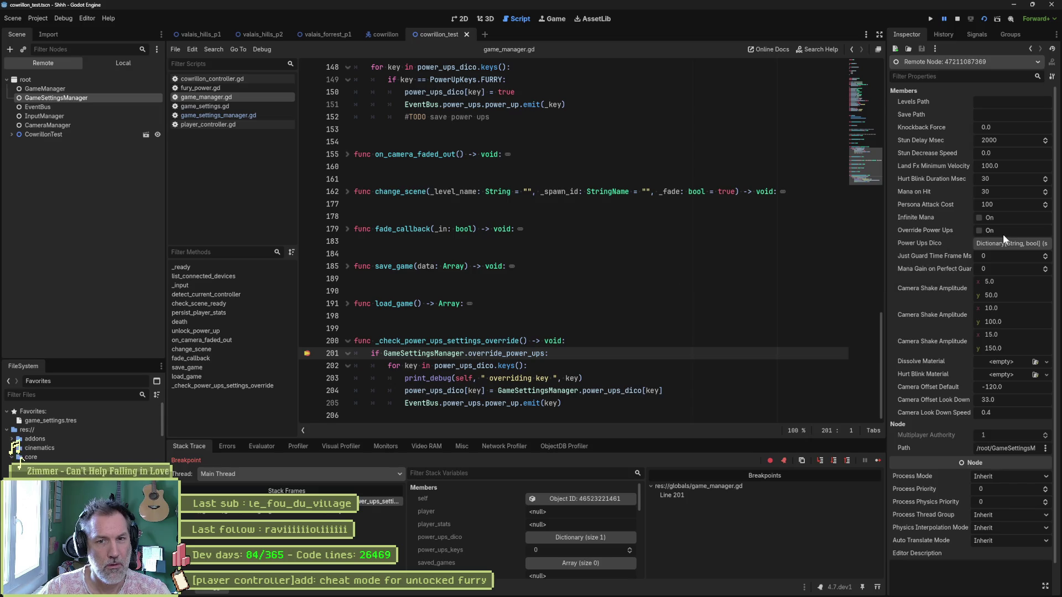
key(F8)
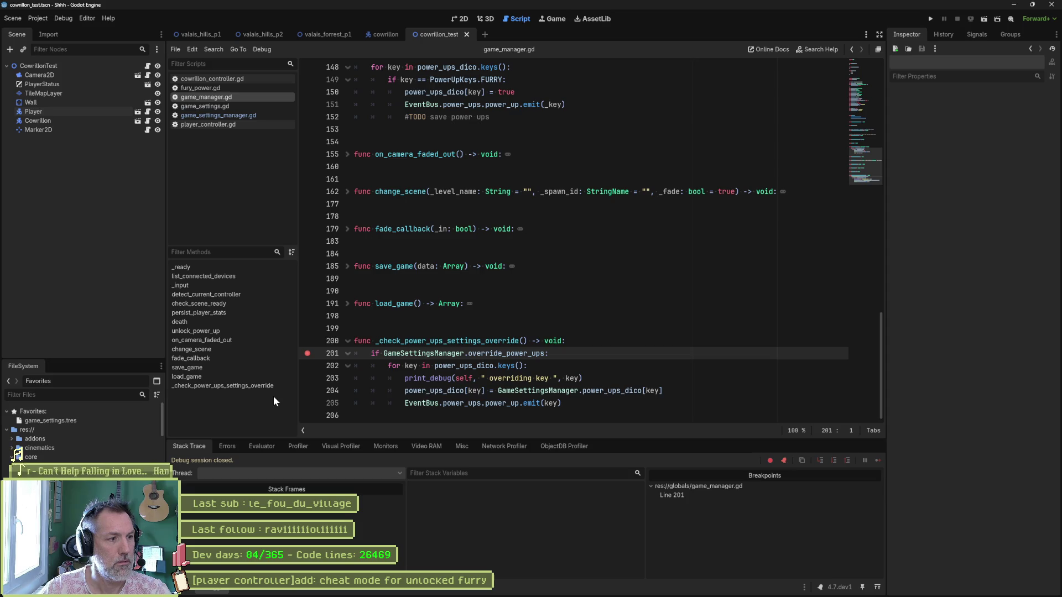
Temporarily change line 201 to GameSettings to view the override_power_ups declaration, then restore GameSettingsManager.
click(64, 423)
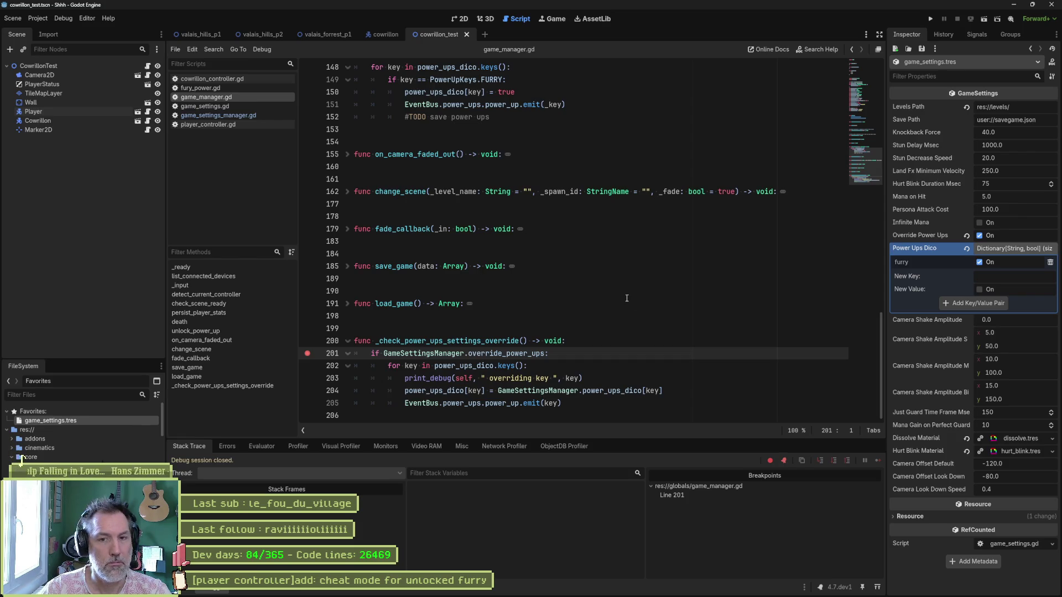
mouse_move(462, 354)
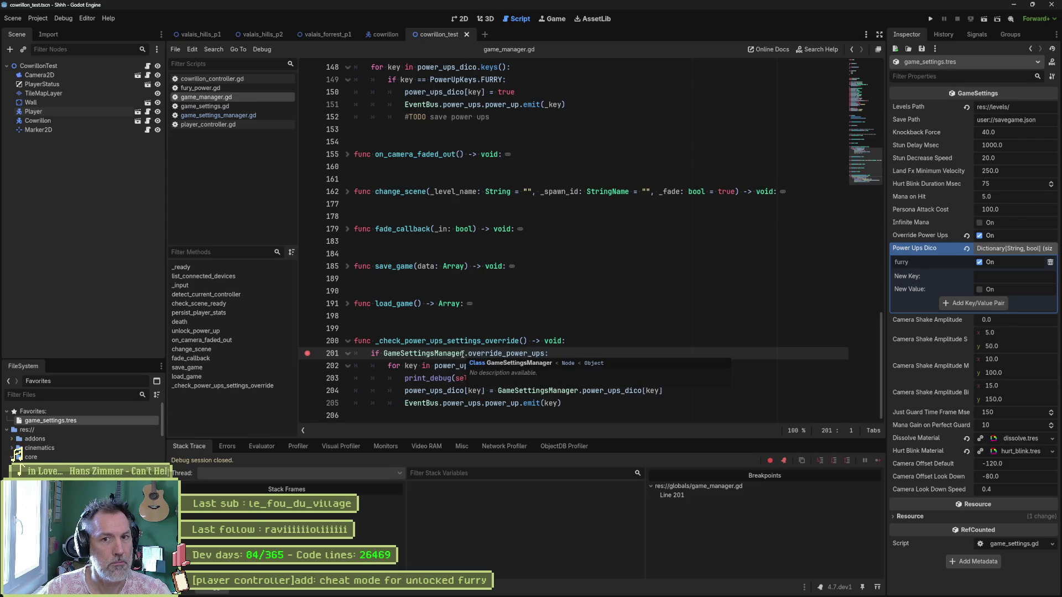
click(462, 354)
key(Delete)
key(BackSpace)
key(BackSpace)
key(BackSpace)
key(ctrl+s)
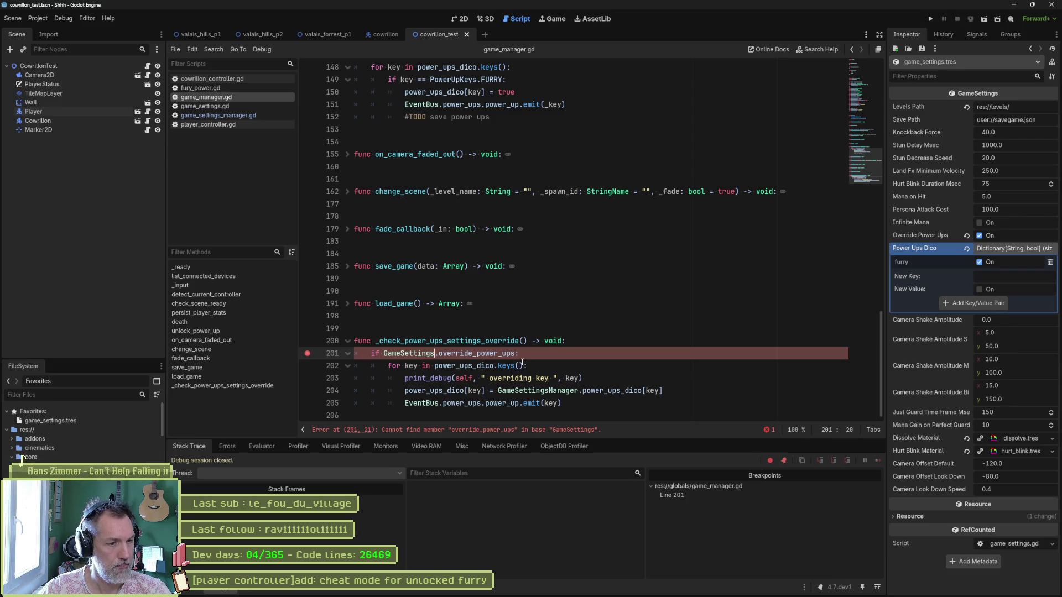
ctrl+click(475, 354)
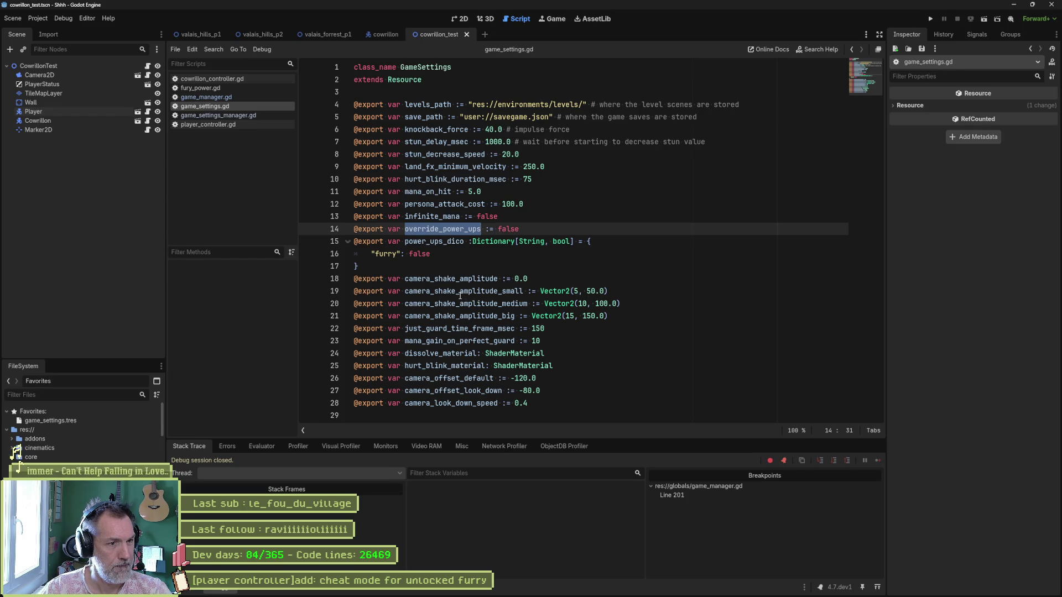
key(alt+Left)
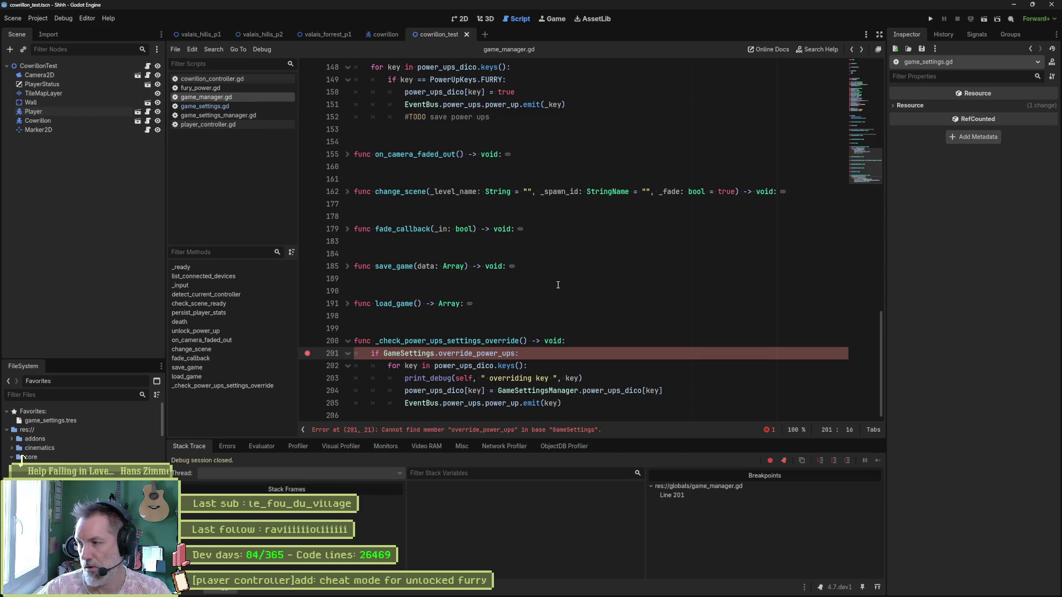
key(ctrl+Right)
text(Manager)
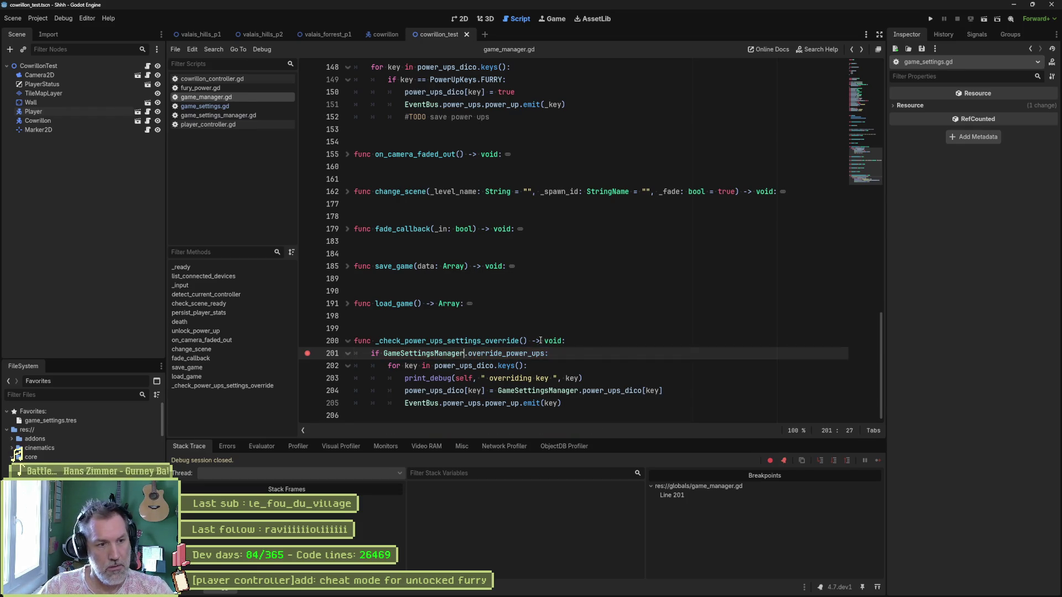
Compare game_settings.gd's power_ups_dico default, then open game_settings_manager.gd.
click(62, 421)
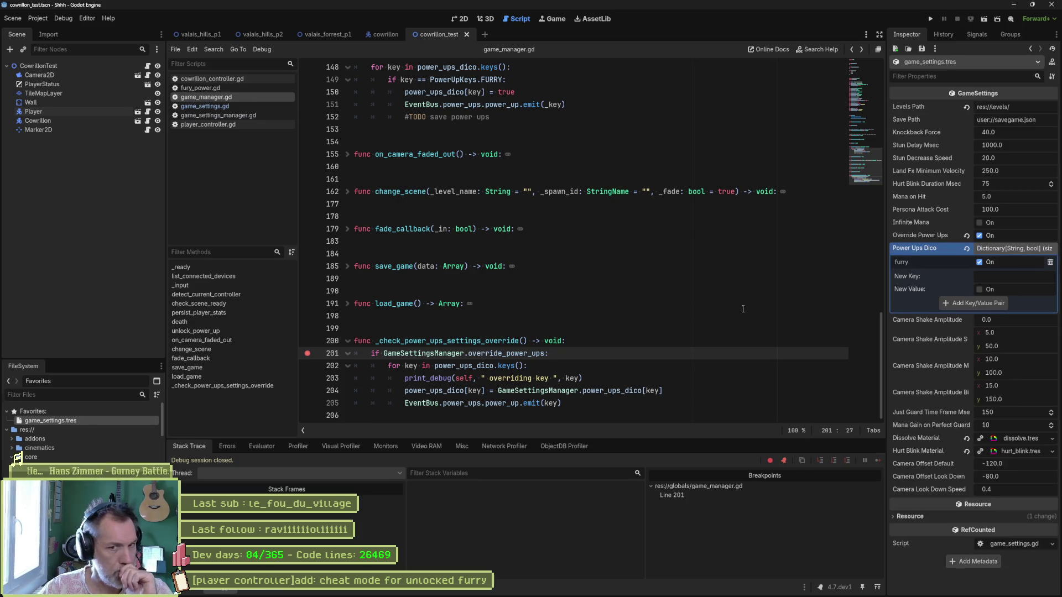
click(209, 106)
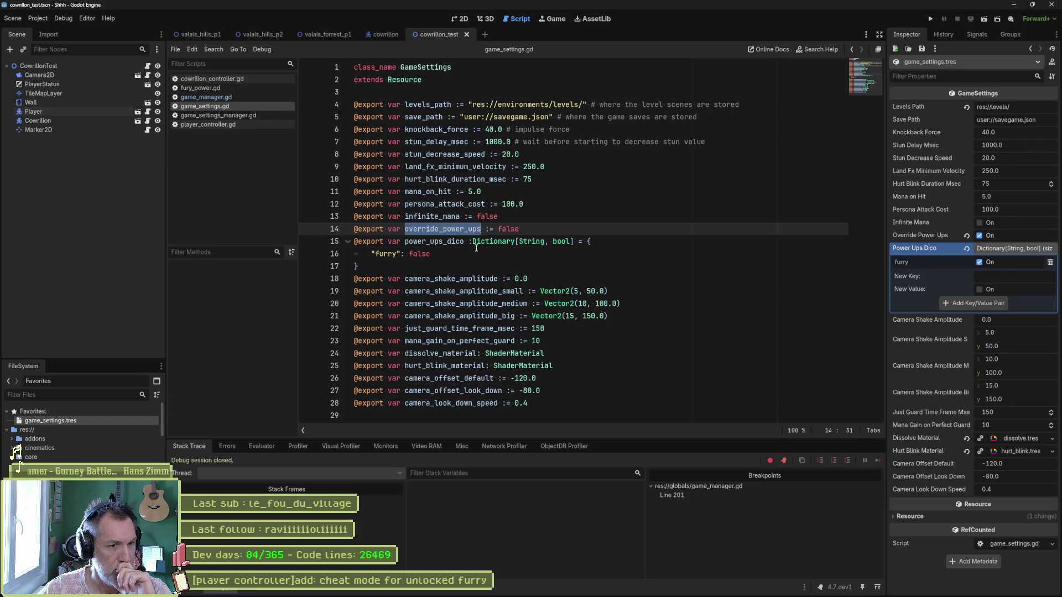
click(494, 260)
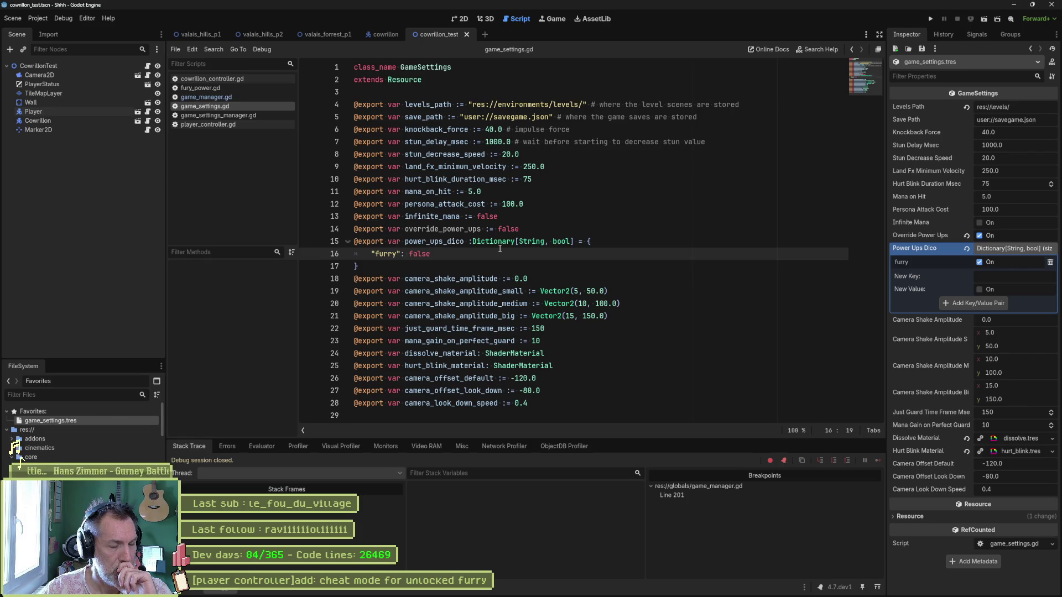
click(230, 115)
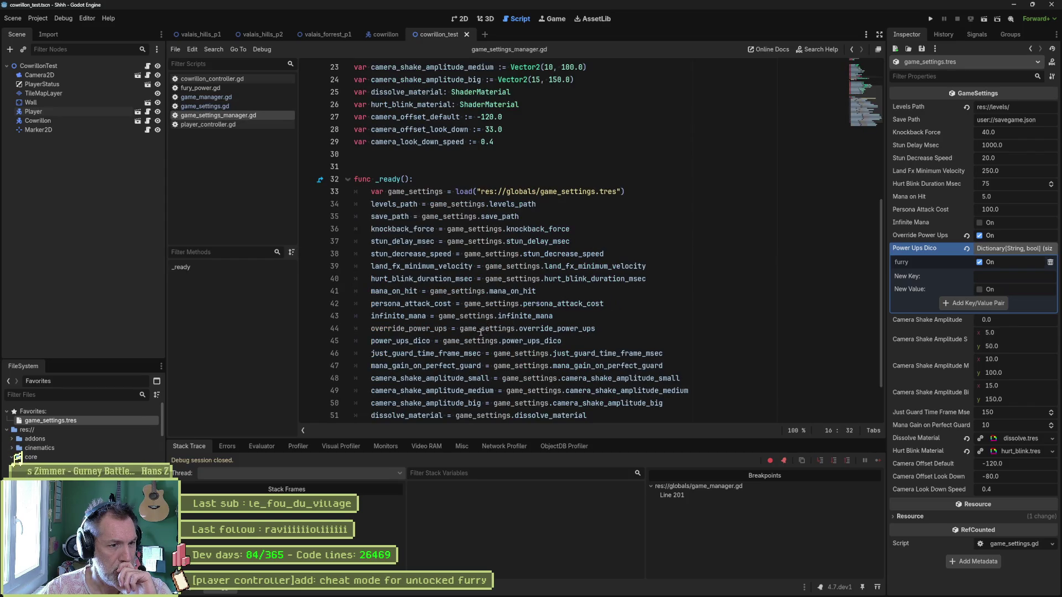
drag(460, 328, 610, 327)
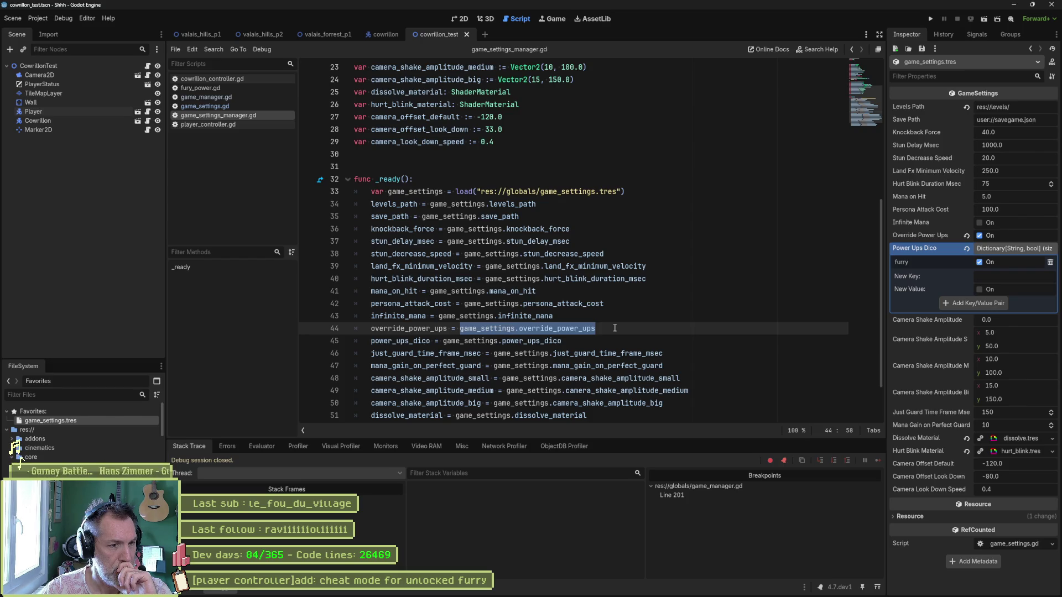
scroll(614, 328, down, 2)
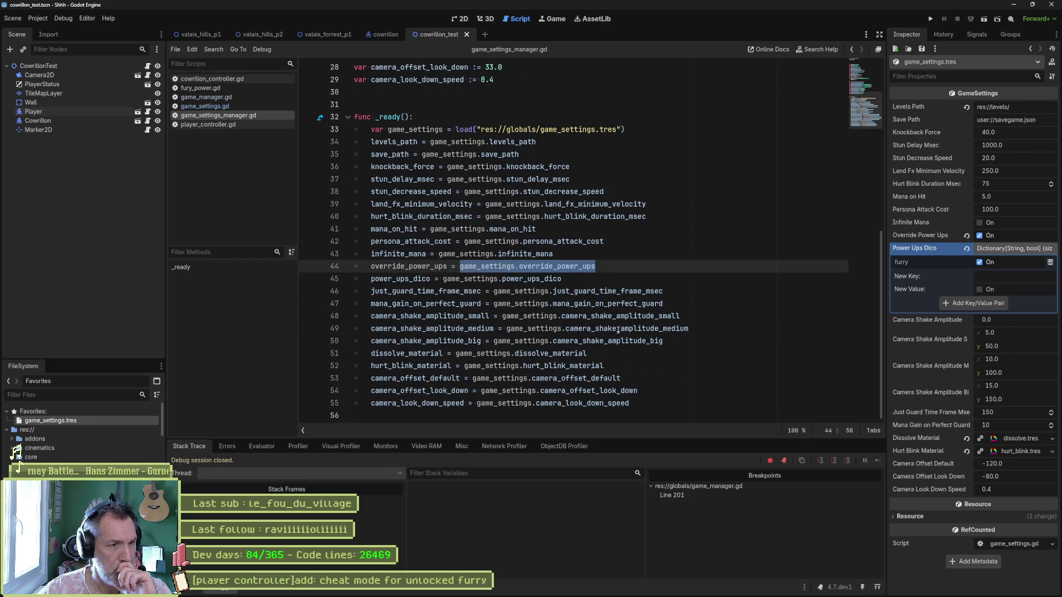
scroll(617, 329, up, 6)
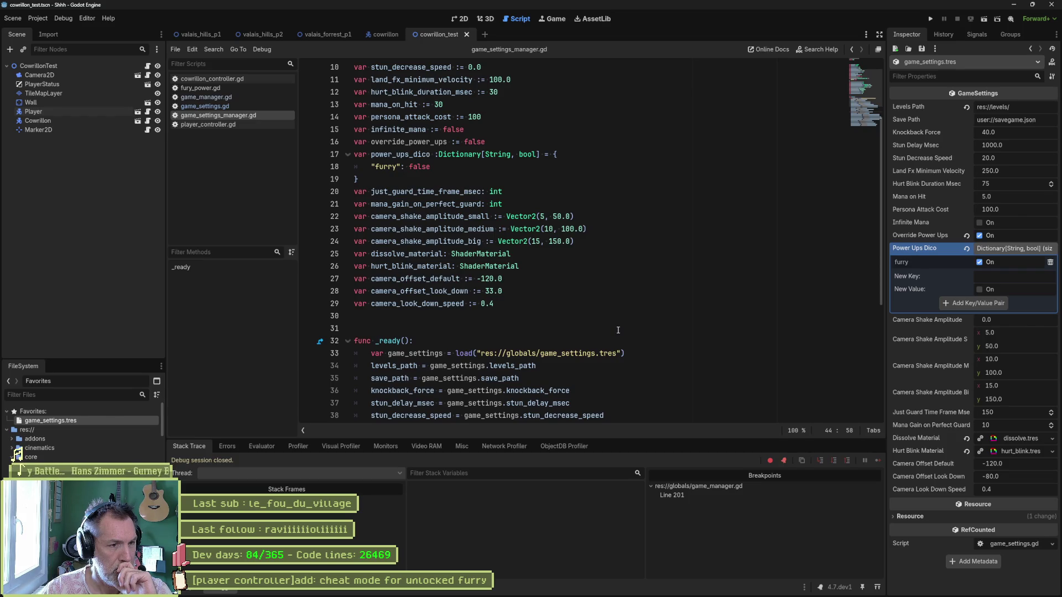
scroll(618, 331, up, 3)
scroll(618, 330, down, 9)
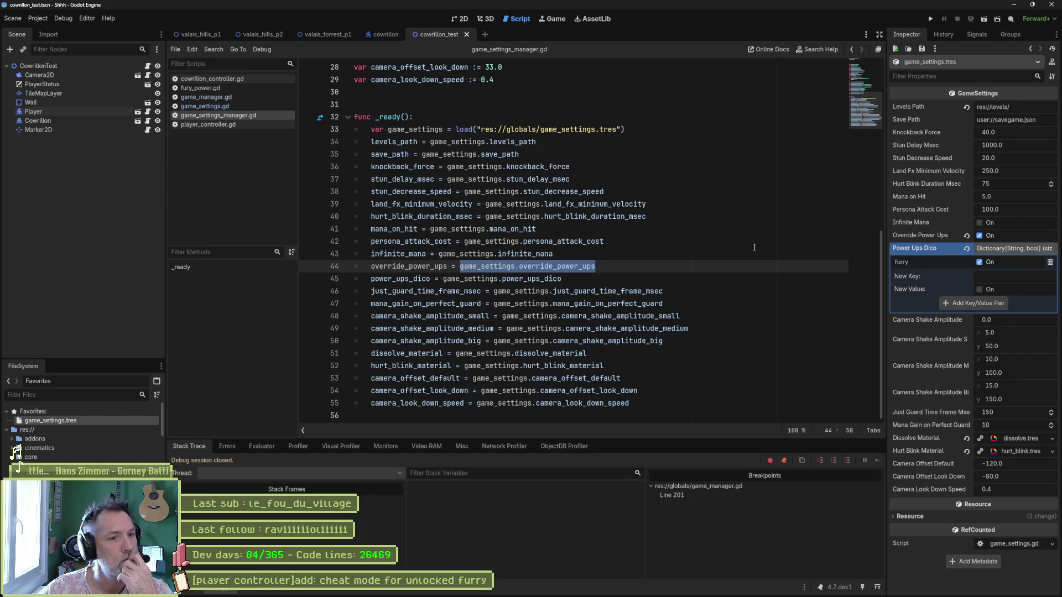
key(shift+alt+o)
text(game)
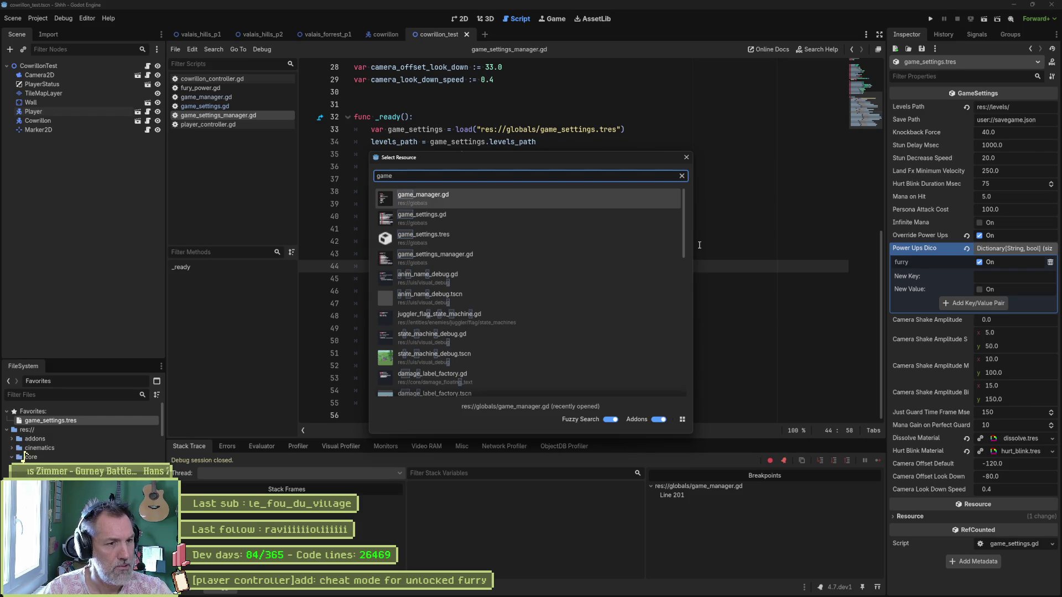
key(Down)
key(Down)
key(Return)
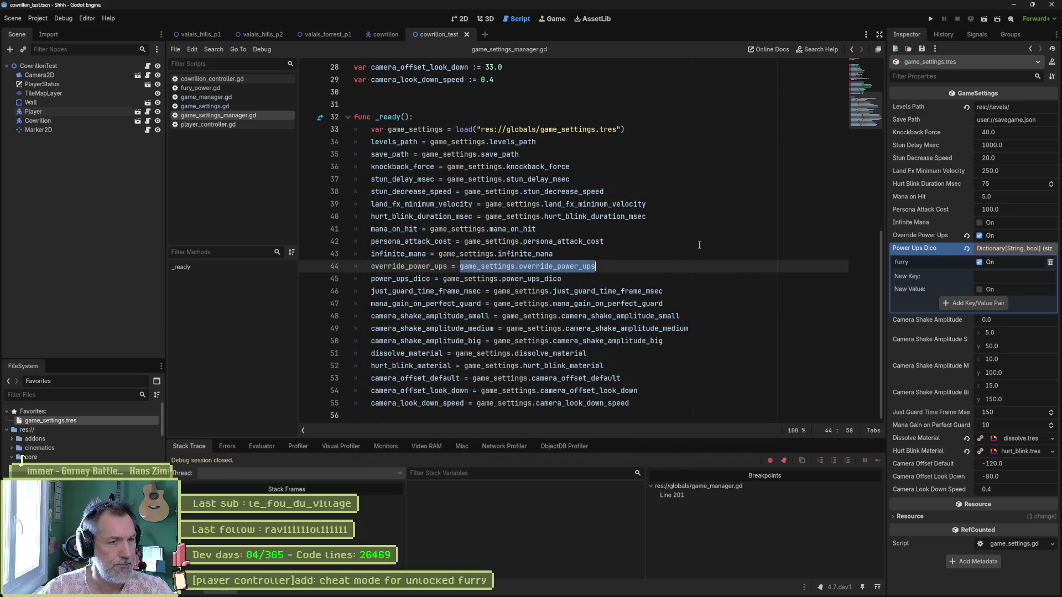
scroll(699, 244, up, 4)
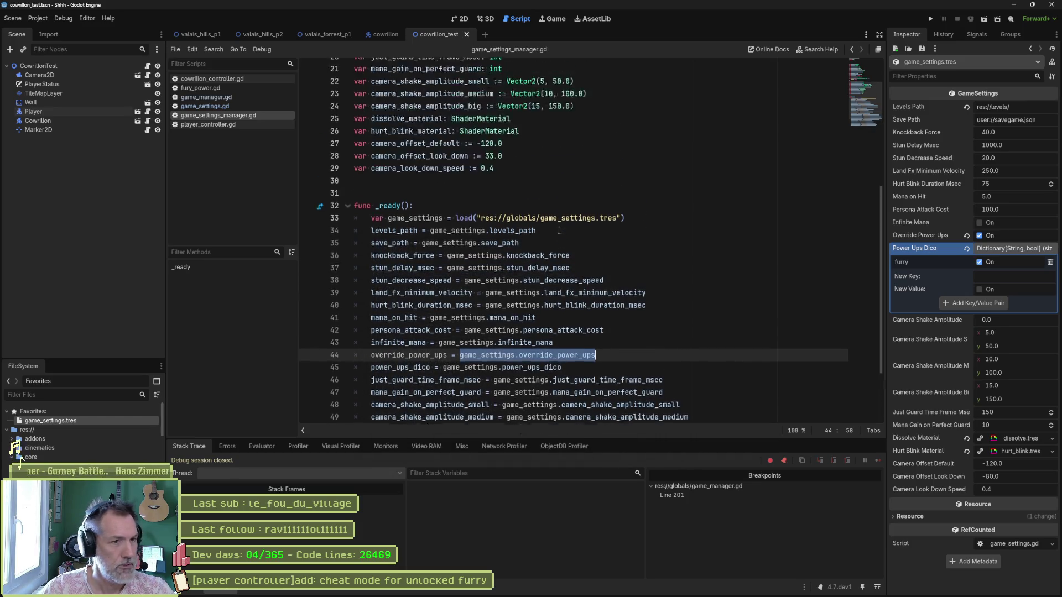
scroll(558, 230, up, 3)
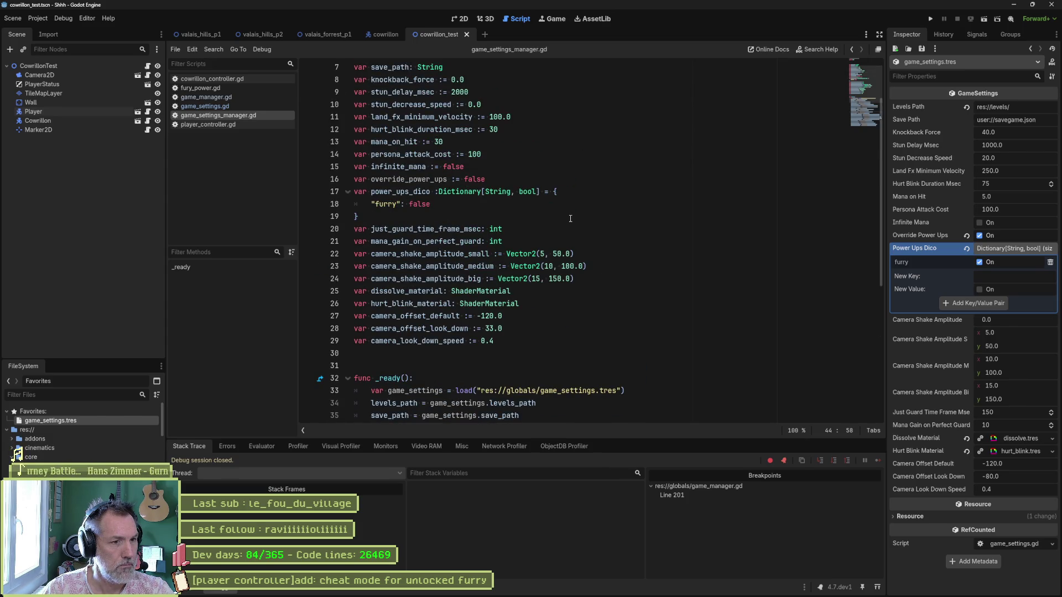
scroll(564, 214, up, 2)
scroll(564, 215, down, 3)
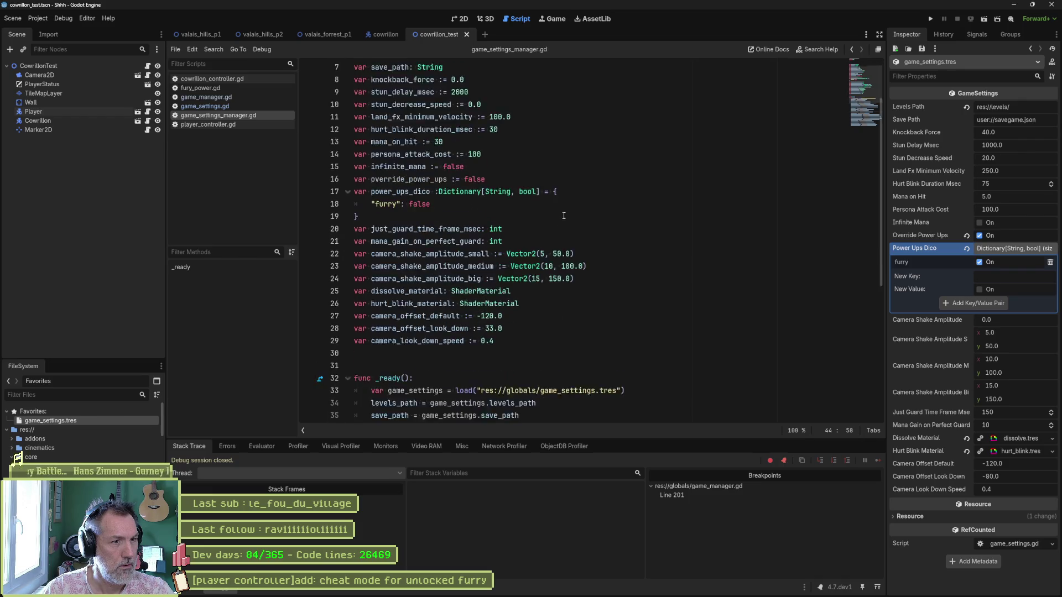
double_click(398, 129)
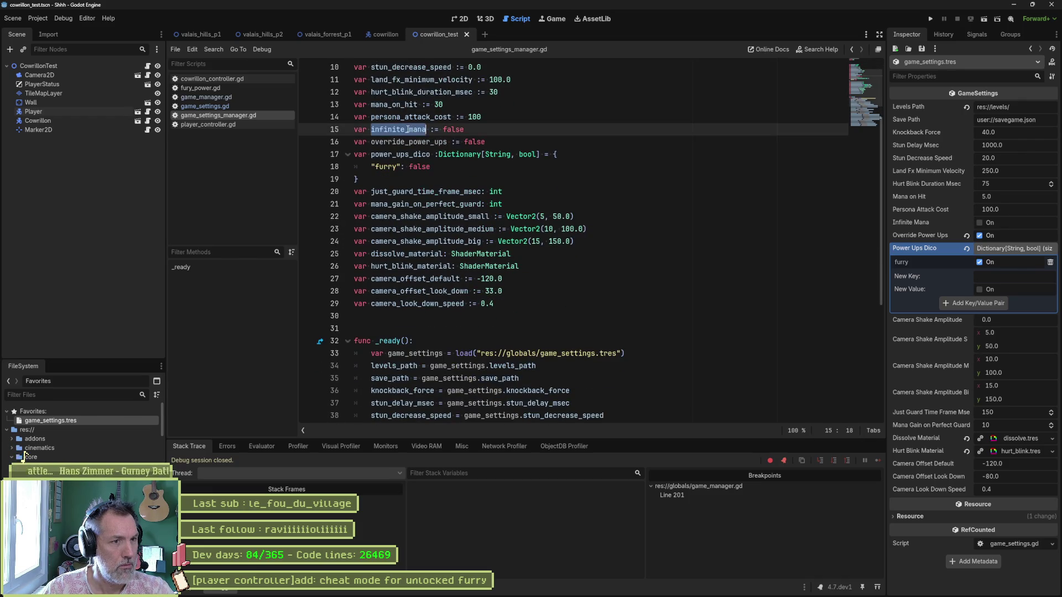
Search the project for infinite_mana and open its declaration at game_settings.gd line 13.
key(ctrl+shift+f)
click(530, 339)
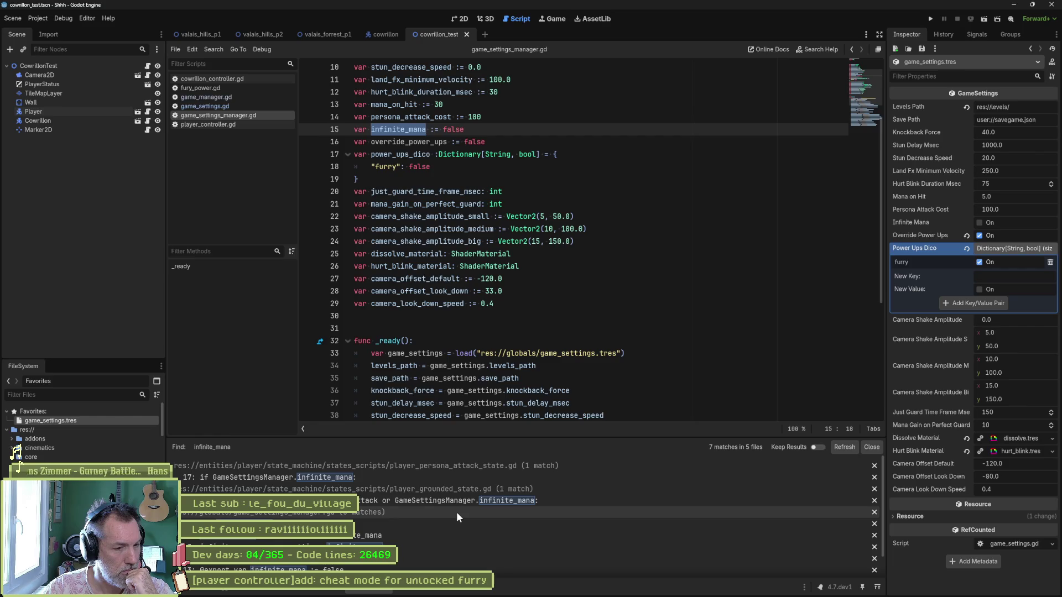
scroll(457, 512, down, 1)
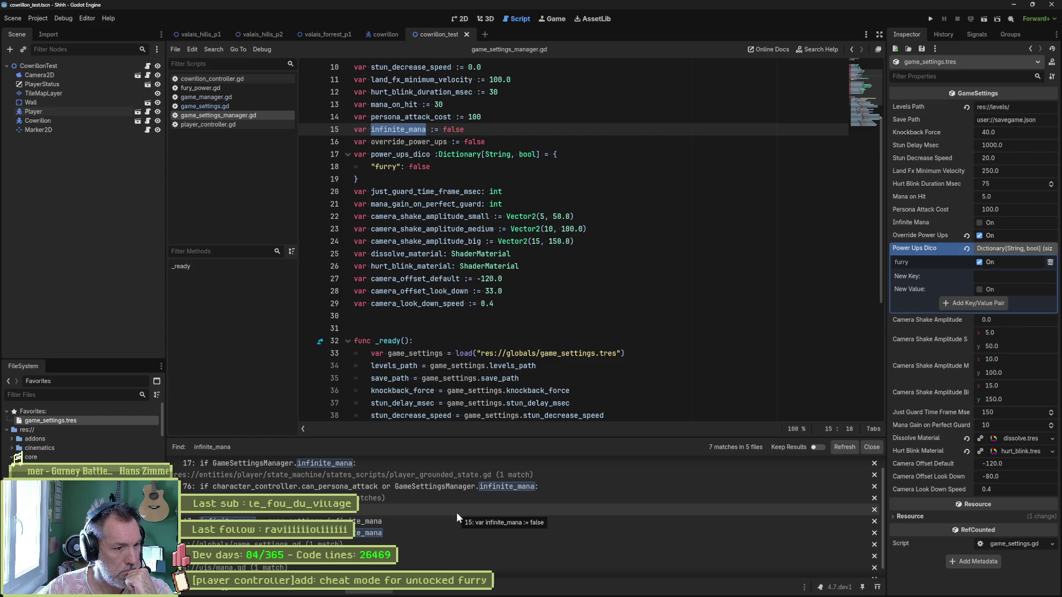
click(447, 523)
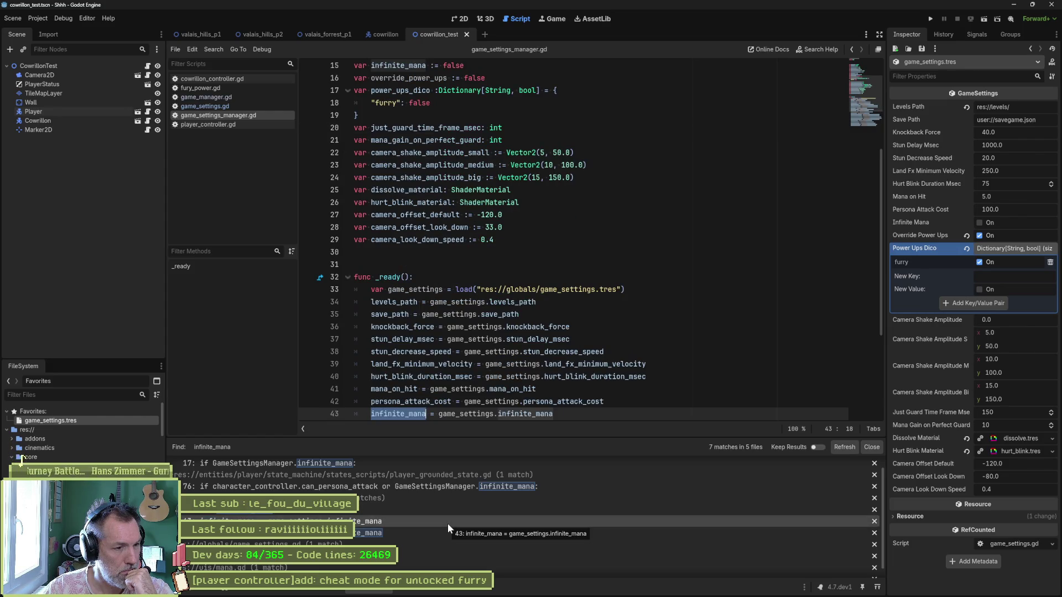
scroll(432, 545, down, 1)
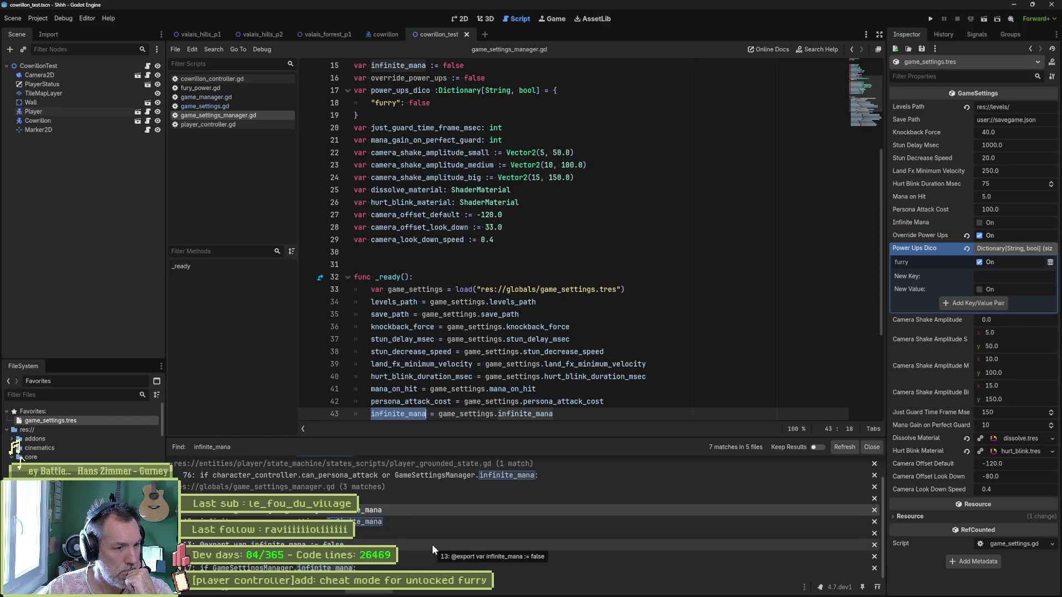
click(433, 544)
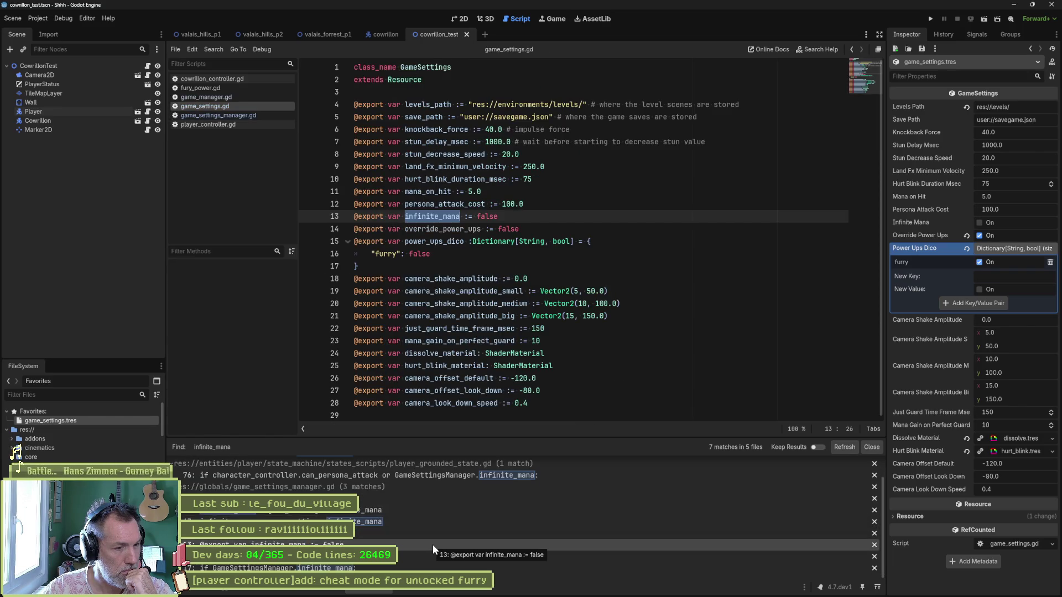